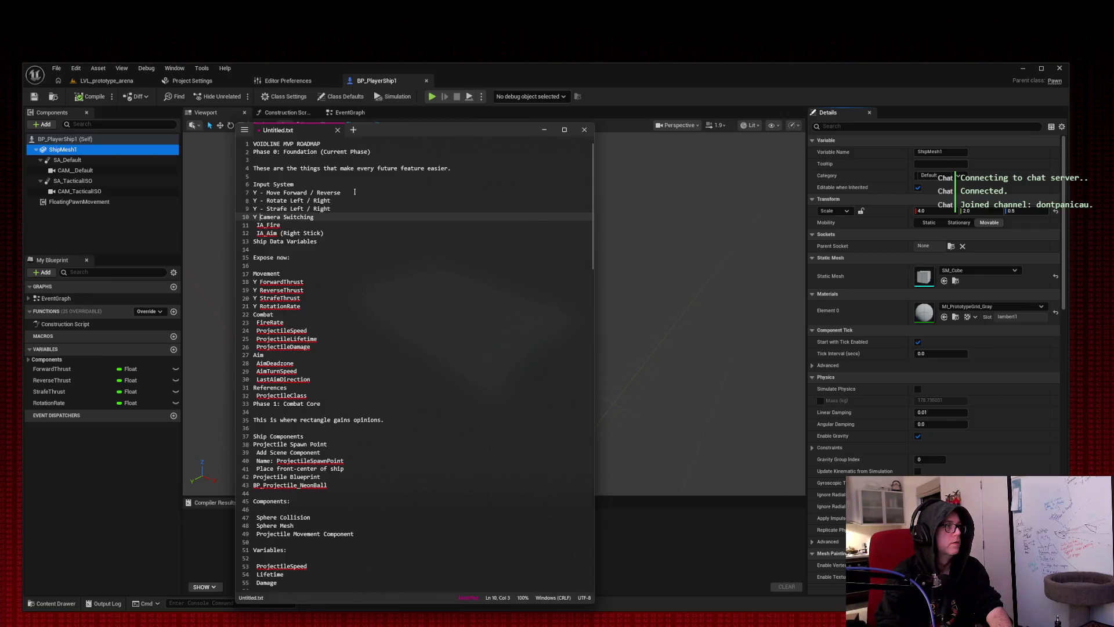
text(-)
key(Down)
key(Down)
key(Down)
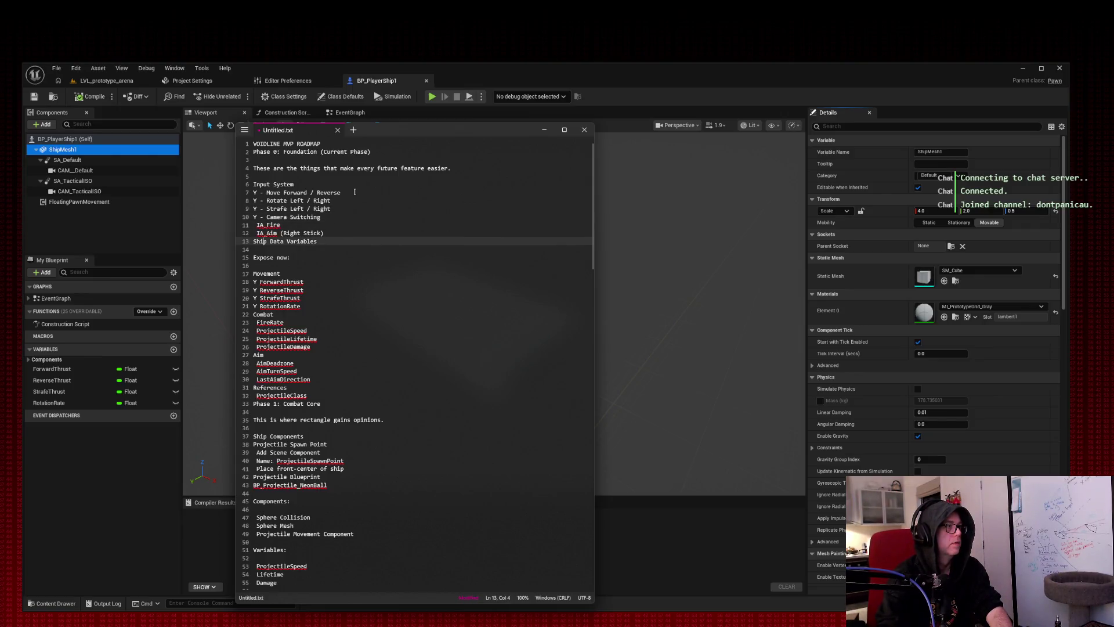
Add ' -' after the leading Y on the ForwardThrust, ReverseThrust, StrafeThrust and RotationRate lines.
click(255, 282)
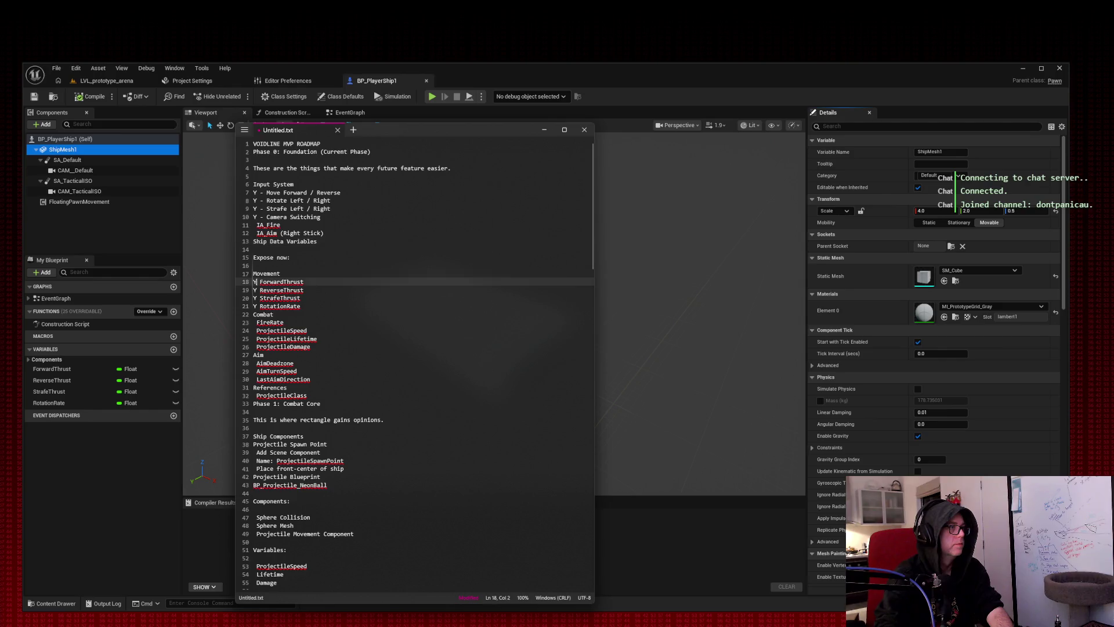
text(-)
key(Down)
key(Left)
key(Left)
text(-)
key(Down)
key(Left)
key(Left)
text(-)
key(Down)
key(Left)
key(Left)
text(-)
key(Down)
key(Down)
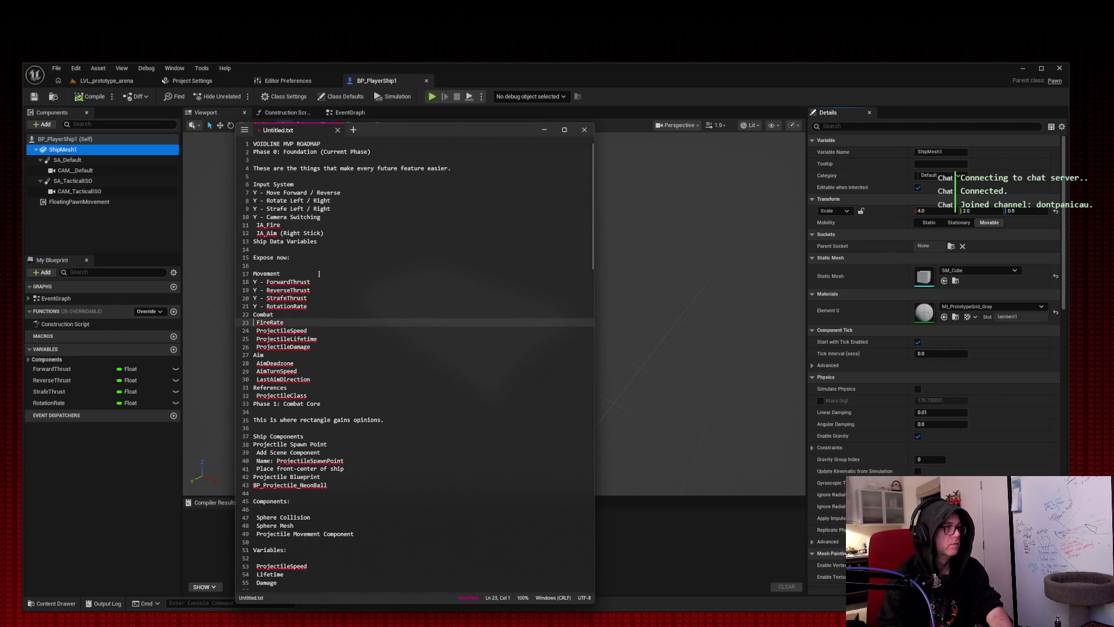
Give the FireRate and ProjectileSpeed lines a 'Y -' prefix, removing the stray Y and extra space.
text(- )
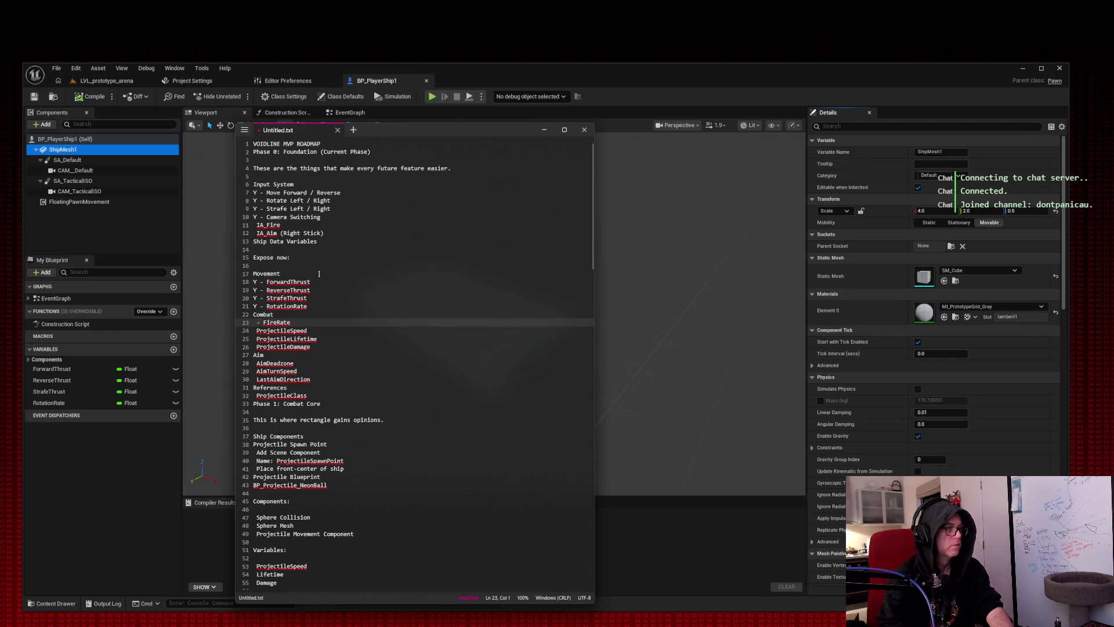
text(Y)
key(Right)
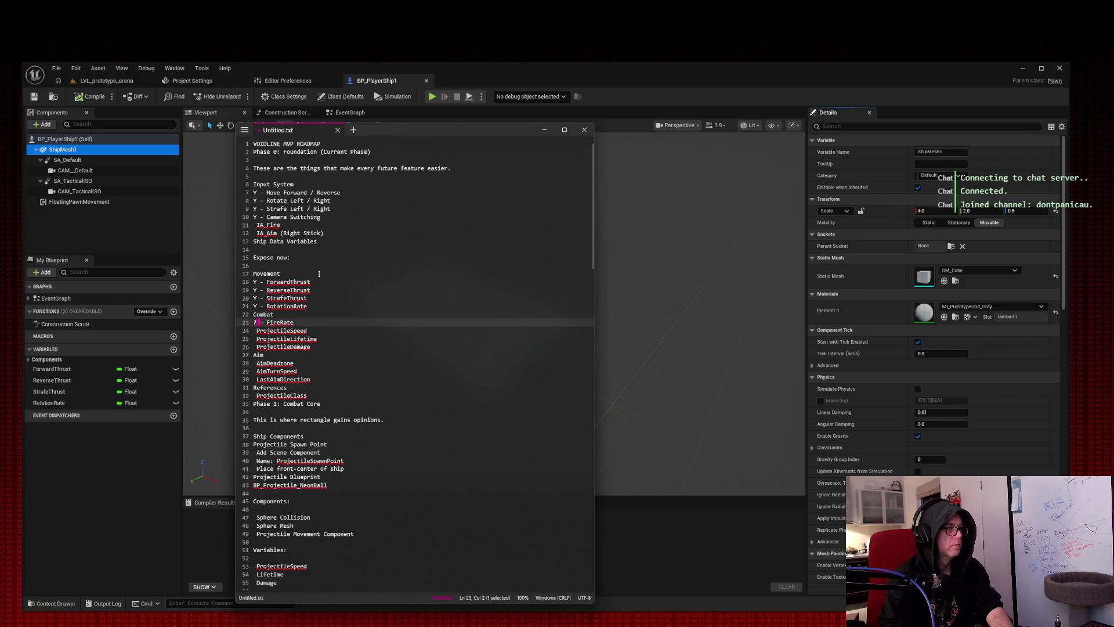
key(shift+Left)
key(shift+Left)
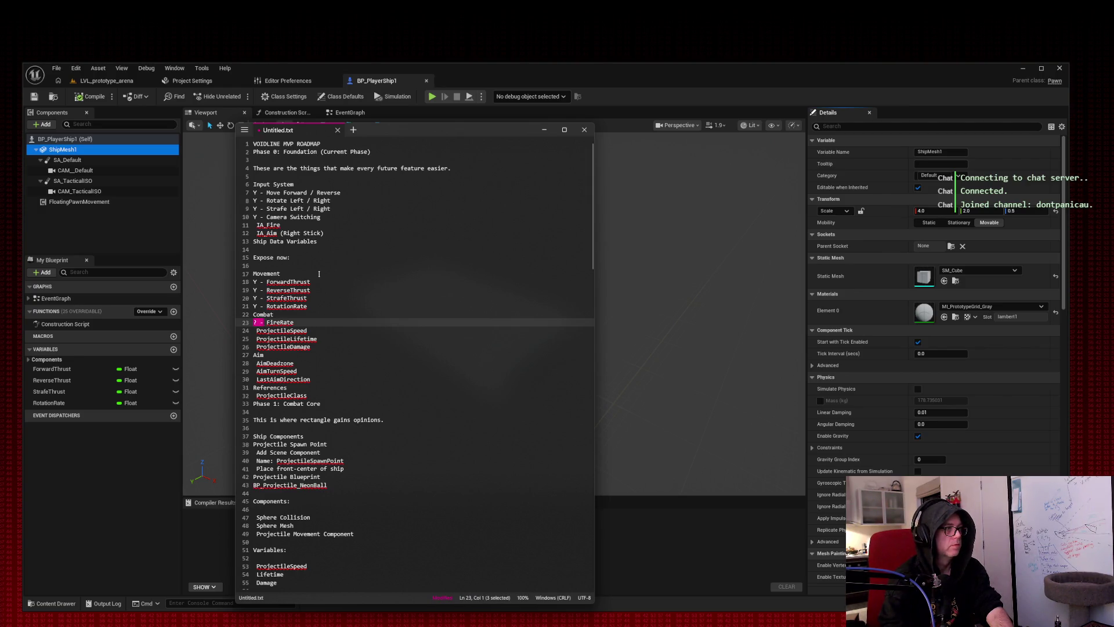
click(253, 330)
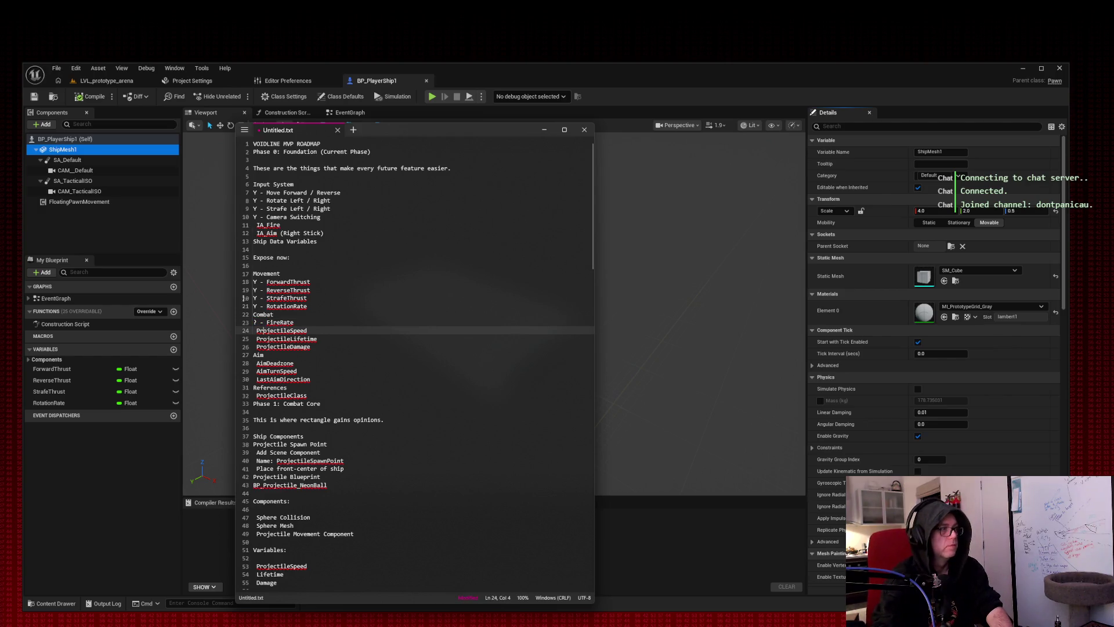
key(Home)
text(Y -)
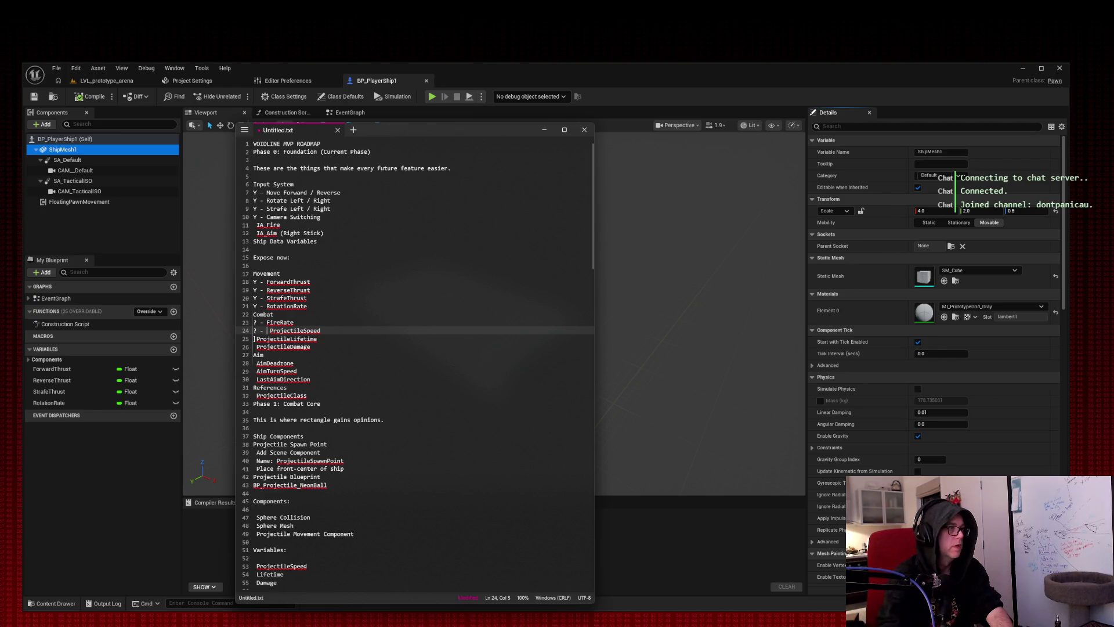
key(Delete)
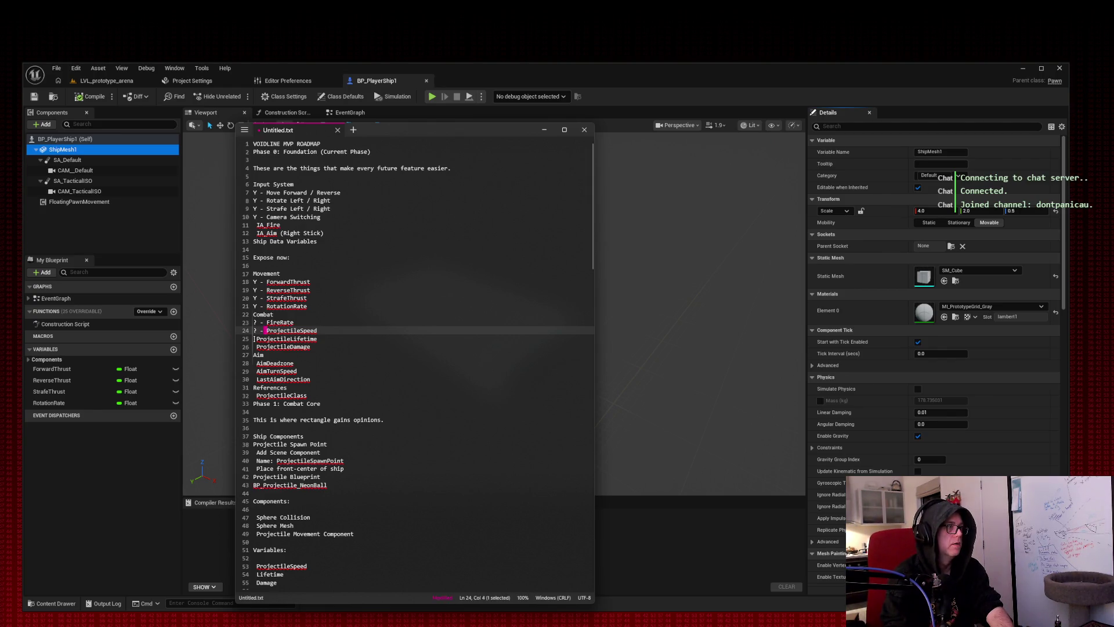
Prefix ProjectileLifetime, ProjectileDamage and AimDeadzone with '? -'.
click(254, 338)
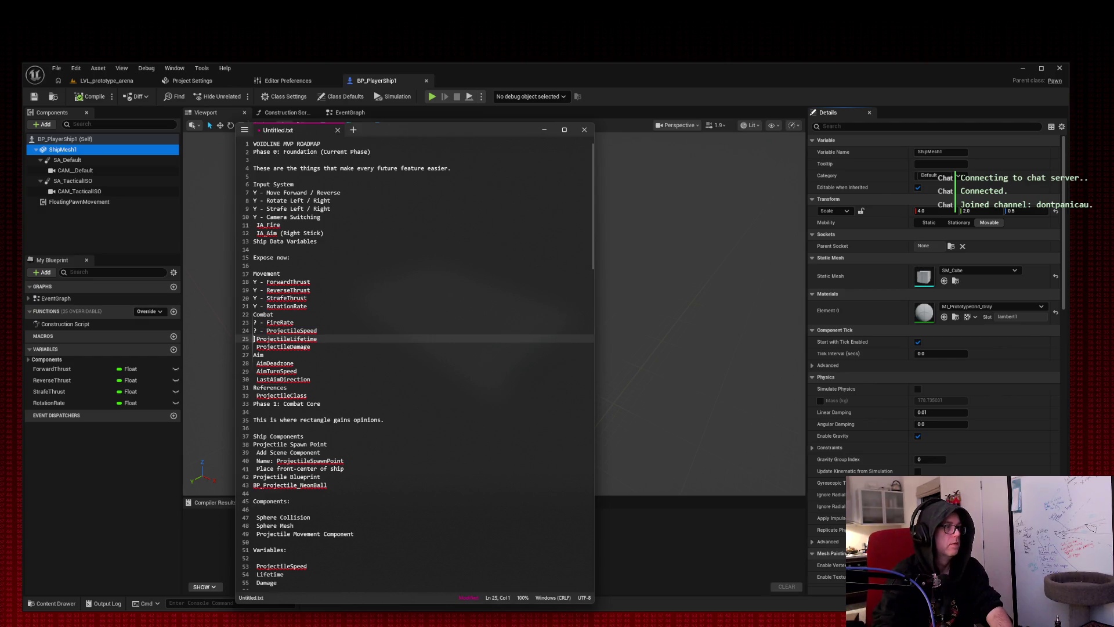
text(? -)
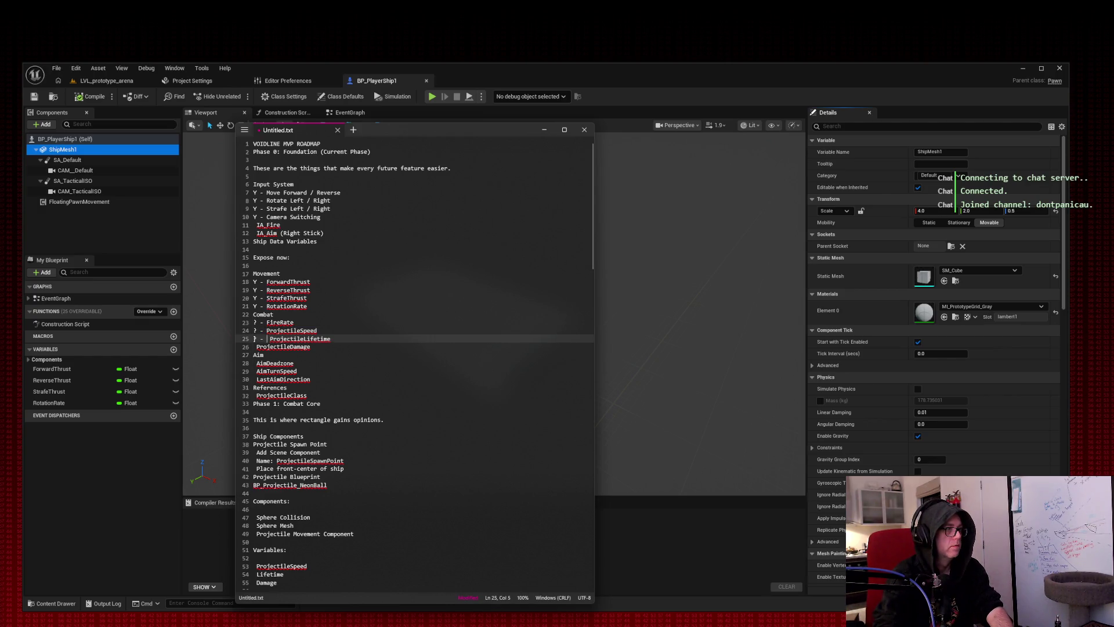
key(Delete)
key(shift+Home)
key(ctrl+c)
click(254, 346)
key(ctrl+v)
click(253, 363)
key(ctrl+v)
Prefix AimTurnSpeed, LastAimDirection and ProjectileClass with '? -'.
click(254, 379)
key(shift+Up)
click(253, 379)
key(ctrl+v)
drag(254, 379, 253, 371)
key(ctrl+v)
click(254, 395)
key(ctrl+v)
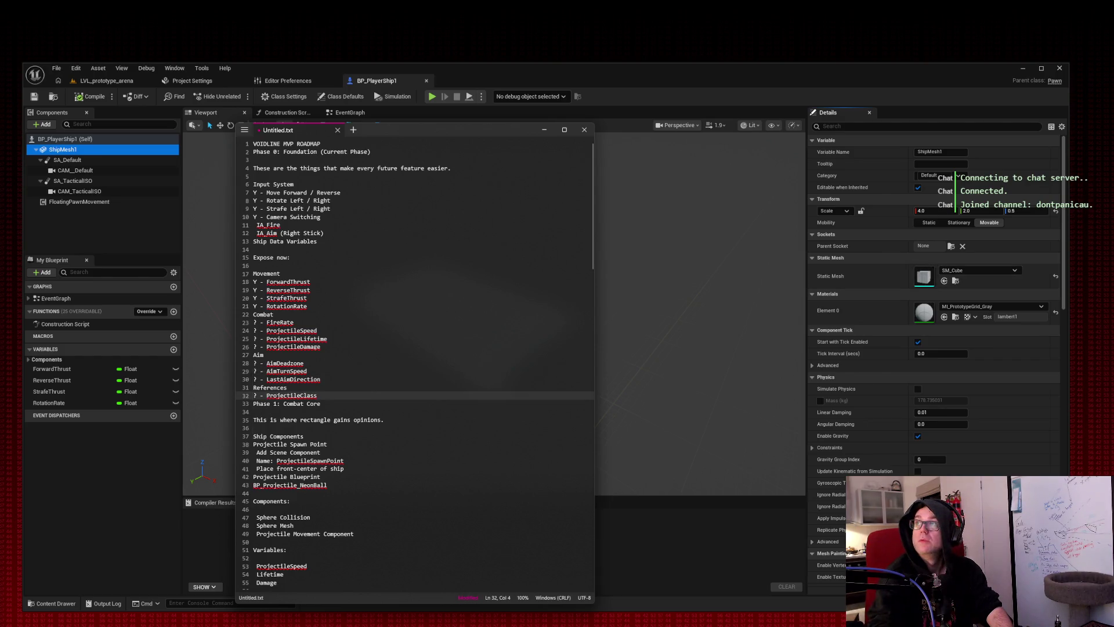
key(alt+Tab)
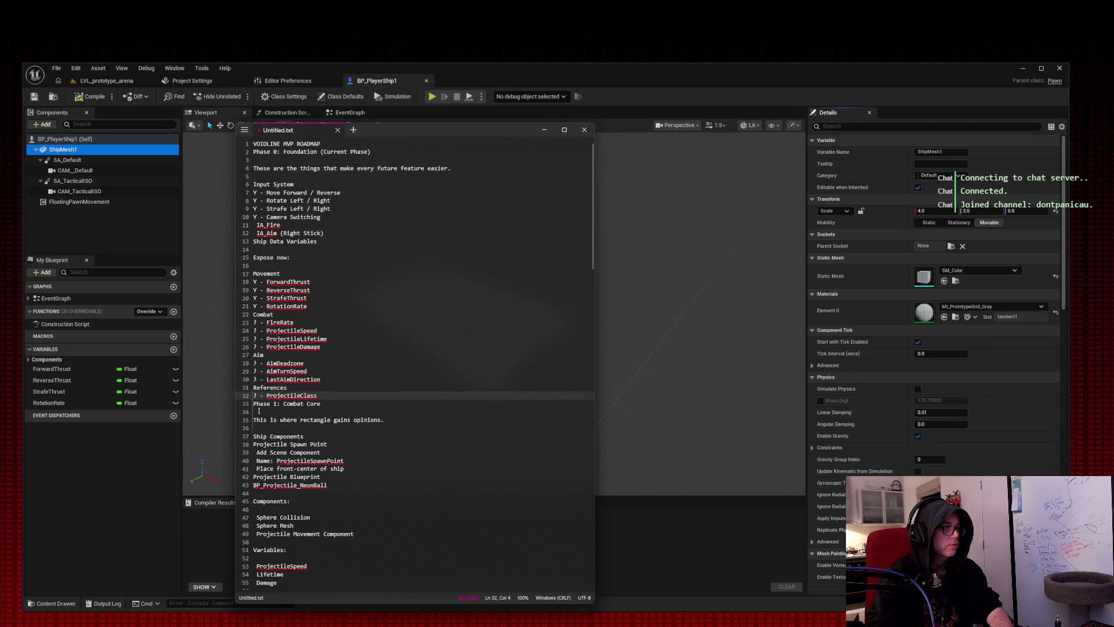
Tidy the blank lines above Phase 1 and delete the 'This is where rectangle gains opinions.' line.
click(329, 399)
key(Return)
key(Return)
key(Return)
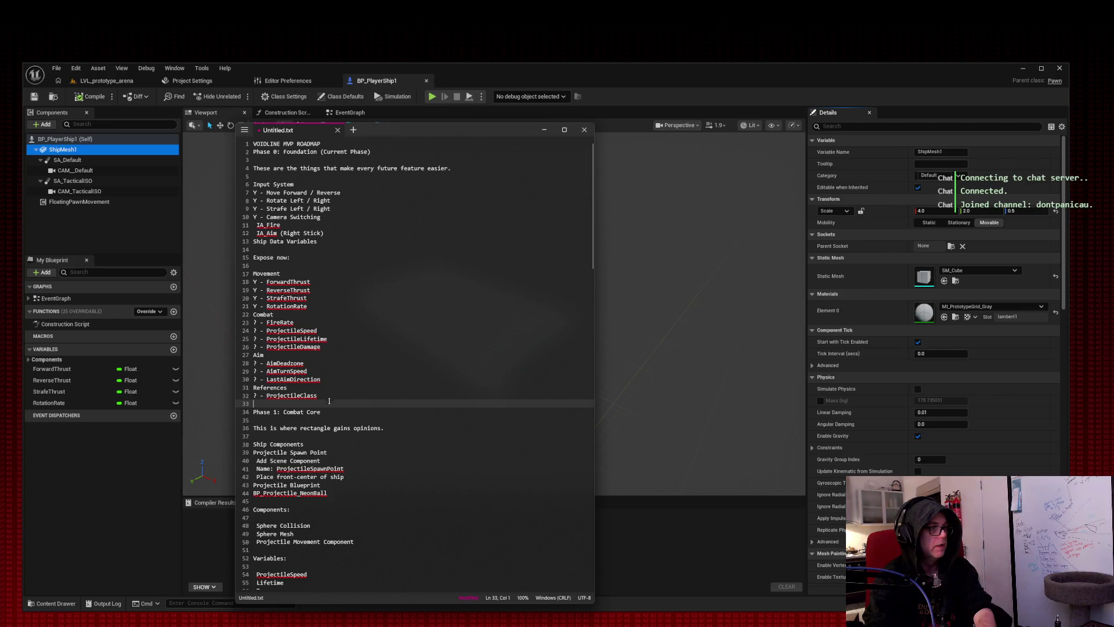
key(BackSpace)
key(BackSpace)
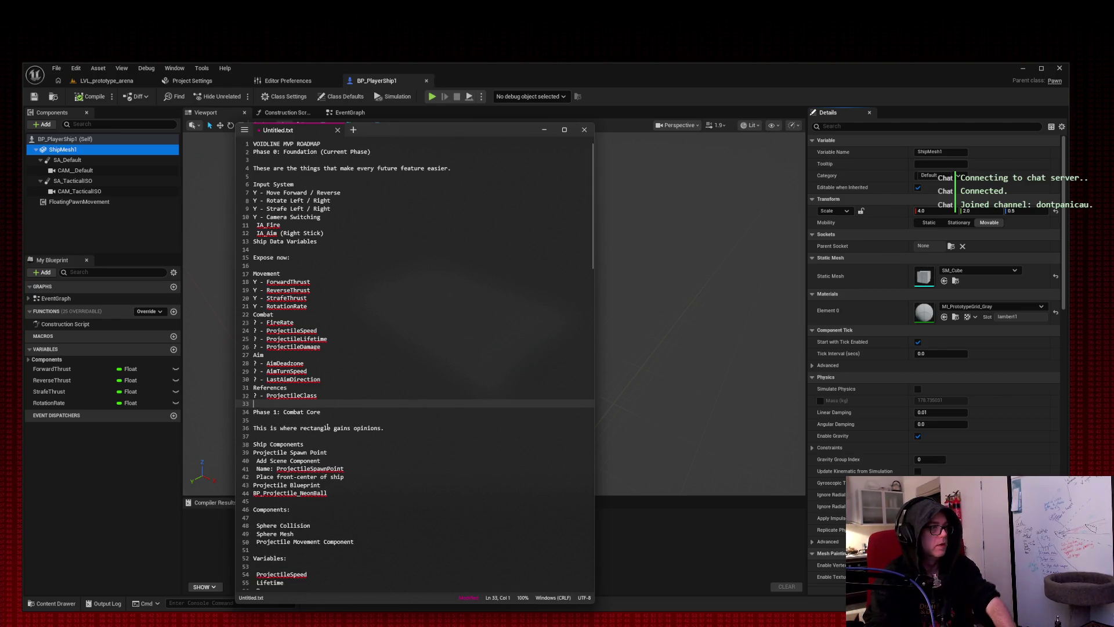
click(254, 443)
key(shift+Up)
key(shift+Up)
key(BackSpace)
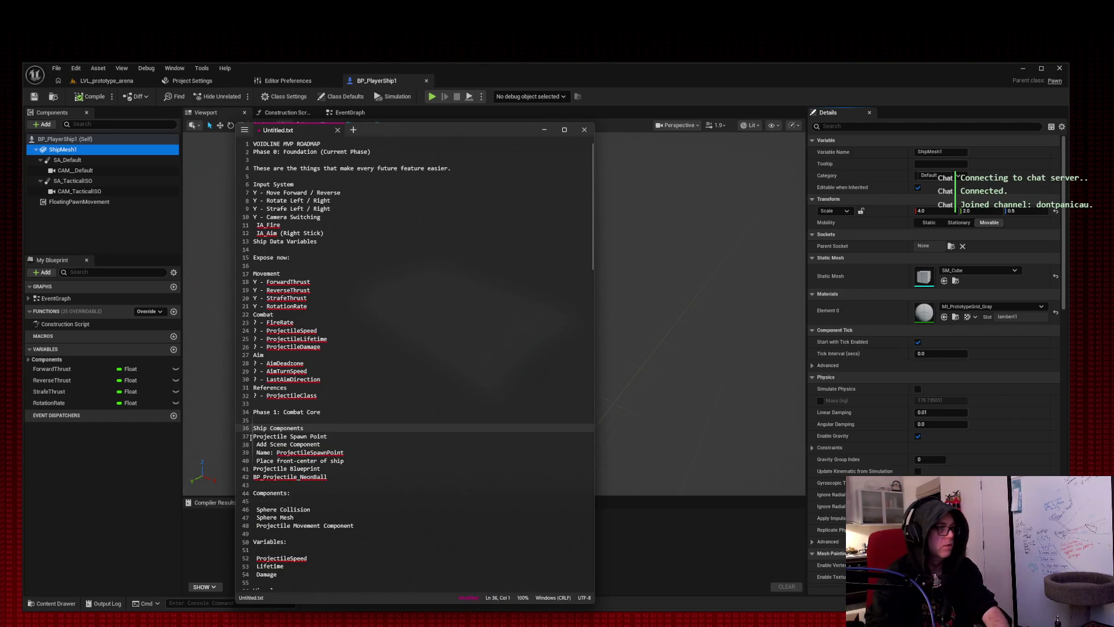
Prefix the Projectile Spawn Point, Add Scene Component, Name and Place front-center lines with '? -'.
click(253, 436)
text(? -)
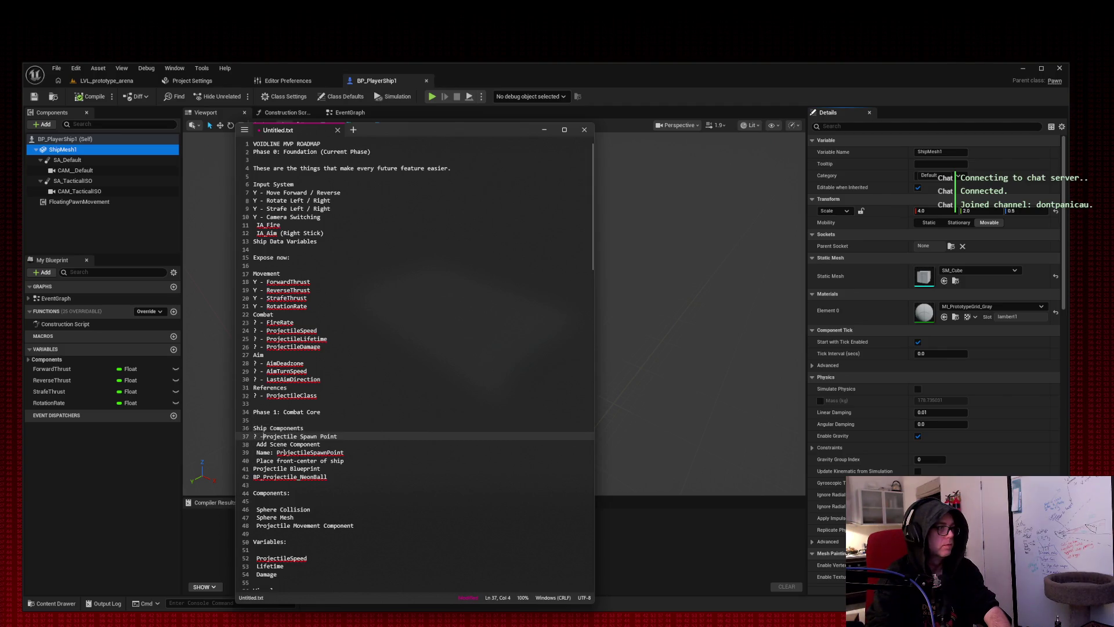
click(255, 444)
text(? -)
click(254, 453)
text(? -)
click(253, 461)
text(? -)
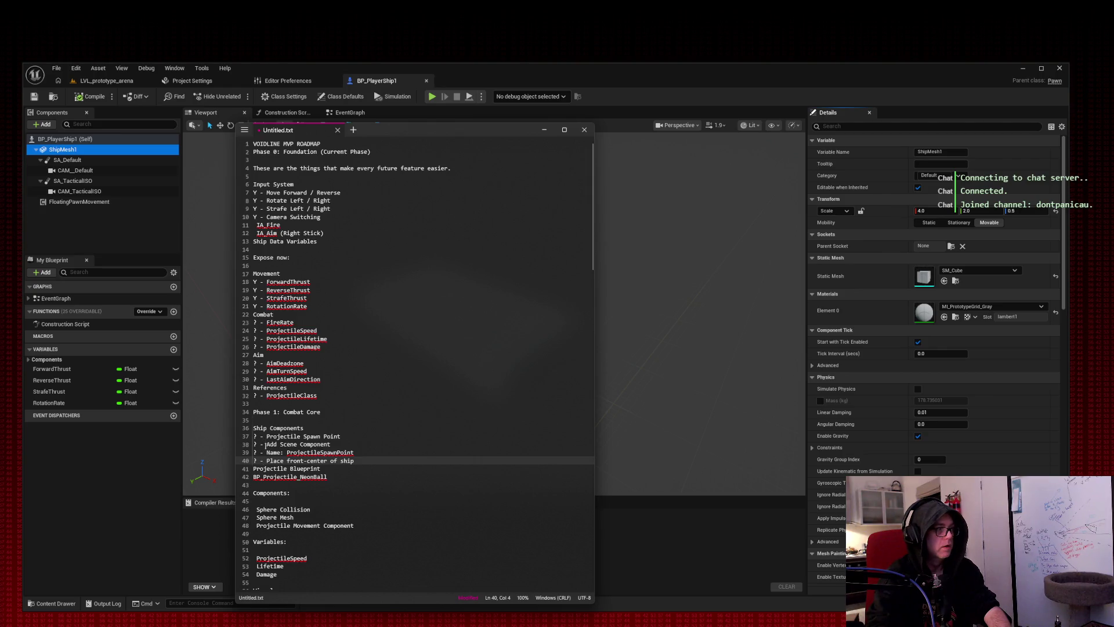
click(266, 453)
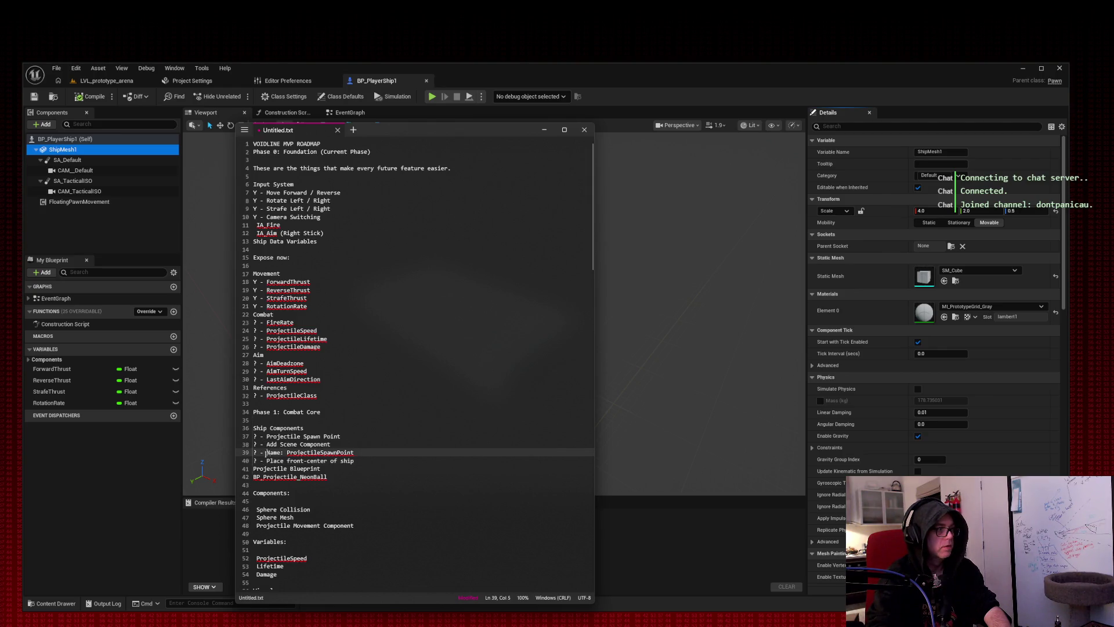
click(266, 460)
Prefix the Projectile Blueprint and BP_Projectile_NeonBall lines with '? -'.
click(253, 469)
text(? -)
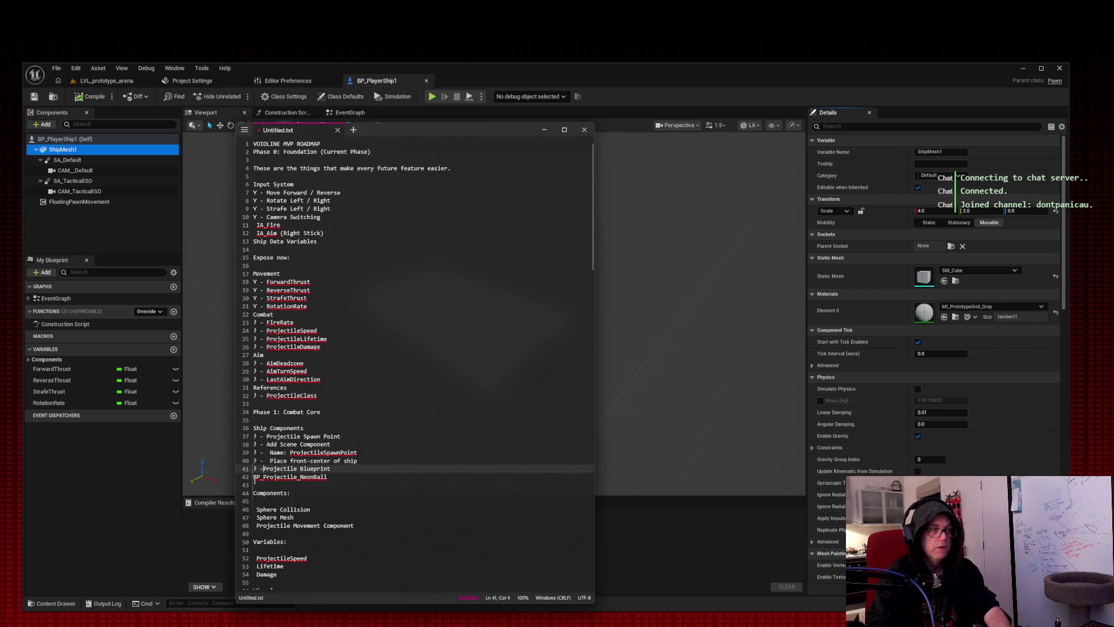
click(253, 476)
text(? -)
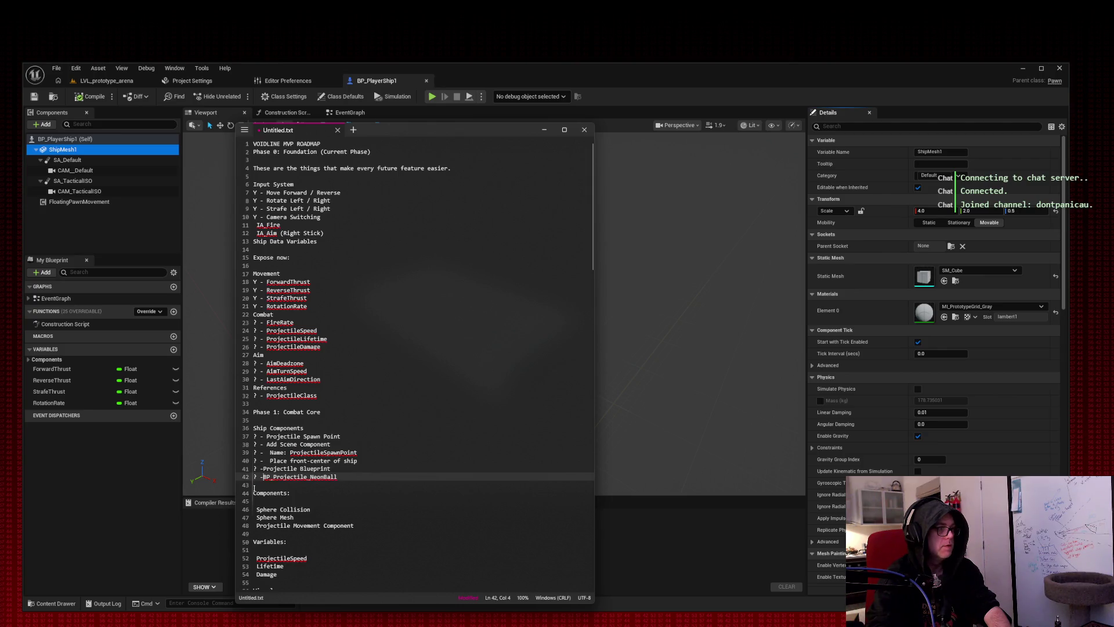
click(262, 469)
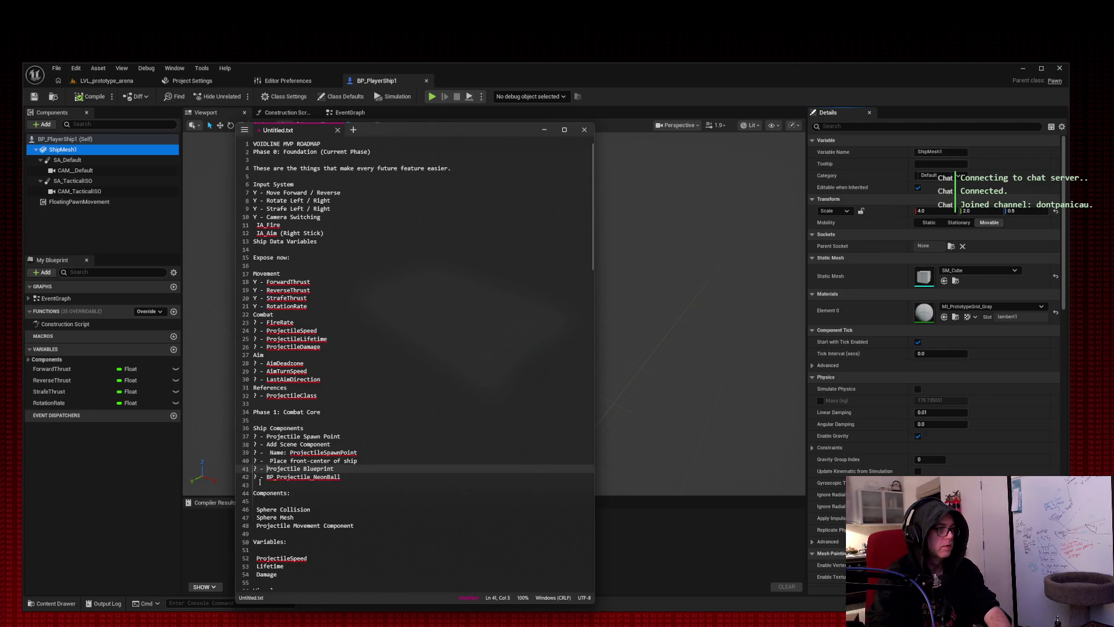
Prefix Sphere Collision, Sphere Mesh and Projectile Movement Component with '? -', removing a leading space.
click(256, 509)
key(BackSpace)
text(? -)
click(255, 517)
text(? -)
click(255, 525)
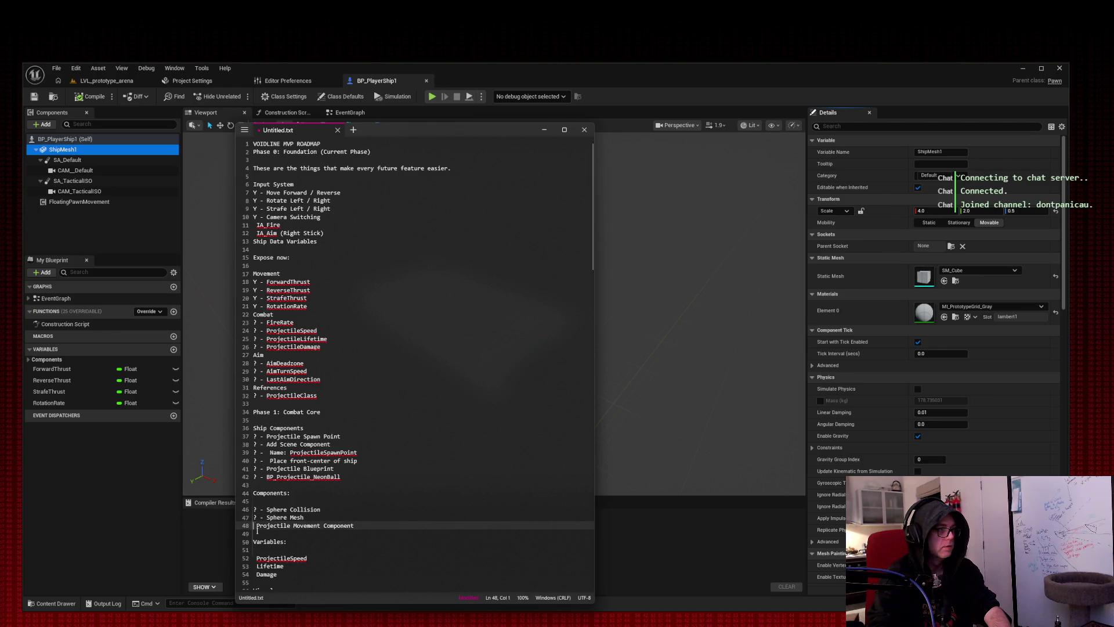
text(? -)
scroll(345, 403, down, 14)
scroll(345, 404, up, 8)
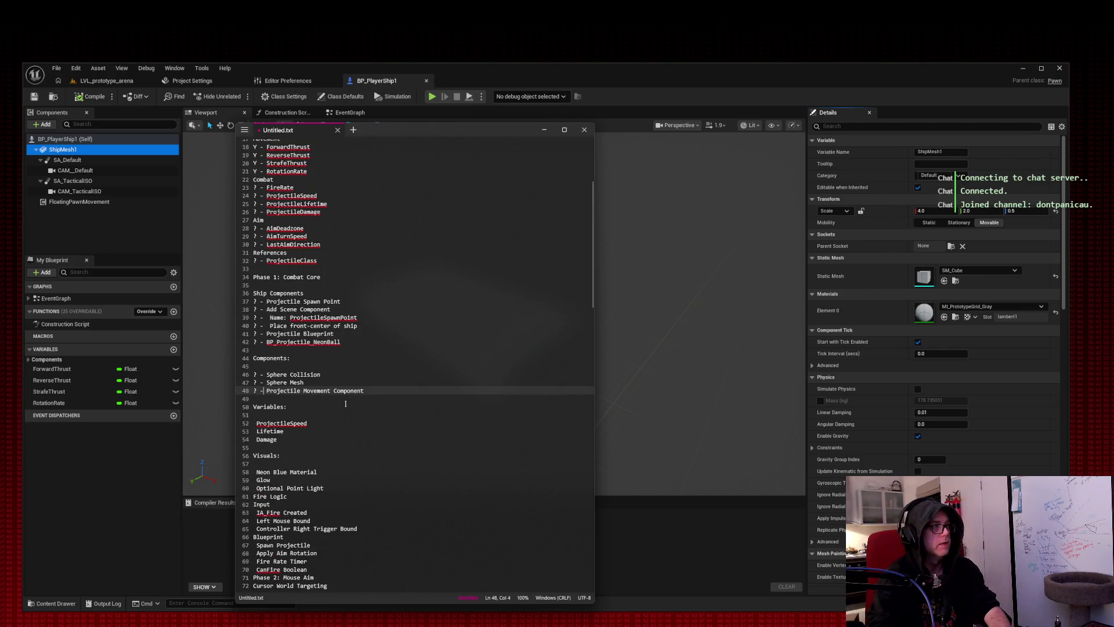
Stop spell-check flagging ReverseThrust, ForwardThrust, StrafeThrust, RotationRate and IA_Aim in the roadmap.
scroll(345, 403, up, 6)
right_click(278, 290)
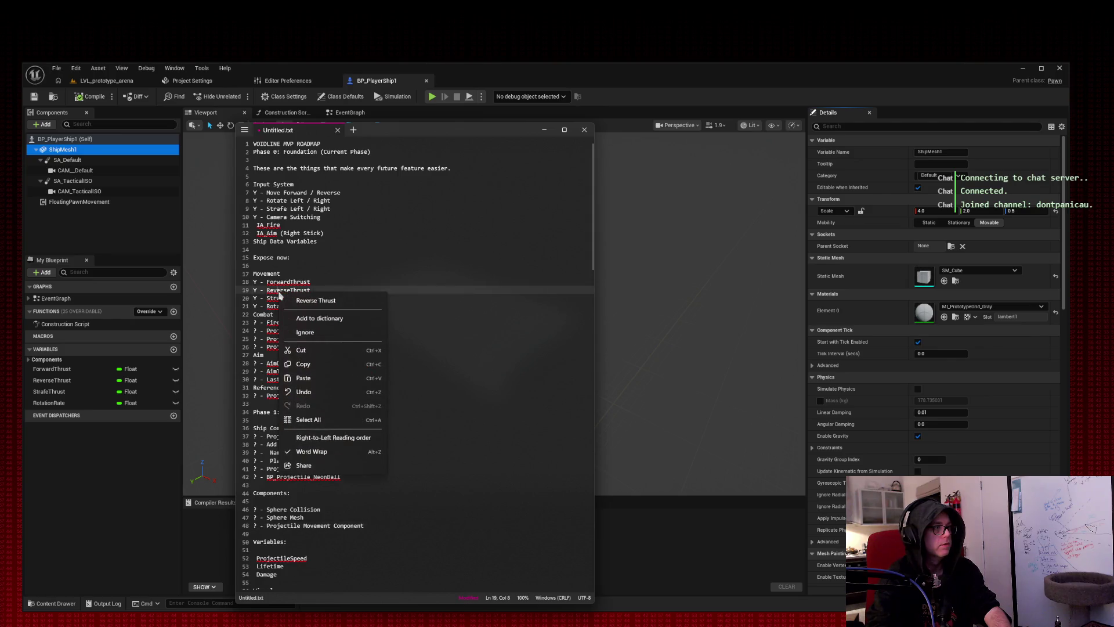
click(303, 333)
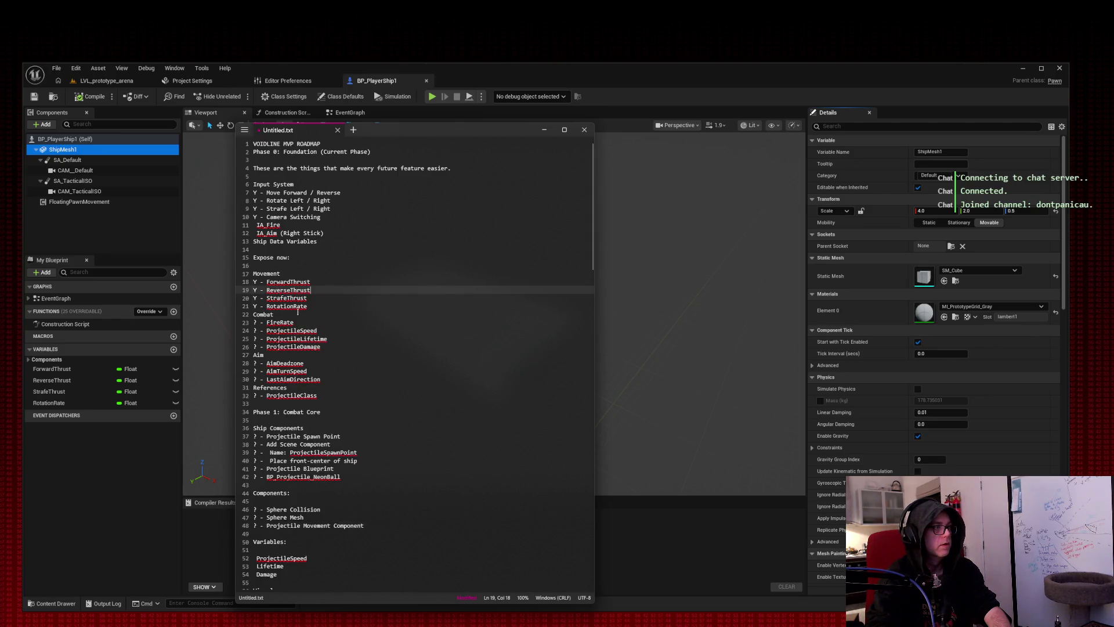
right_click(287, 282)
click(330, 304)
right_click(289, 298)
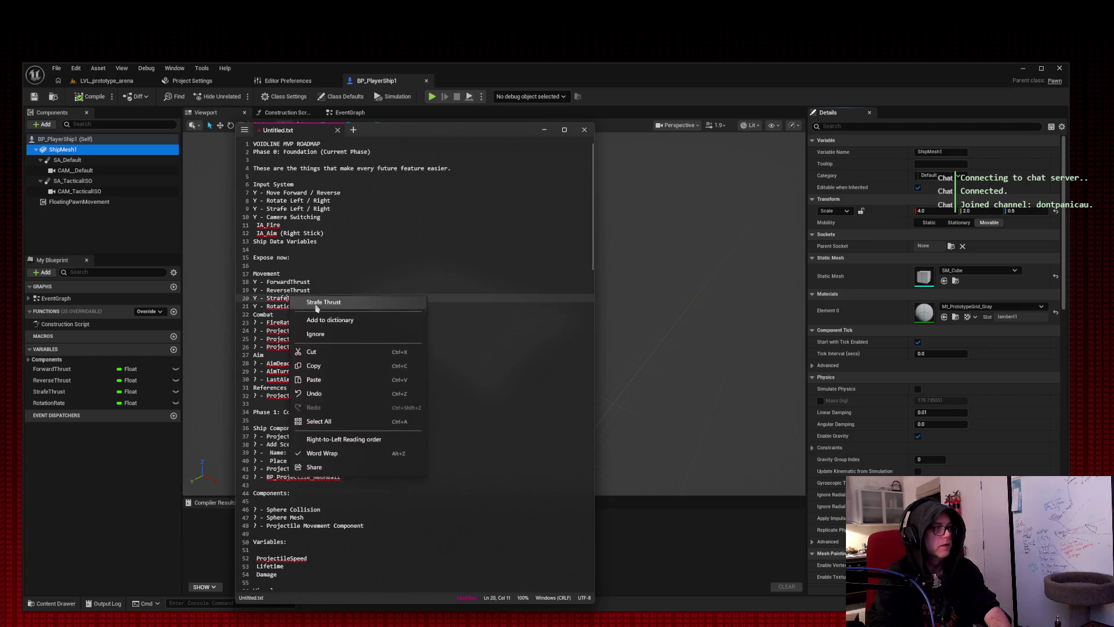
click(330, 320)
right_click(299, 307)
click(327, 326)
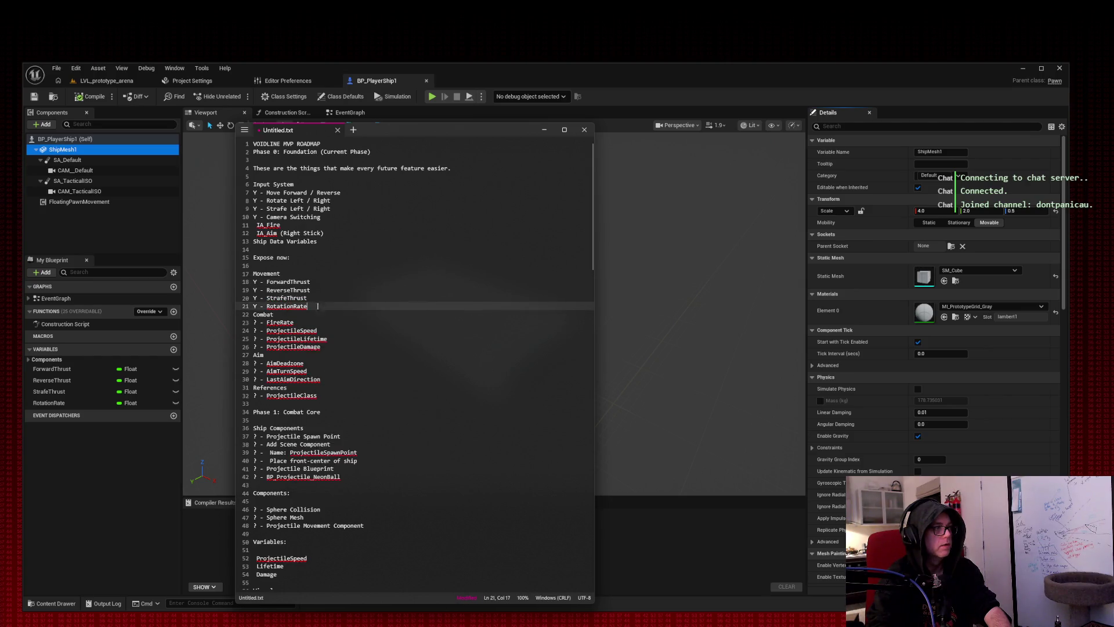
right_click(268, 233)
click(313, 288)
right_click(273, 225)
click(325, 277)
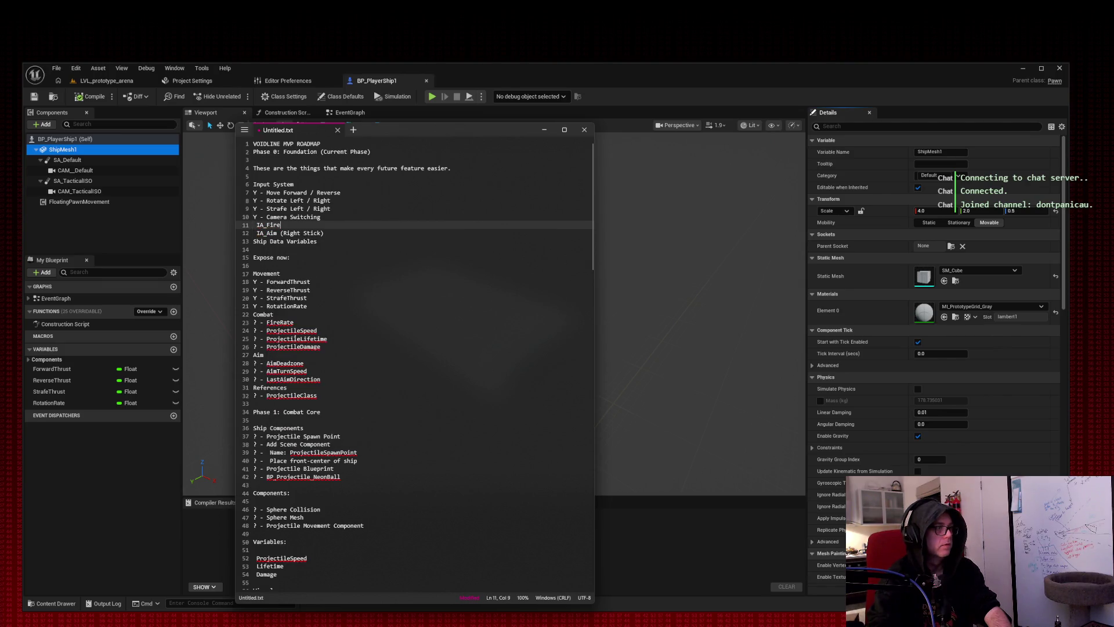
Add FireRate, ProjectileSpeed, ProjectileLifetime, ProjectileDamage and AimDeadzone to the dictionary.
right_click(390, 300)
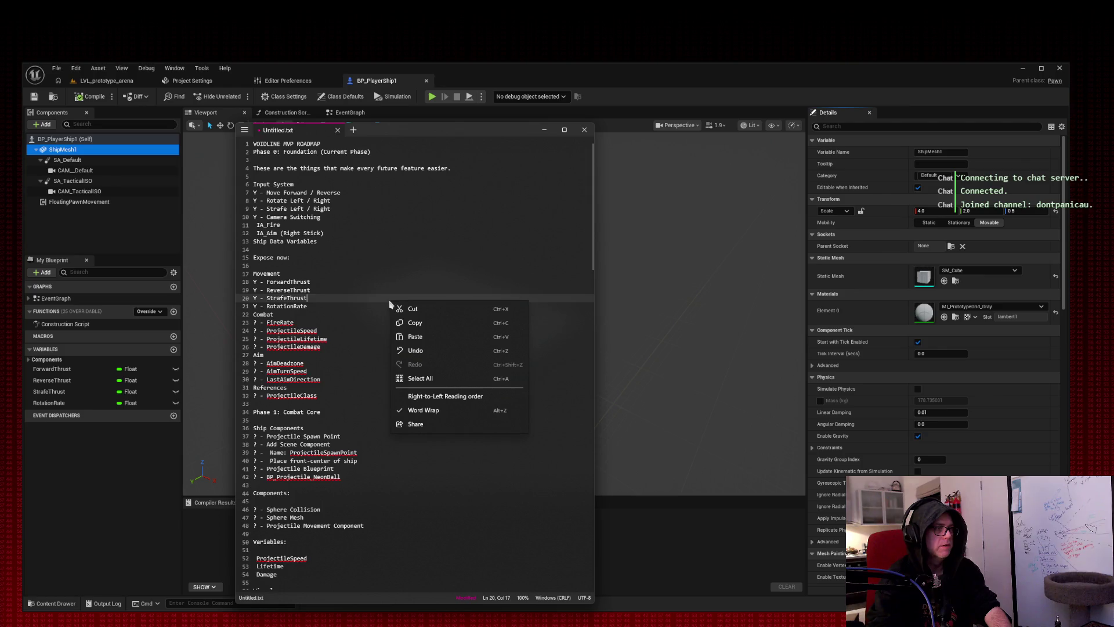
right_click(284, 323)
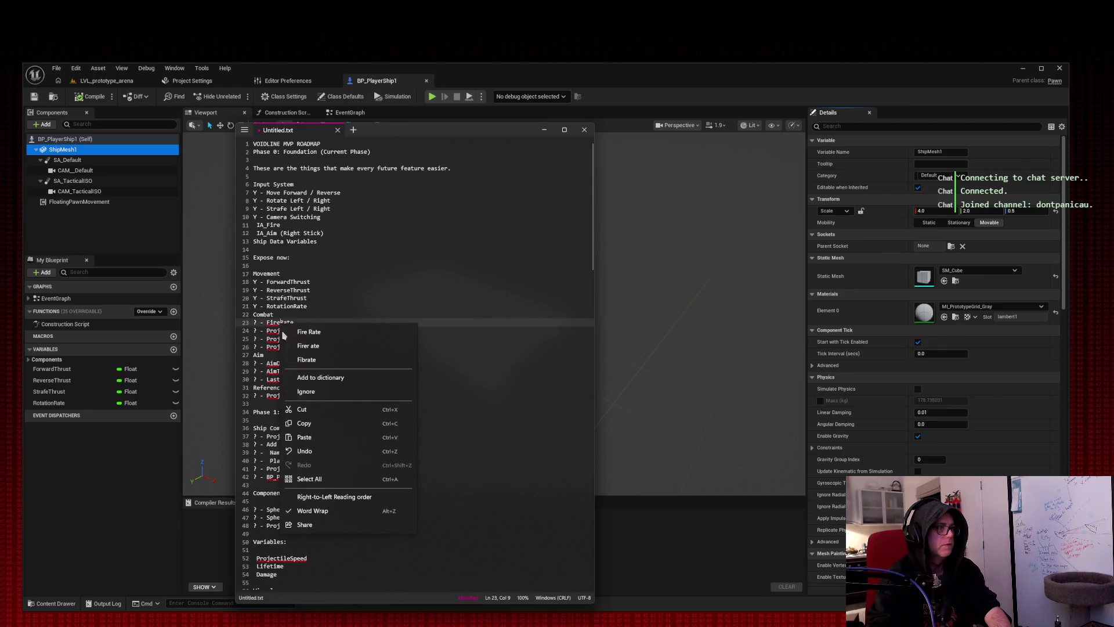
click(307, 379)
right_click(287, 331)
click(305, 361)
right_click(288, 340)
click(306, 364)
right_click(296, 347)
click(302, 367)
right_click(299, 364)
click(311, 385)
right_click(294, 371)
click(311, 390)
Select the block of variable lines, then close the spelling and file menus without changes.
right_click(293, 379)
click(311, 398)
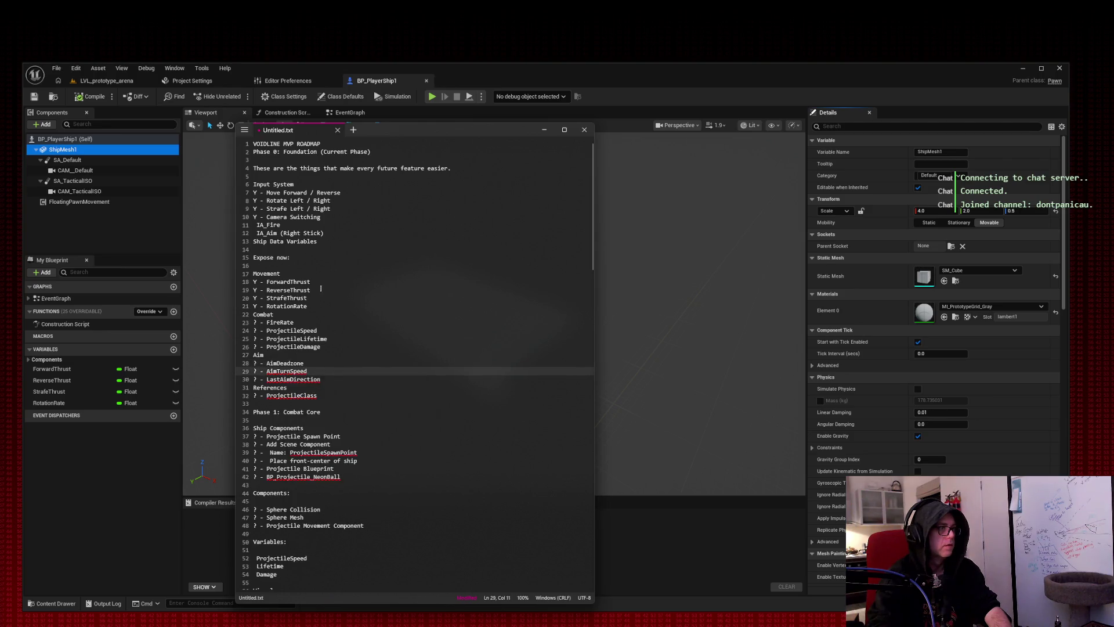
drag(264, 355, 293, 281)
shift+click(504, 456)
right_click(285, 380)
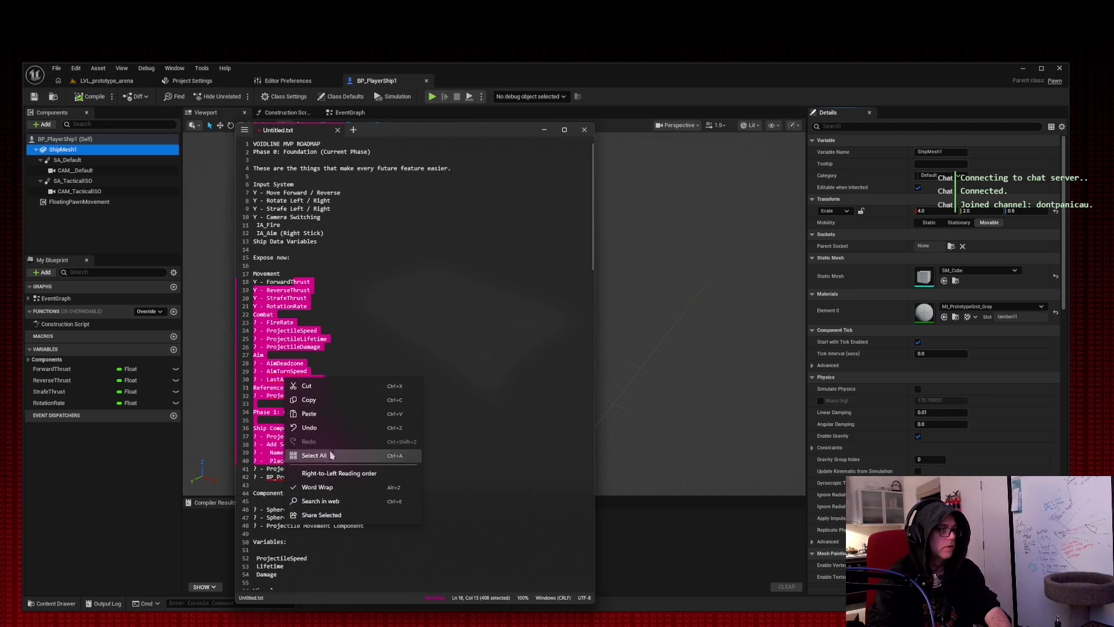
click(290, 346)
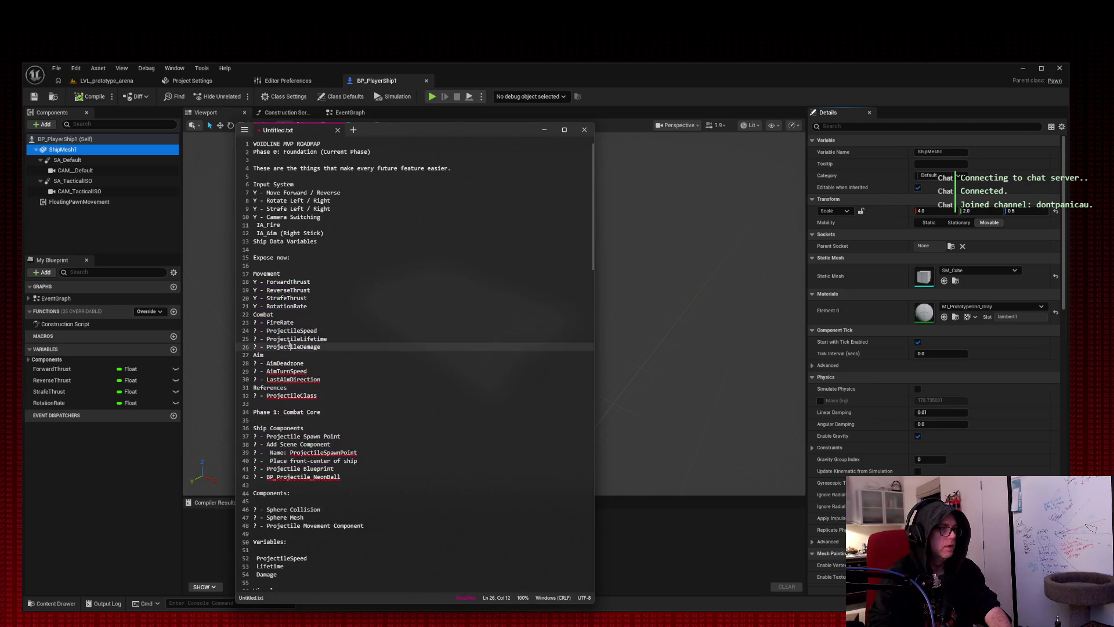
right_click(294, 381)
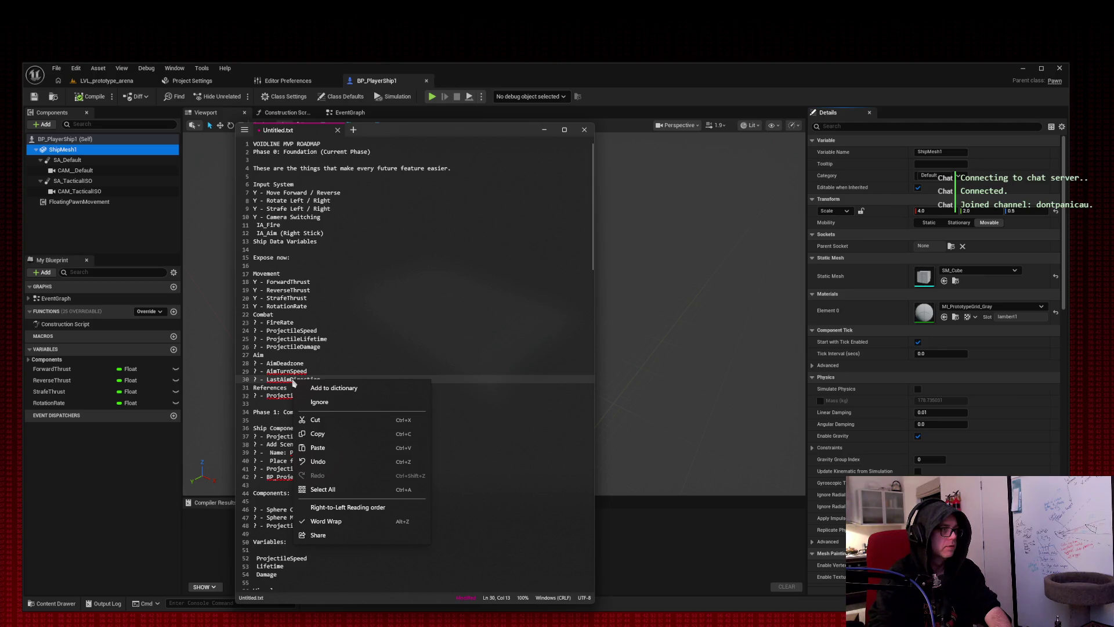
click(248, 132)
click(245, 131)
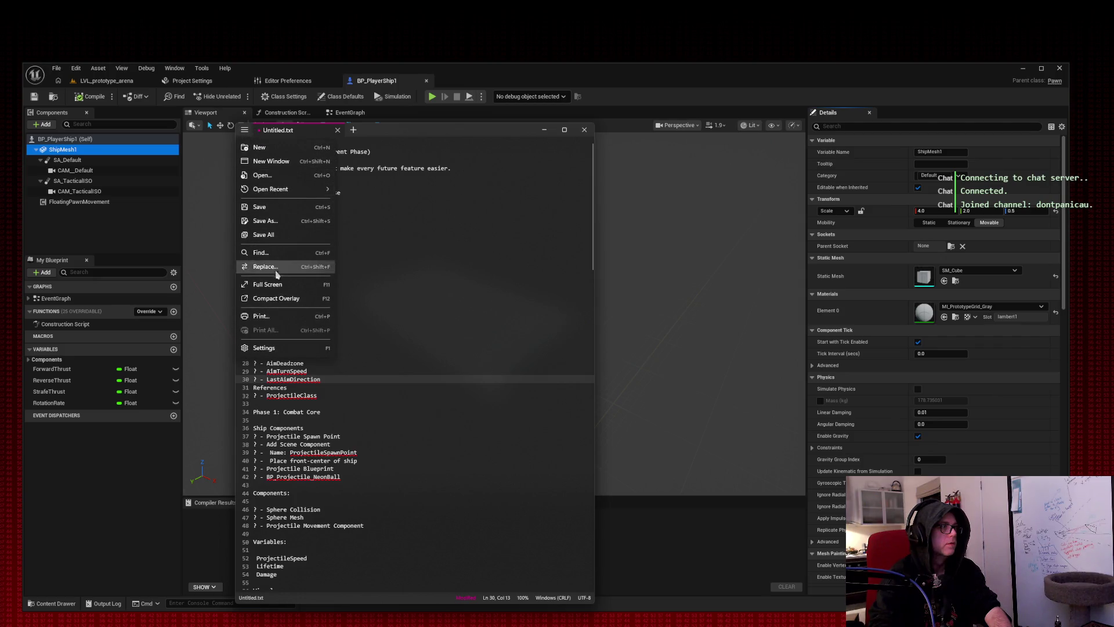
click(423, 390)
scroll(321, 405, down, 20)
scroll(356, 319, up, 20)
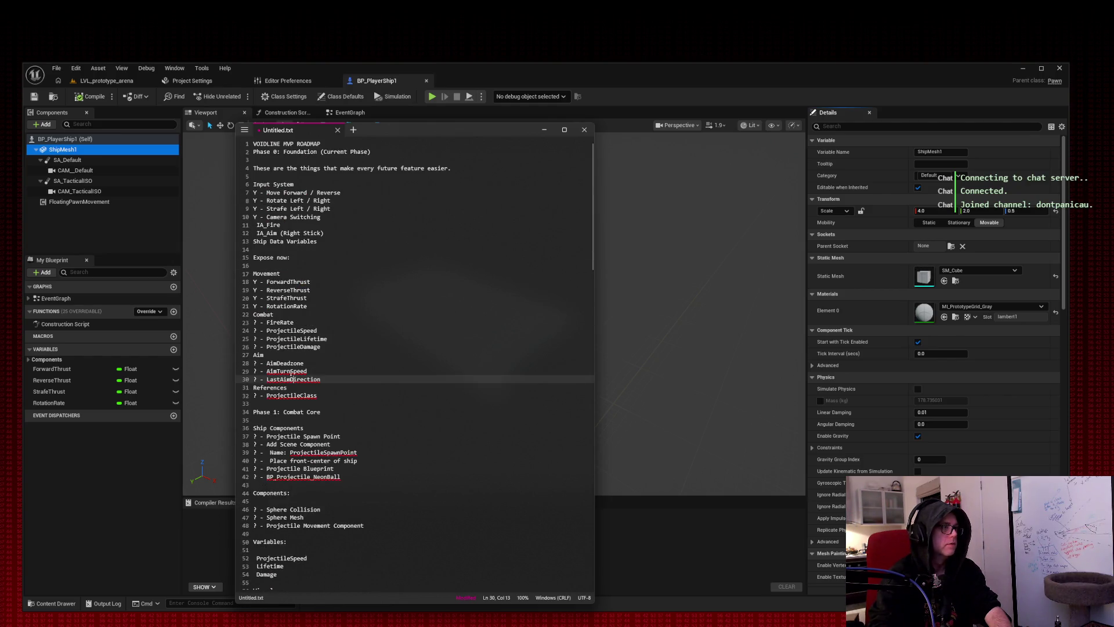
Add ProjectileClass to the dictionary and accept ProjectileSpawnPoint and BP_Projectile_NeonBall as correct.
right_click(307, 371)
key(Escape)
right_click(321, 379)
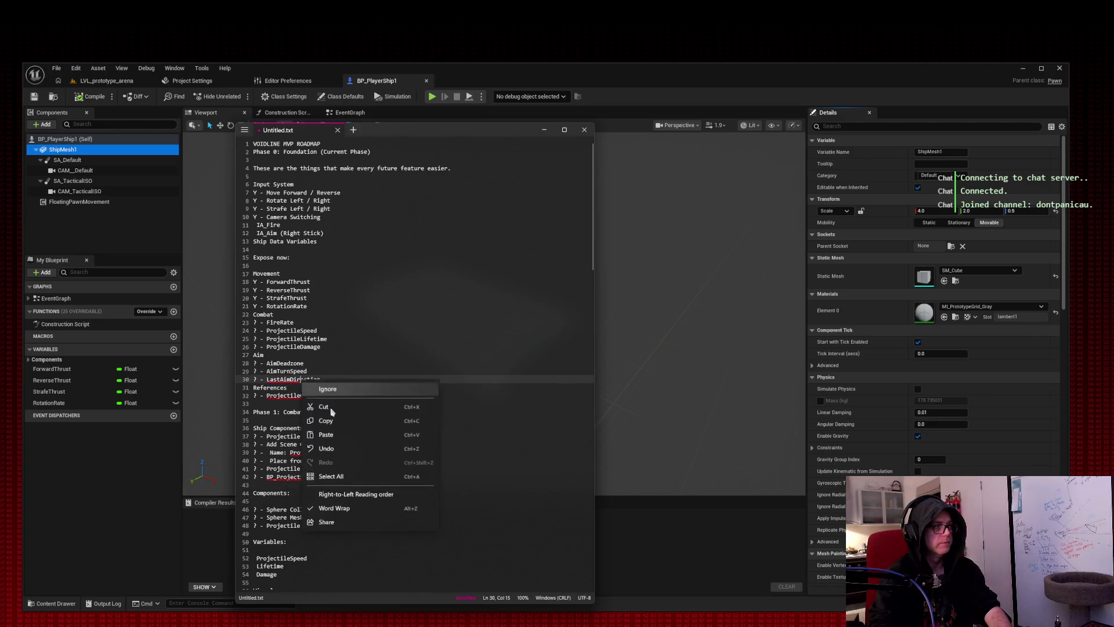
key(Escape)
right_click(309, 395)
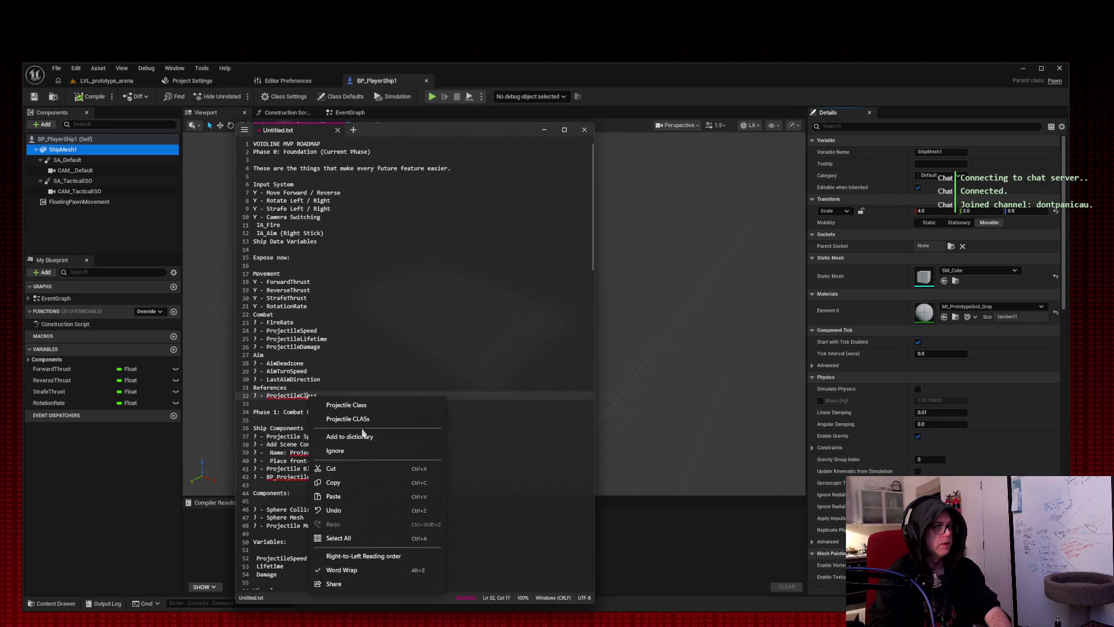
click(348, 436)
right_click(310, 456)
click(348, 477)
right_click(303, 477)
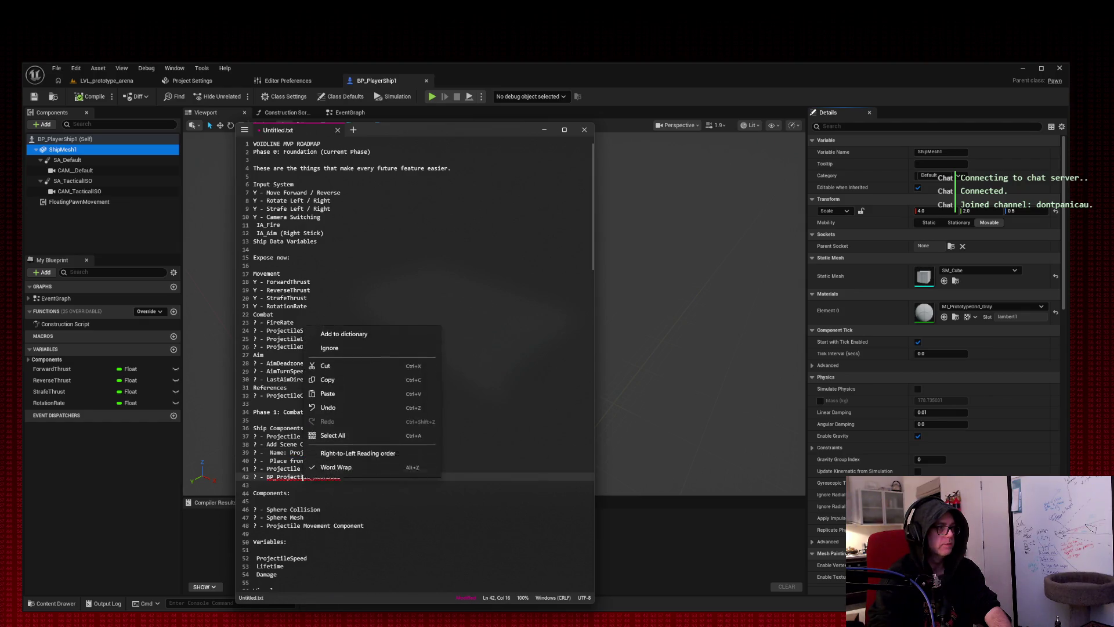
click(351, 323)
Add CanFire, Deadzone and PlayerShip to the dictionary.
scroll(311, 470, down, 20)
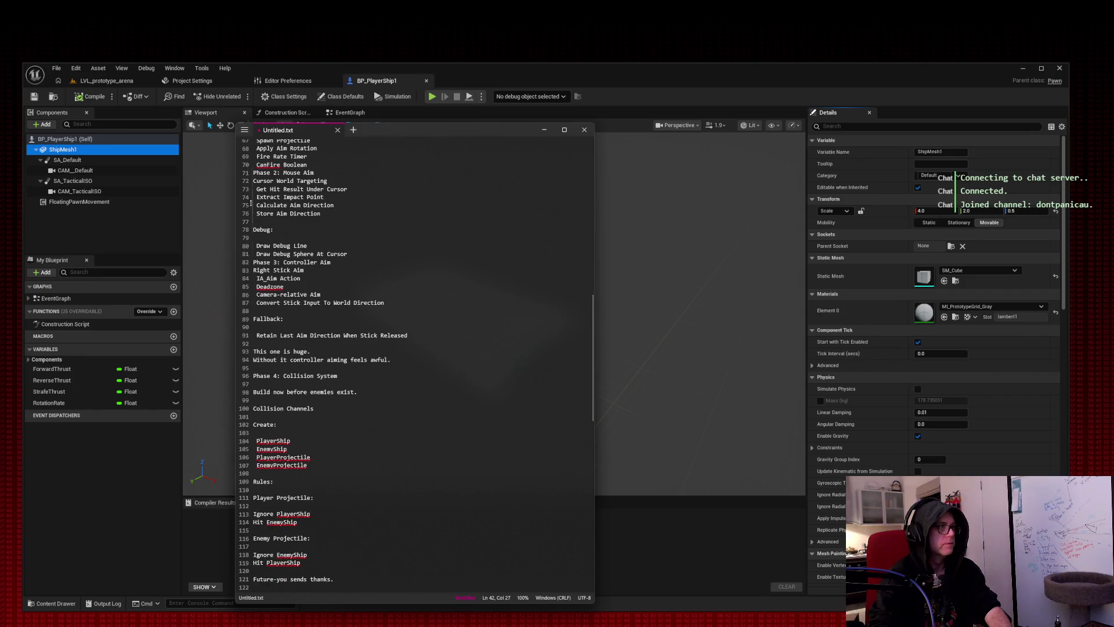
right_click(269, 166)
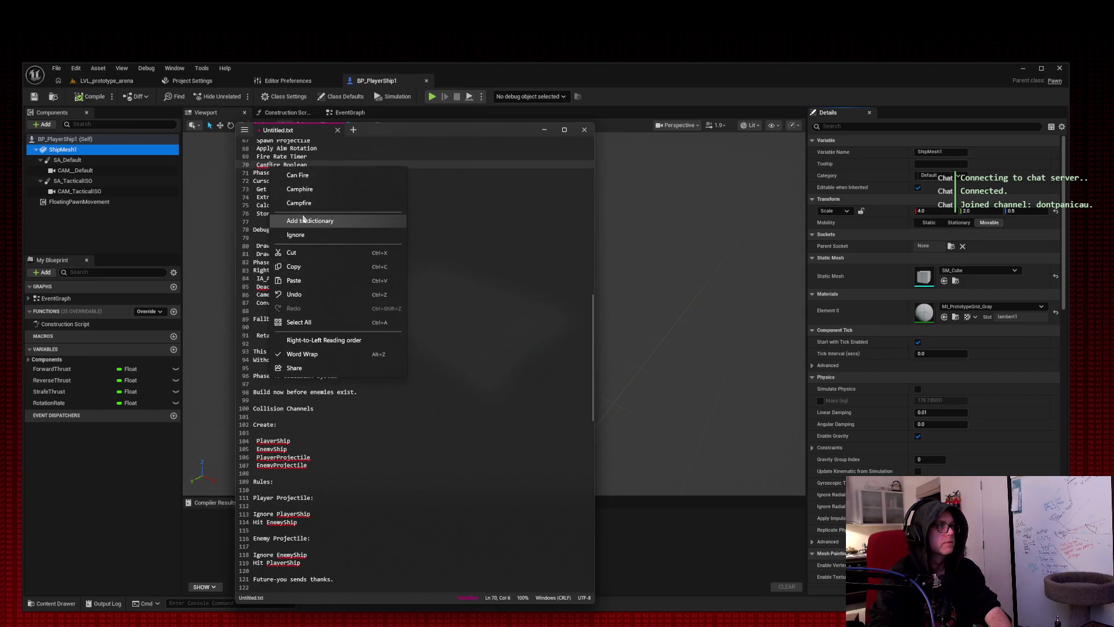
click(300, 242)
right_click(272, 288)
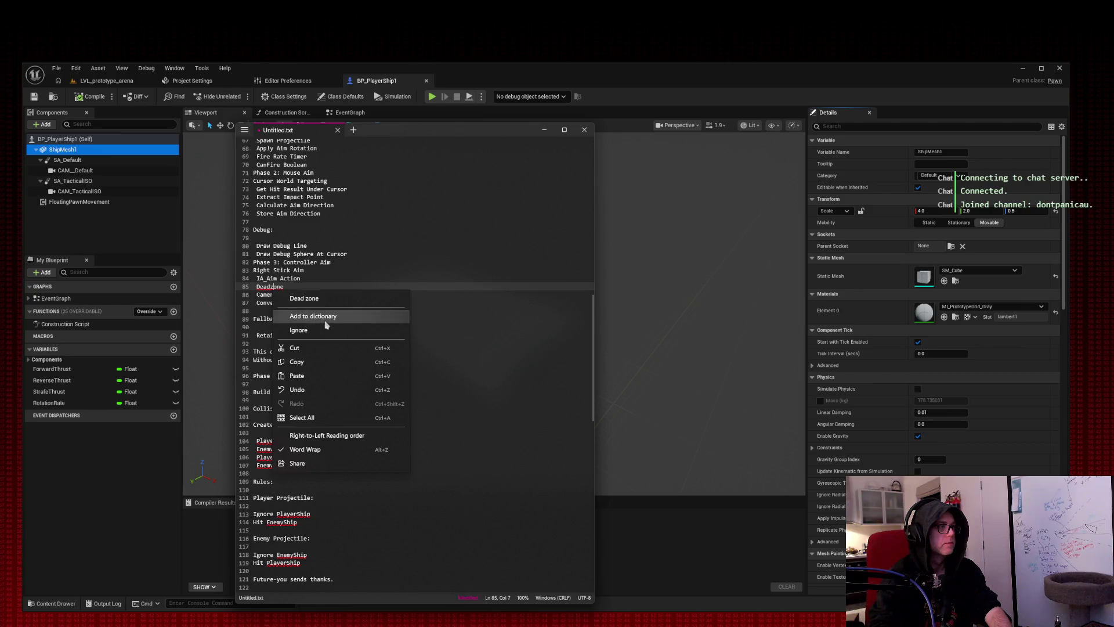
click(301, 316)
right_click(278, 443)
click(317, 285)
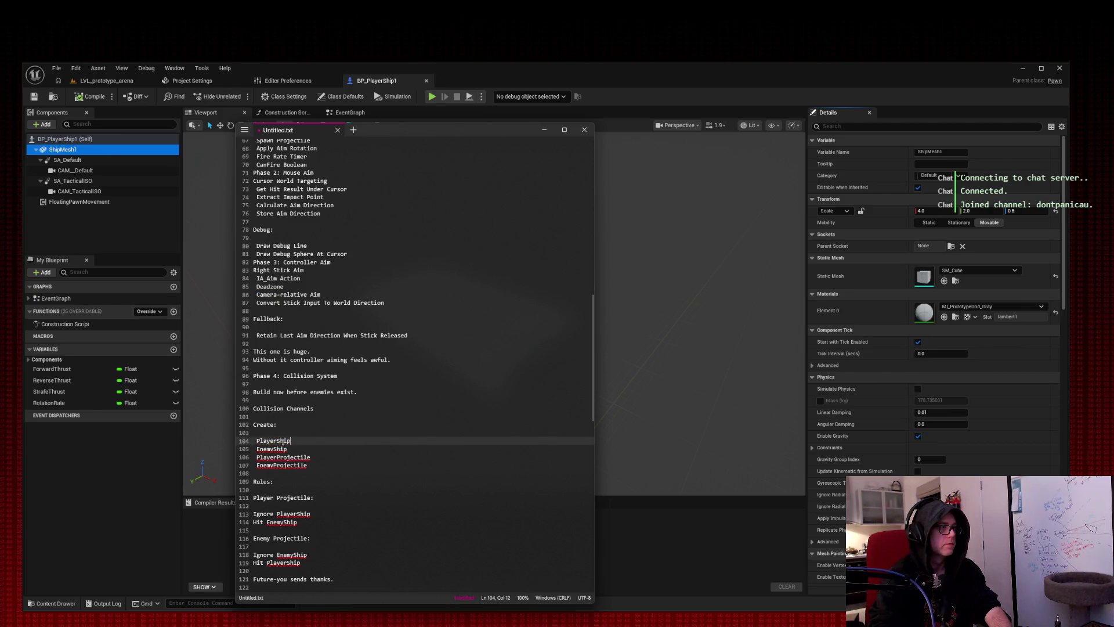
Add EnemyShip, PlayerProjectile and EnemyProjectile to the dictionary.
right_click(271, 448)
click(331, 294)
right_click(283, 458)
click(315, 366)
right_click(281, 466)
click(329, 324)
scroll(329, 323, down, 7)
scroll(329, 323, up, 3)
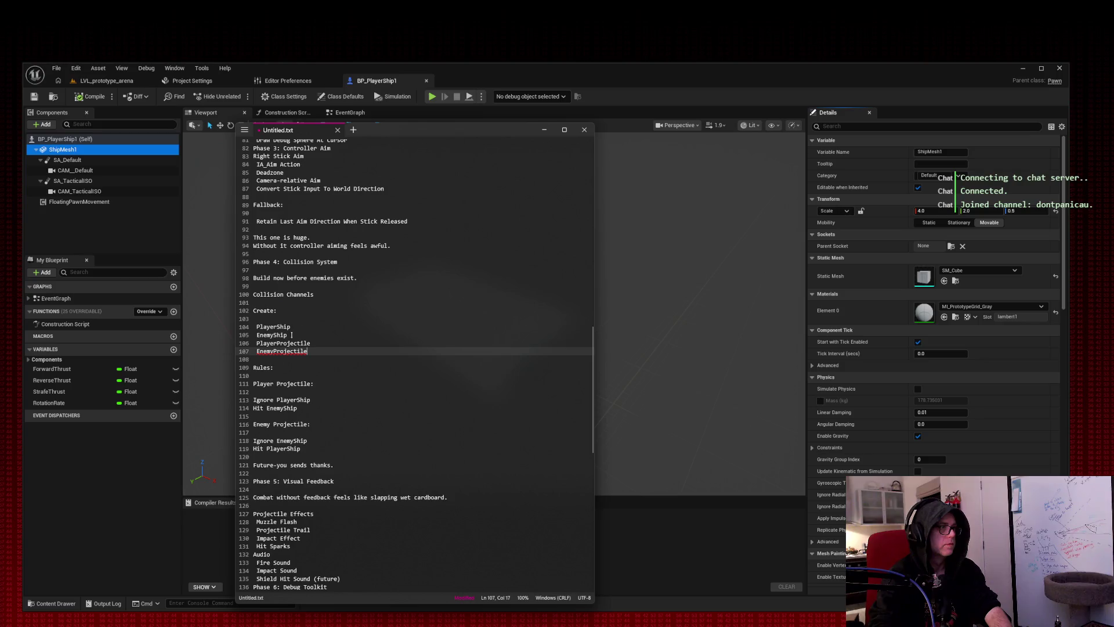
right_click(284, 352)
click(339, 368)
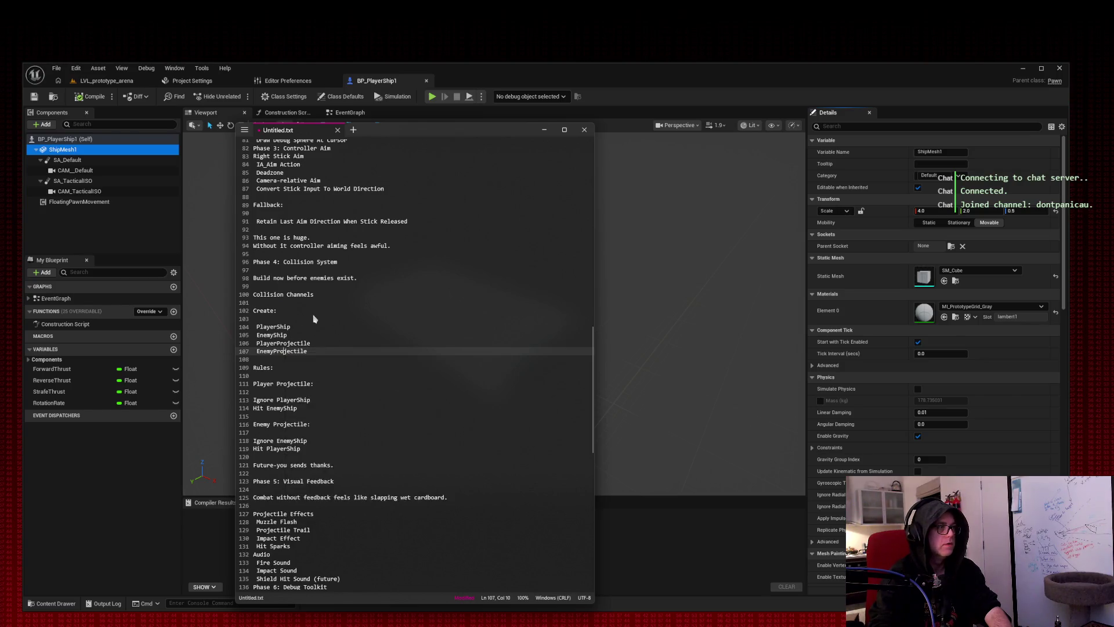
Ignore BP_EnemyShip and add MaxHealth and TakeDamage to the dictionary.
scroll(317, 331, down, 10)
scroll(316, 331, down, 3)
right_click(275, 397)
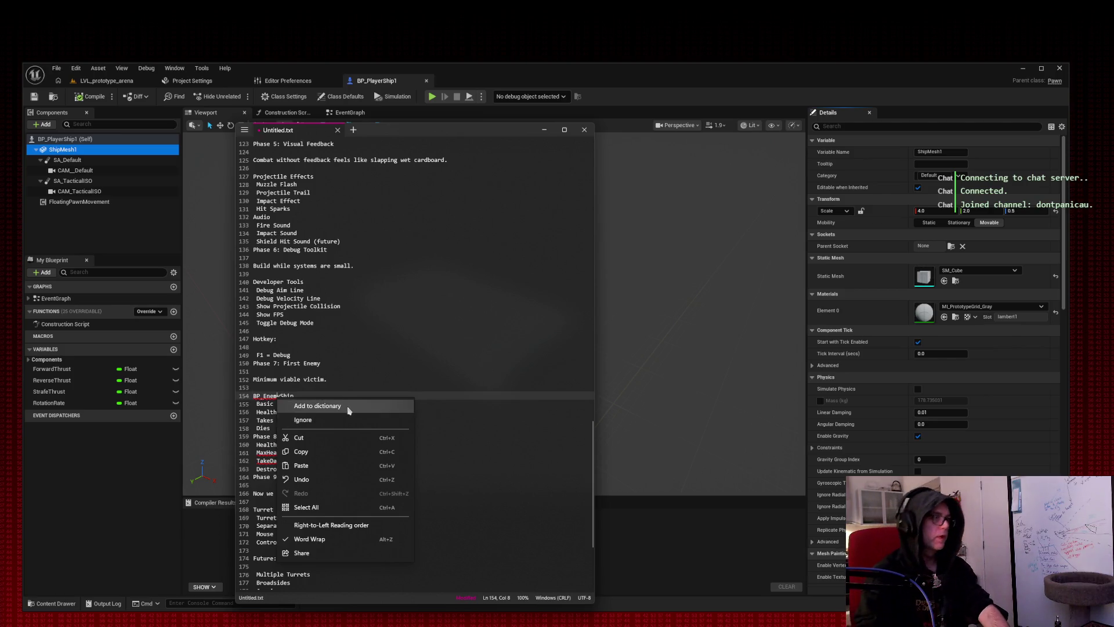
click(347, 422)
right_click(272, 453)
click(310, 295)
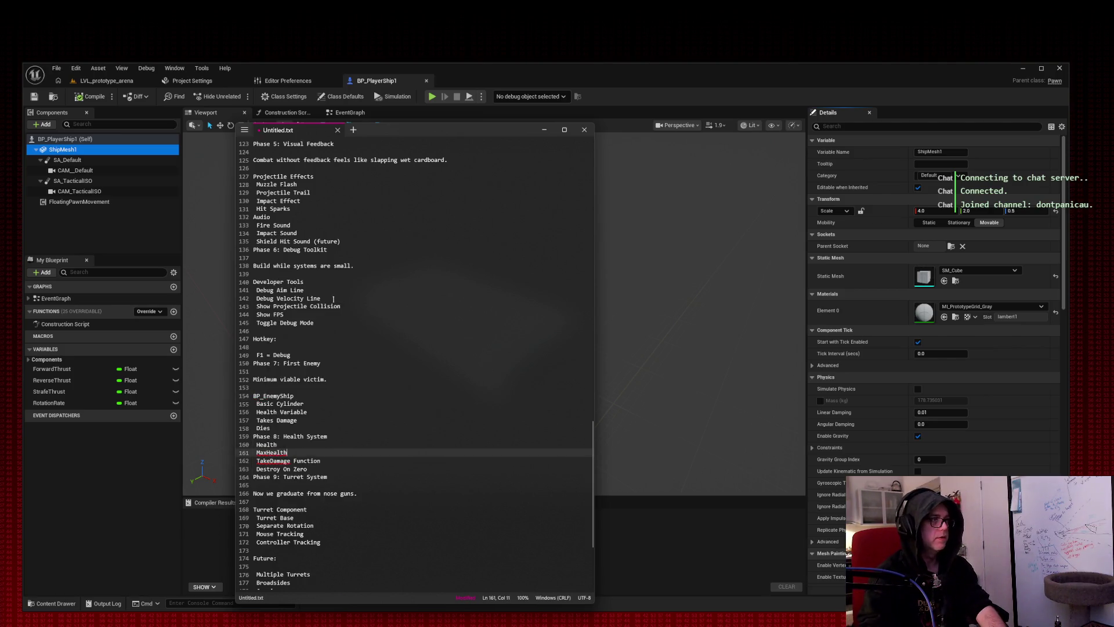
right_click(273, 461)
click(333, 306)
Leave Starsector flagged and scroll back over the checked roadmap.
scroll(341, 311, down, 5)
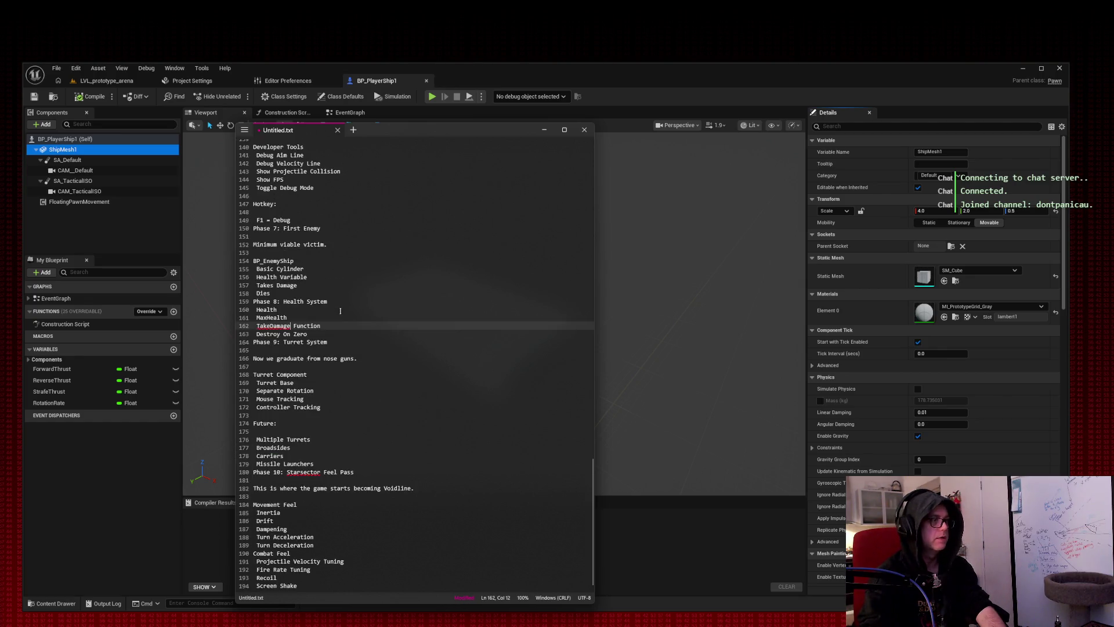
right_click(308, 472)
click(348, 316)
click(371, 358)
scroll(365, 388, up, 20)
scroll(366, 389, down, 11)
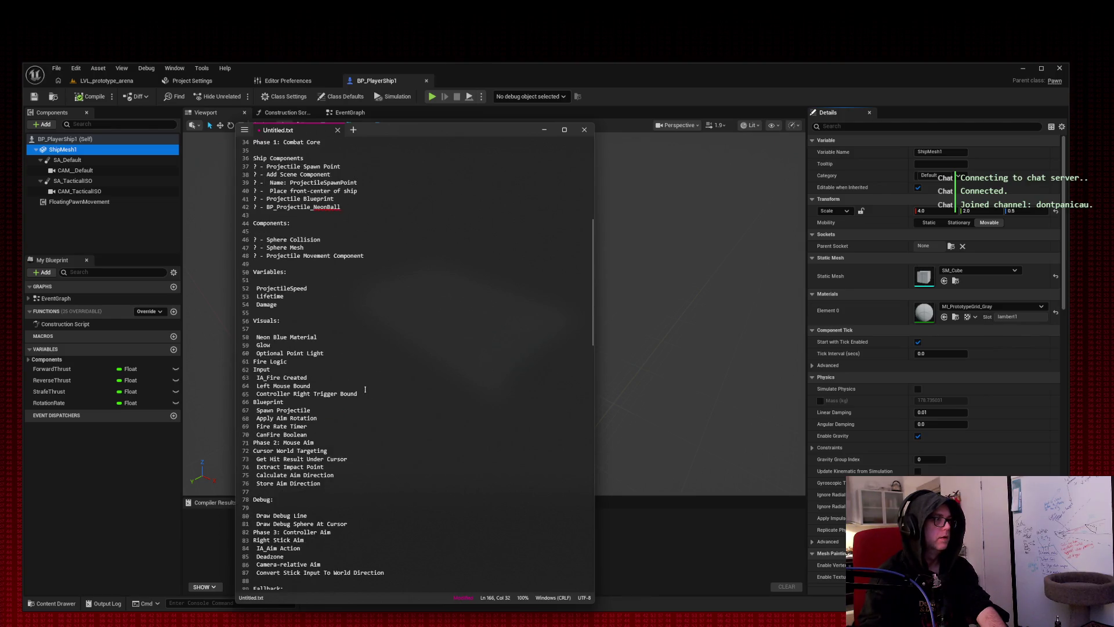
scroll(284, 283, up, 11)
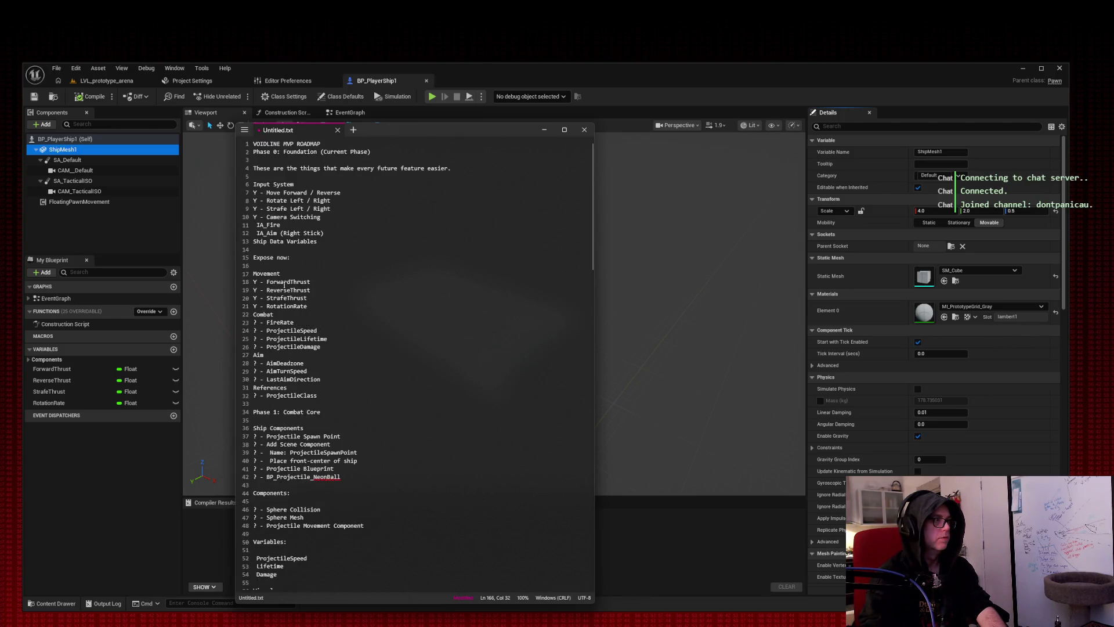
scroll(274, 499, down, 3)
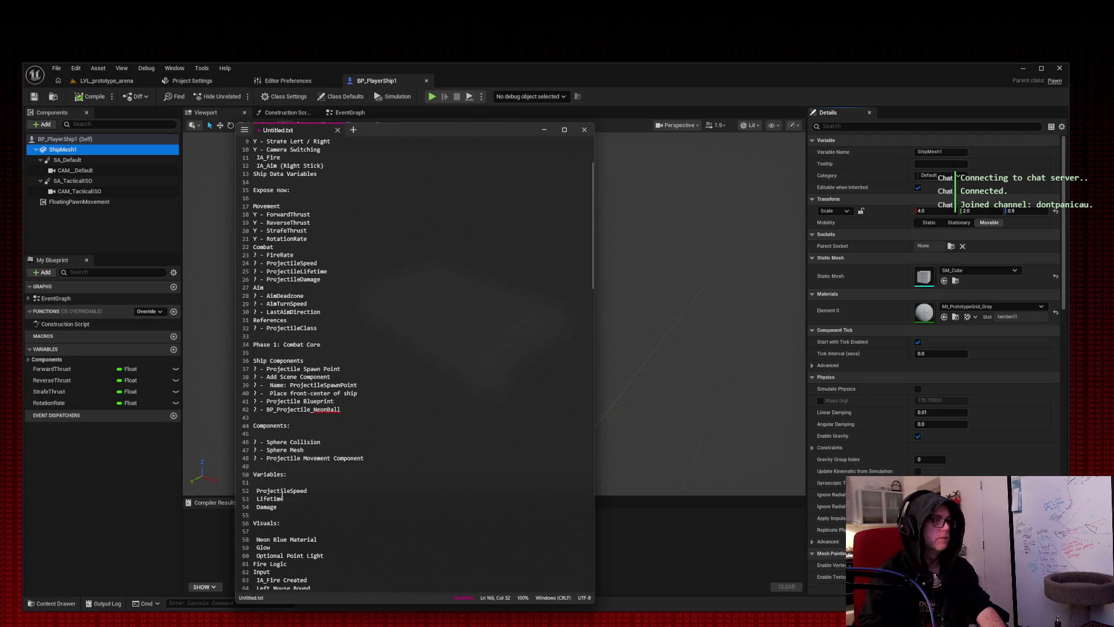
Prefix the ProjectileSpeed, Lifetime, Damage, Neon Blue Material, Glow and Optional Point Light lines with '? -'.
click(253, 491)
text(? -)
click(255, 499)
text(? -)
click(255, 507)
text(? -)
click(254, 540)
text(? -)
click(255, 548)
text(? -)
click(255, 556)
text(? -)
scroll(307, 485, down, 14)
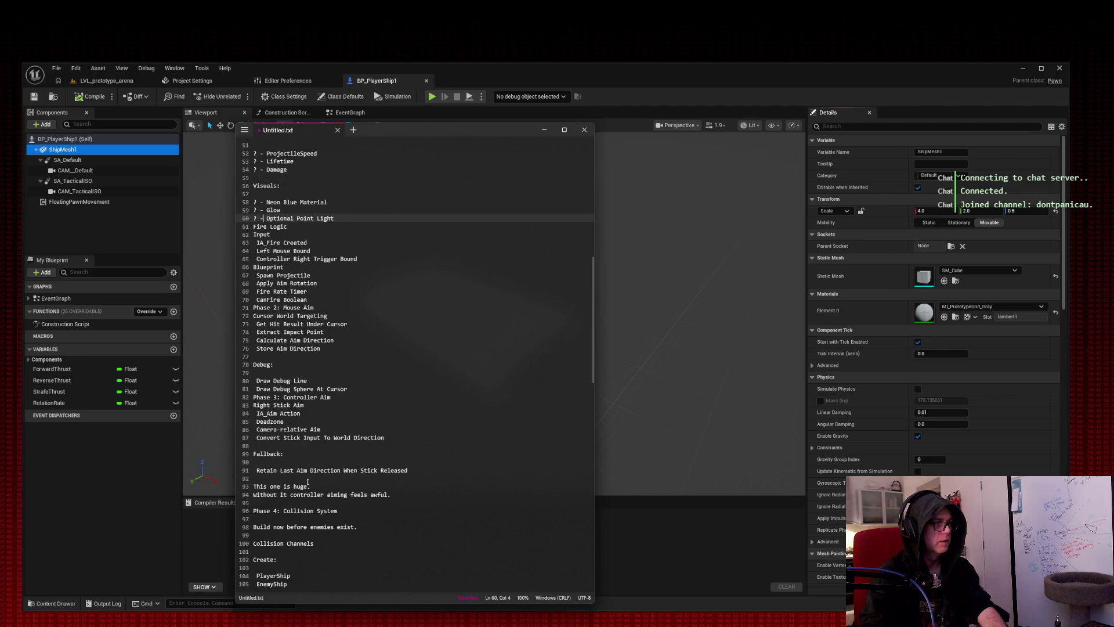
Bullet Fire Logic with '? -', add blank lines after it, and make 'Input:' a heading.
triple_click(254, 227)
click(255, 227)
text(? -)
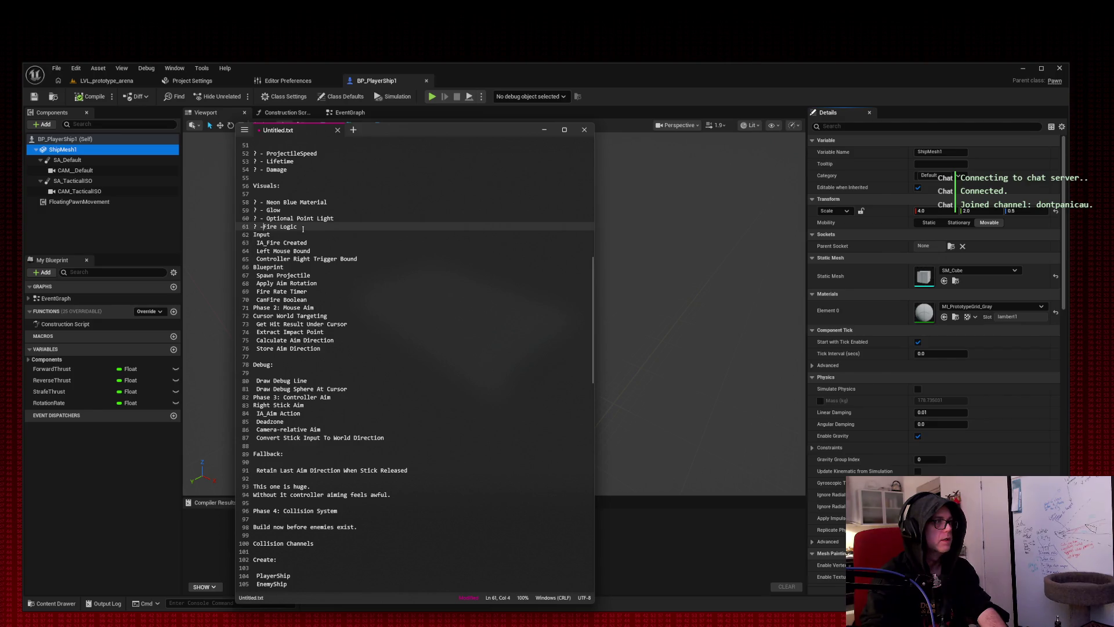
click(313, 227)
key(Return)
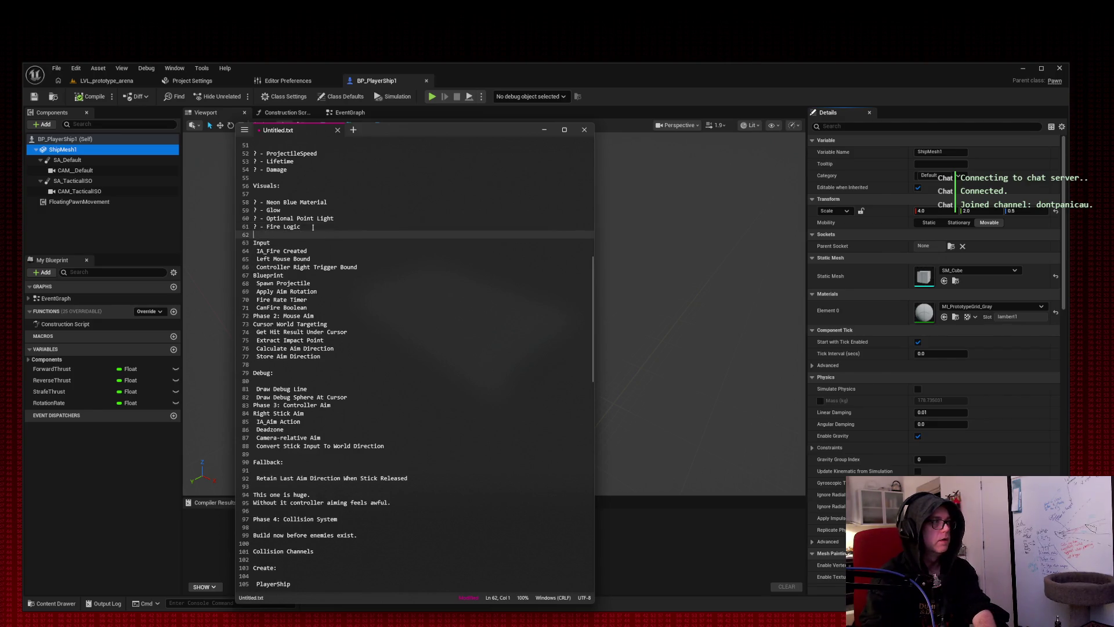
click(307, 242)
key(Return)
click(301, 240)
text(:)
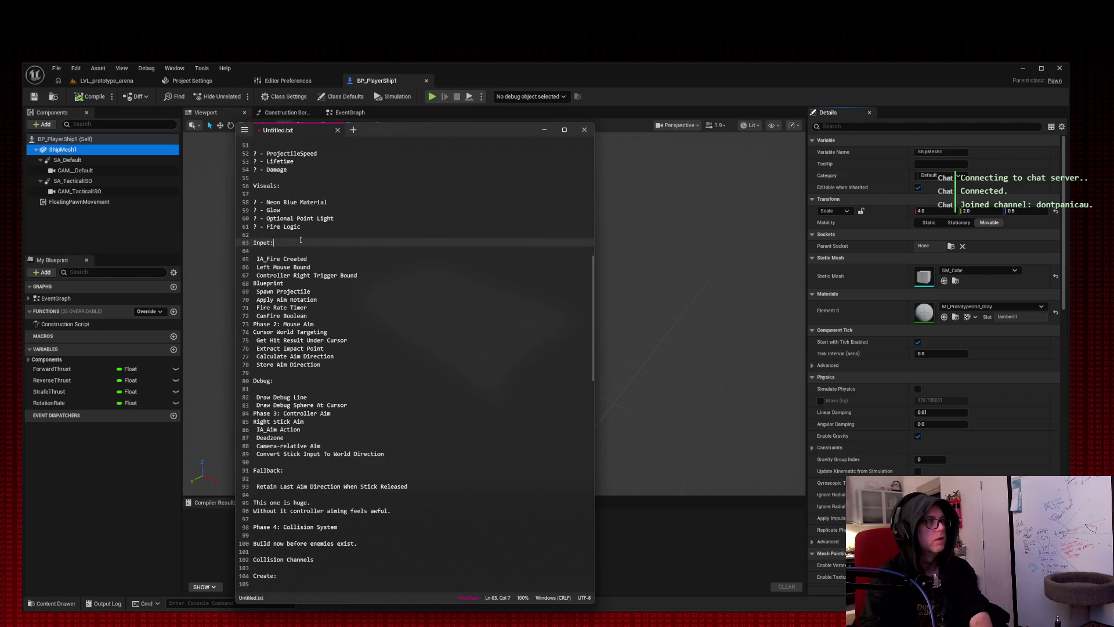
scroll(298, 386, up, 15)
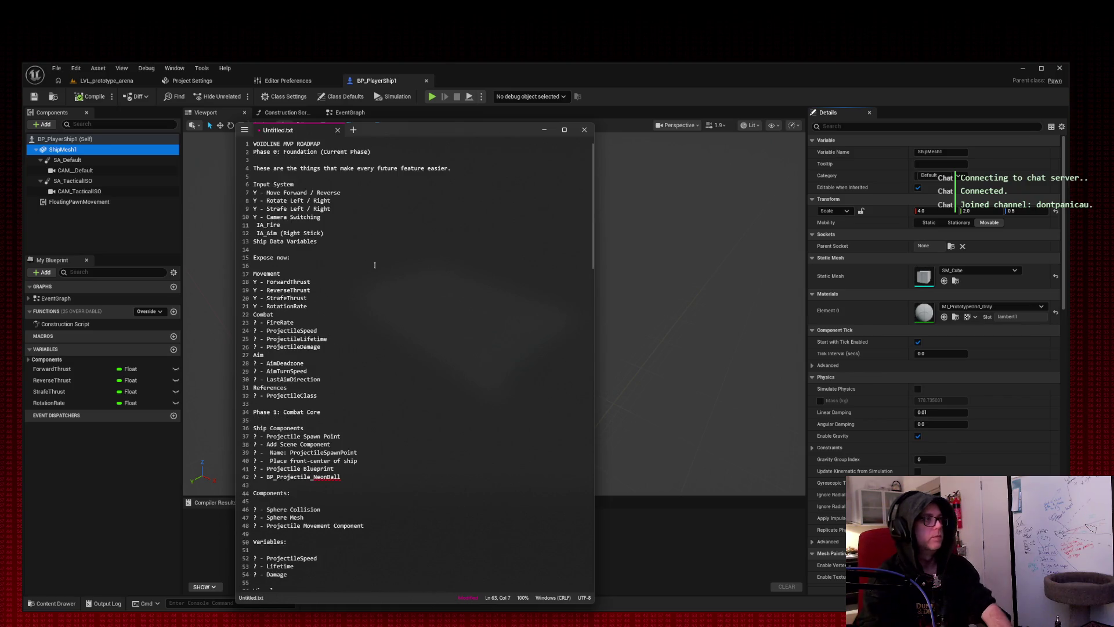
click(381, 153)
Save the roadmap as DAILYRUNSHEET.txt in the VOIDLINE project folder.
key(ctrl+s)
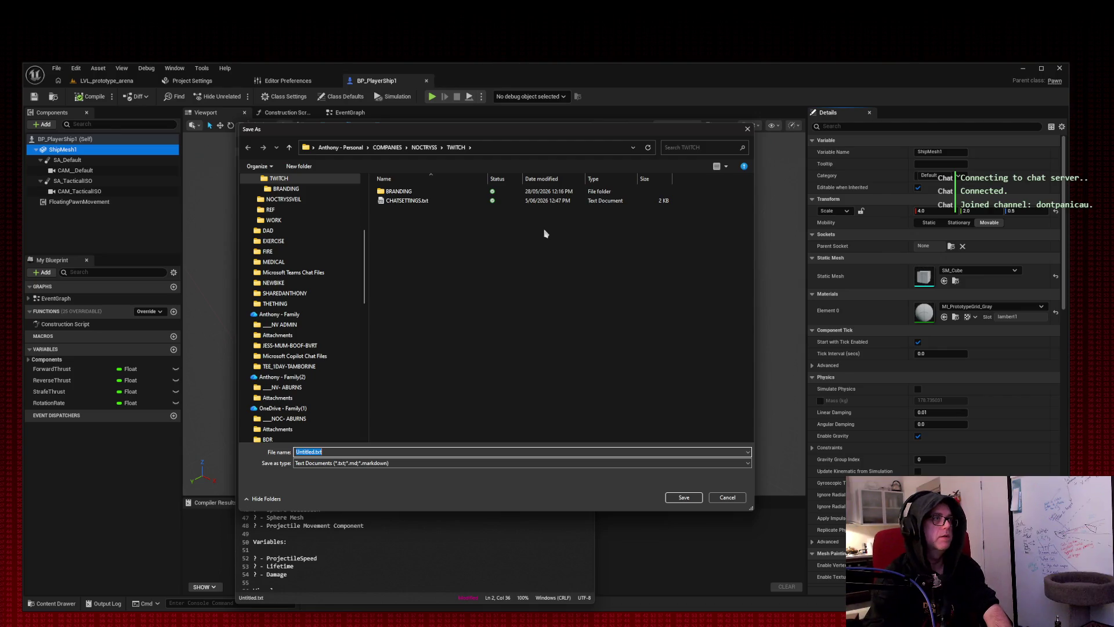
key(Escape)
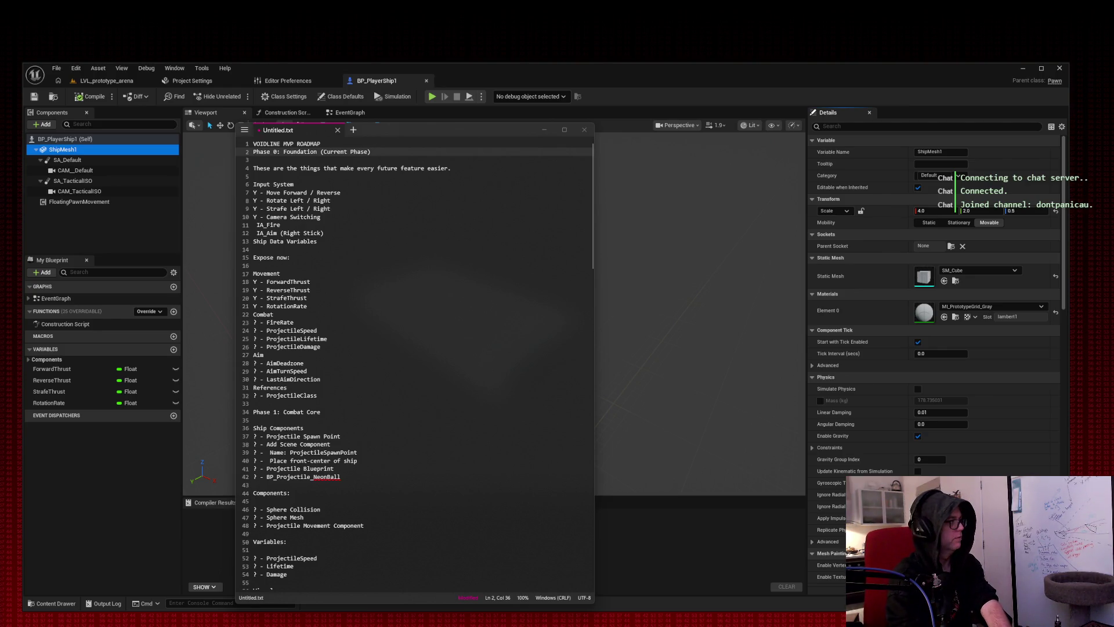
key(ctrl+s)
click(476, 331)
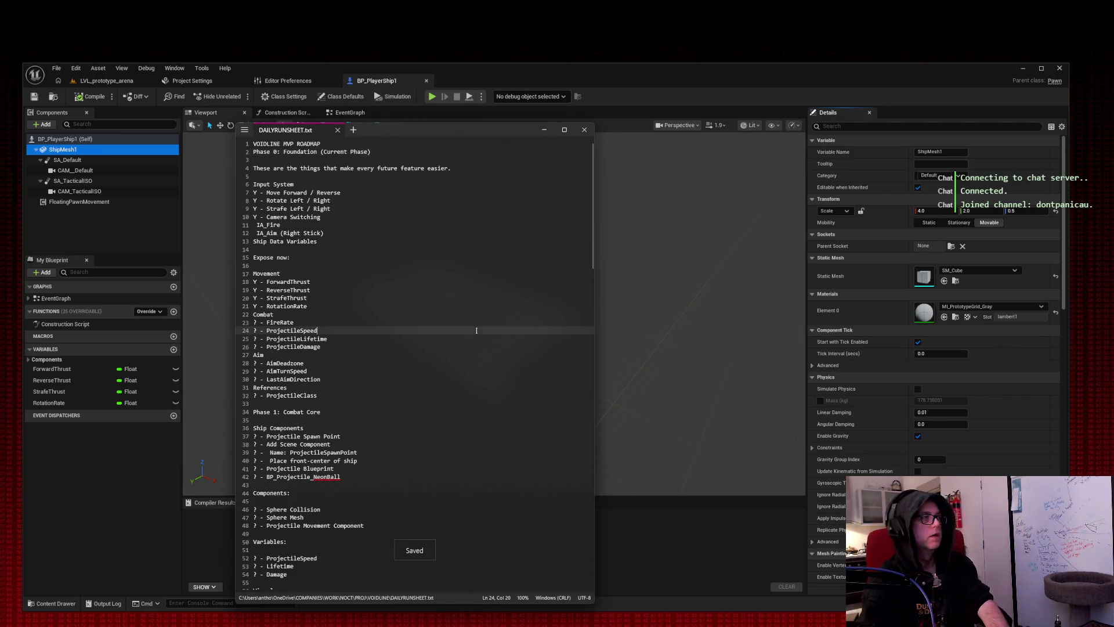
Check the ship blueprint behind Notepad, then move the DAILYRUNSHEET window to the top-left corner.
click(294, 226)
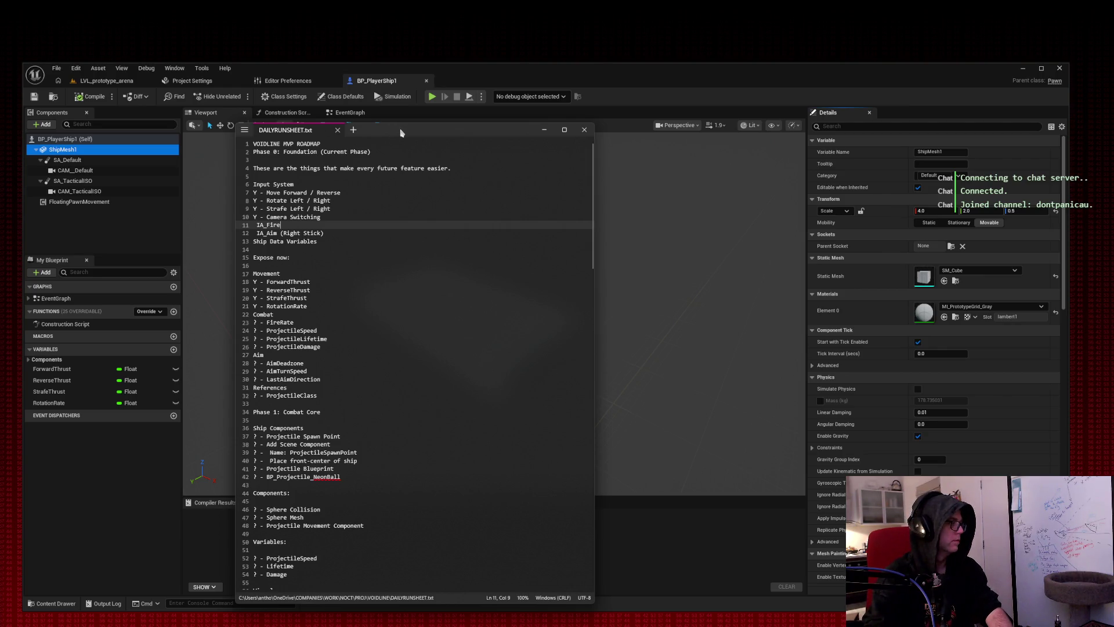
key(alt+Tab)
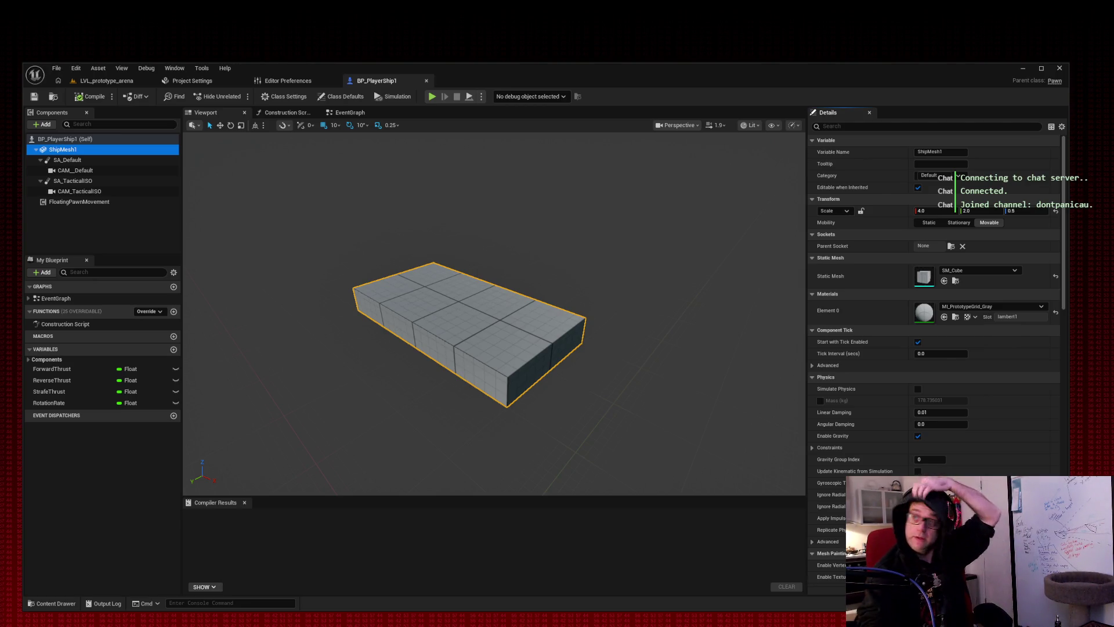
key(alt+Tab)
drag(214, 41, 212, 36)
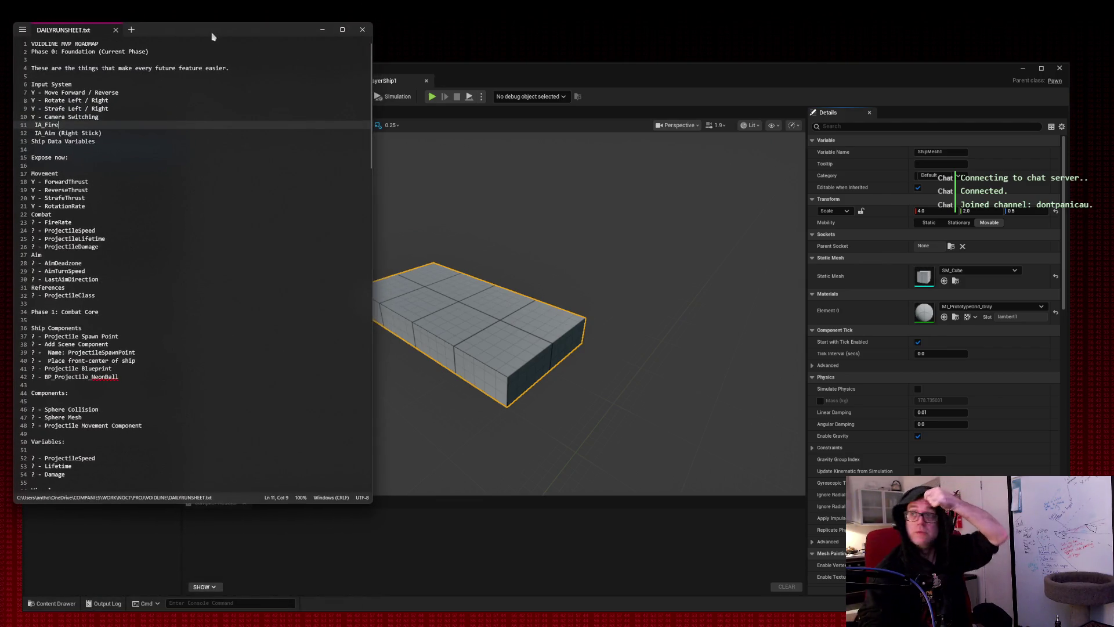
drag(210, 37, 199, 18)
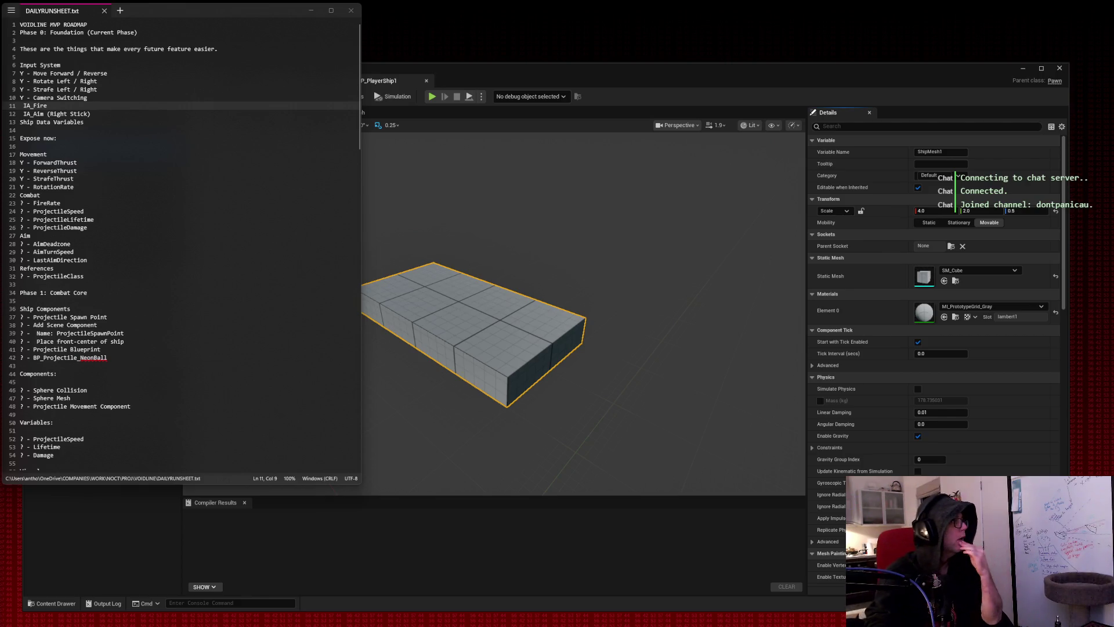
Bring the Unreal Editor to the front and switch to the LVL_prototype_arena level.
click(700, 97)
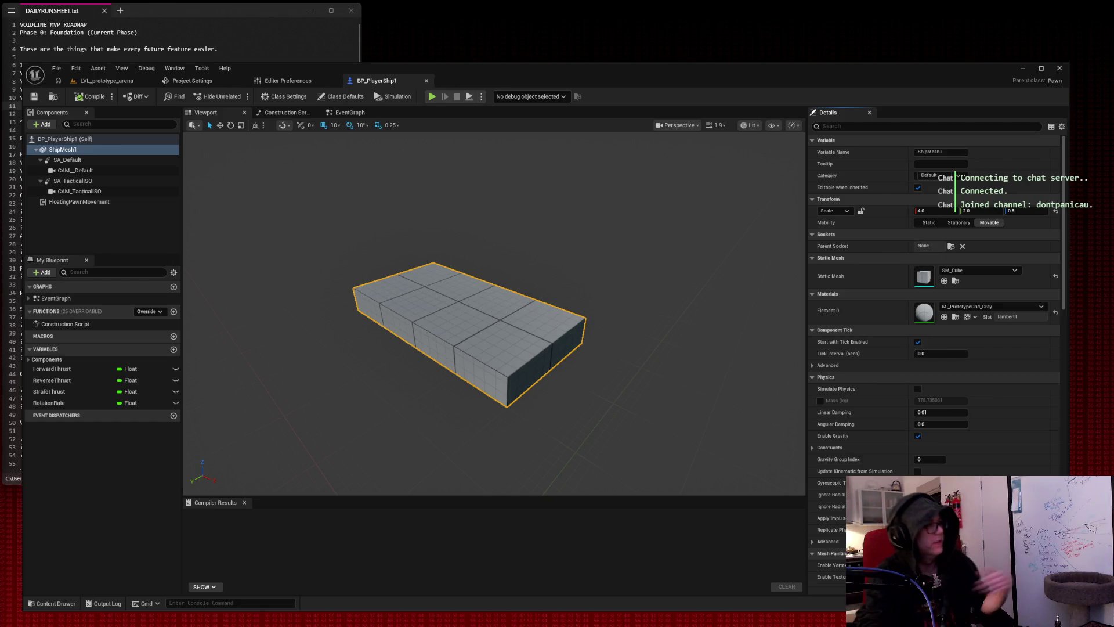
click(106, 83)
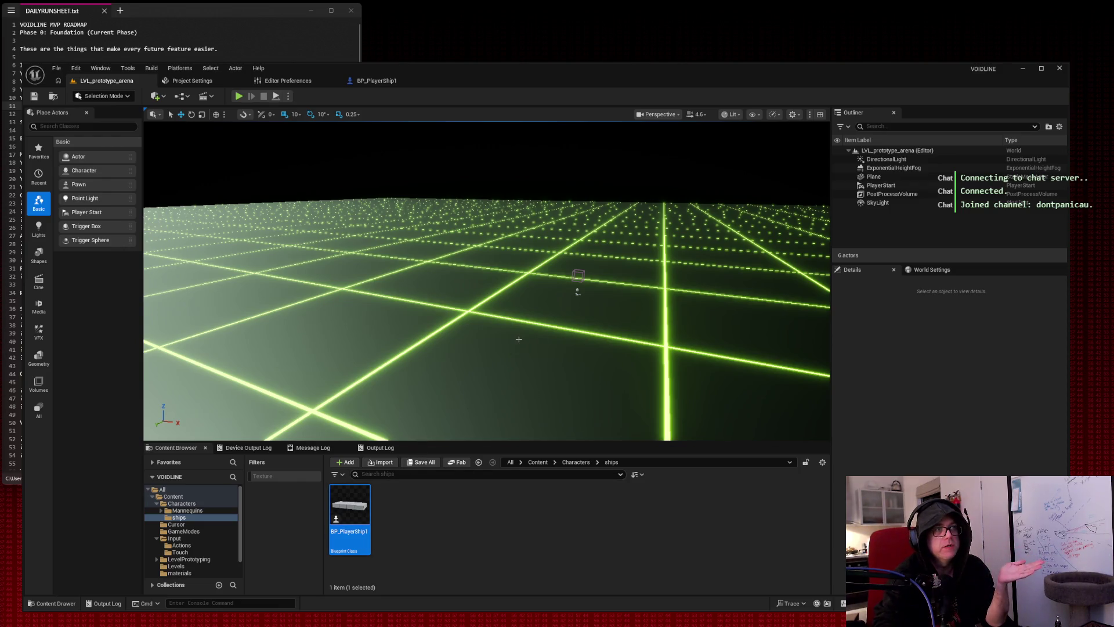
click(375, 80)
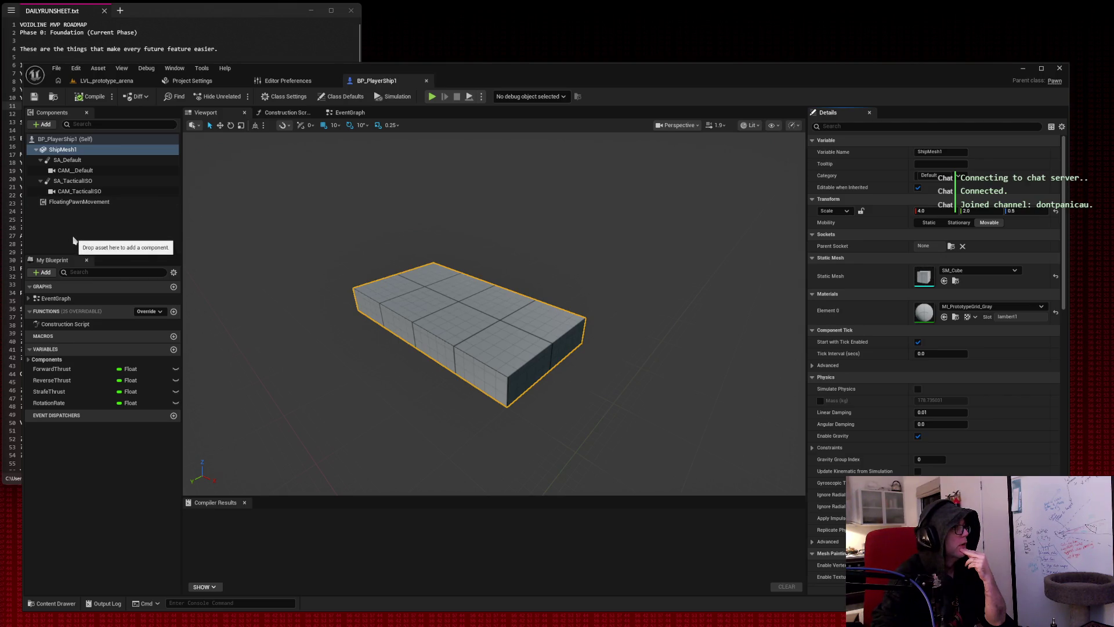
Add a Static Mesh component to BP_PlayerShip1 and attach it under ShipMesh1.
click(45, 125)
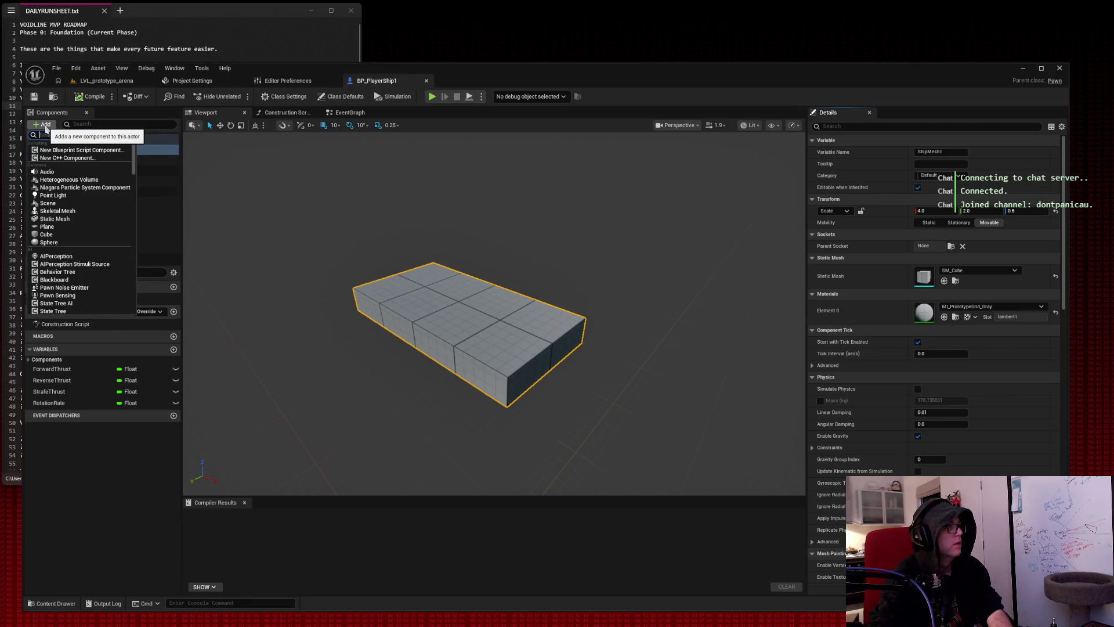
click(55, 218)
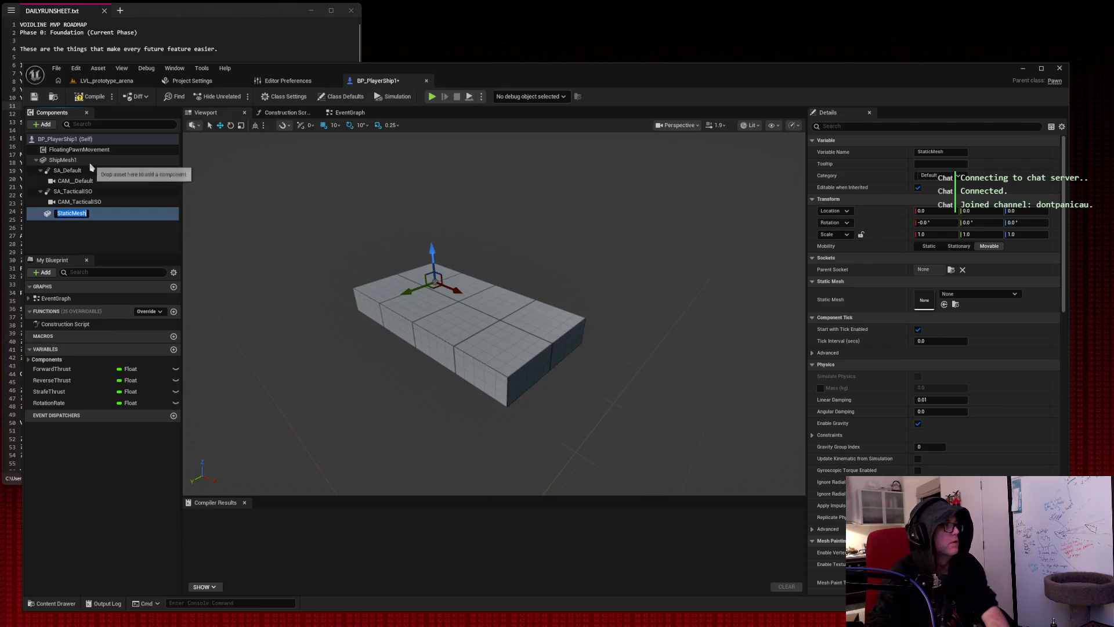
mouse_move(51, 216)
mouse_down()
mouse_move(55, 168)
mouse_move(69, 162)
mouse_move(65, 180)
mouse_move(50, 156)
mouse_move(58, 183)
mouse_move(49, 154)
mouse_move(57, 215)
mouse_up()
click(37, 150)
click(37, 151)
mouse_move(39, 154)
mouse_down()
mouse_move(64, 204)
mouse_move(99, 159)
mouse_up()
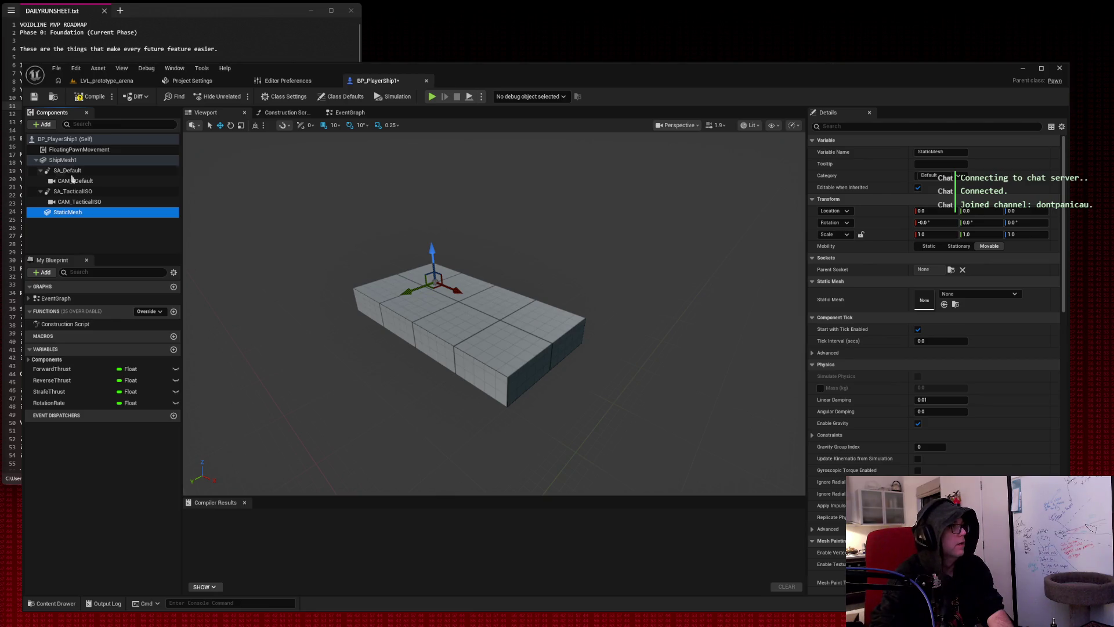
Rename the new mesh component to Hull_Eng.
right_click(71, 214)
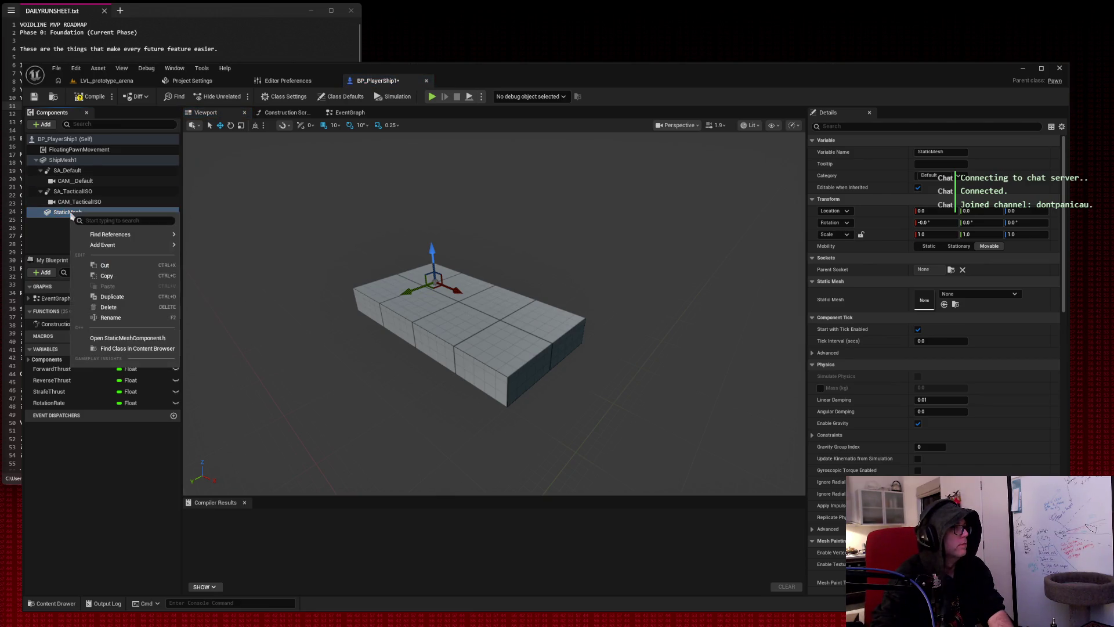
click(105, 321)
text(Hull_Eng)
key(Return)
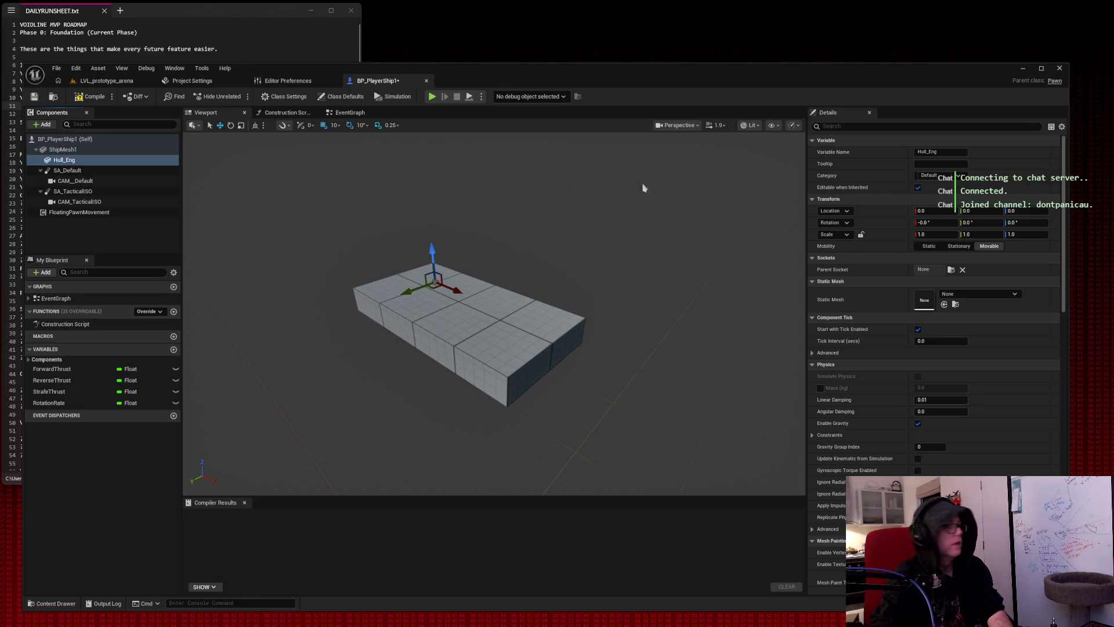
Set Hull_Eng's X location to -150 and move it back near the ship's centre.
click(929, 213)
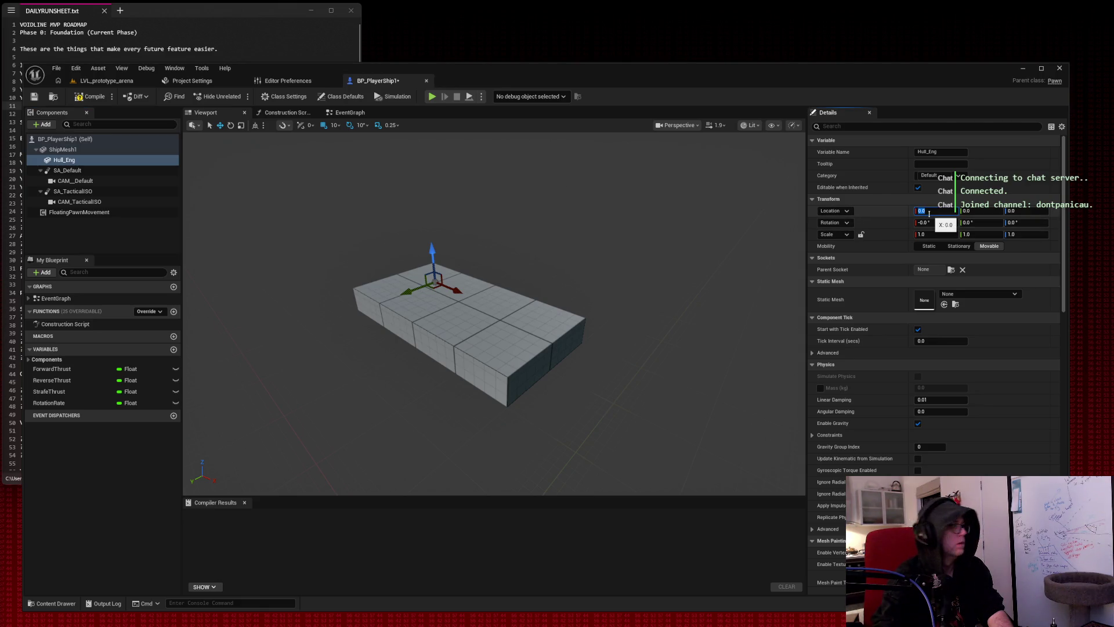
text(-150)
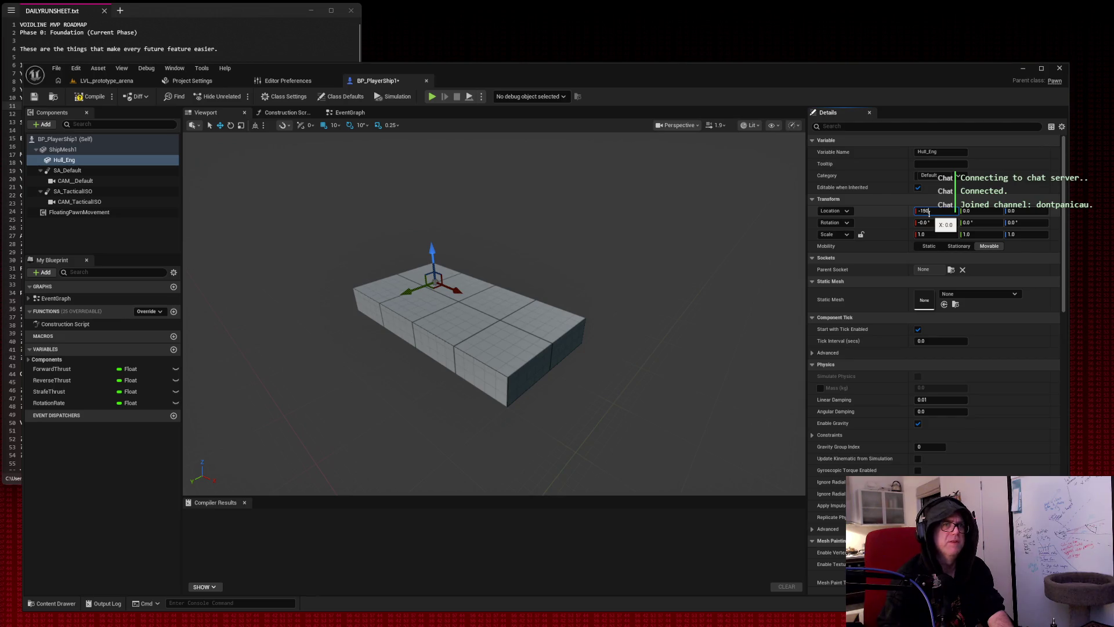
key(Return)
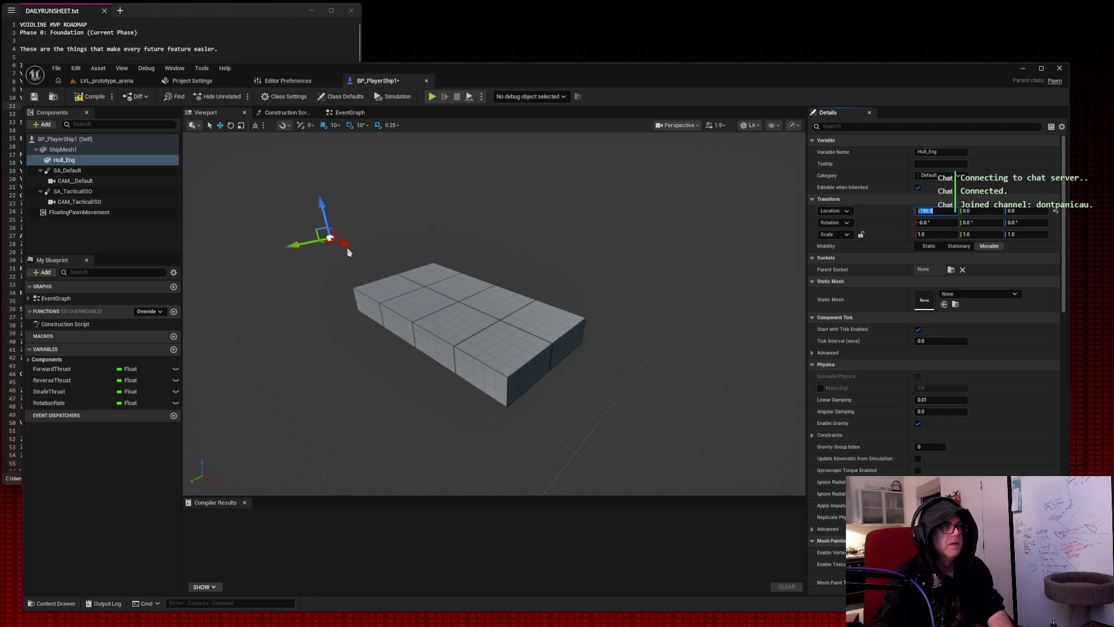
click(336, 249)
click(107, 160)
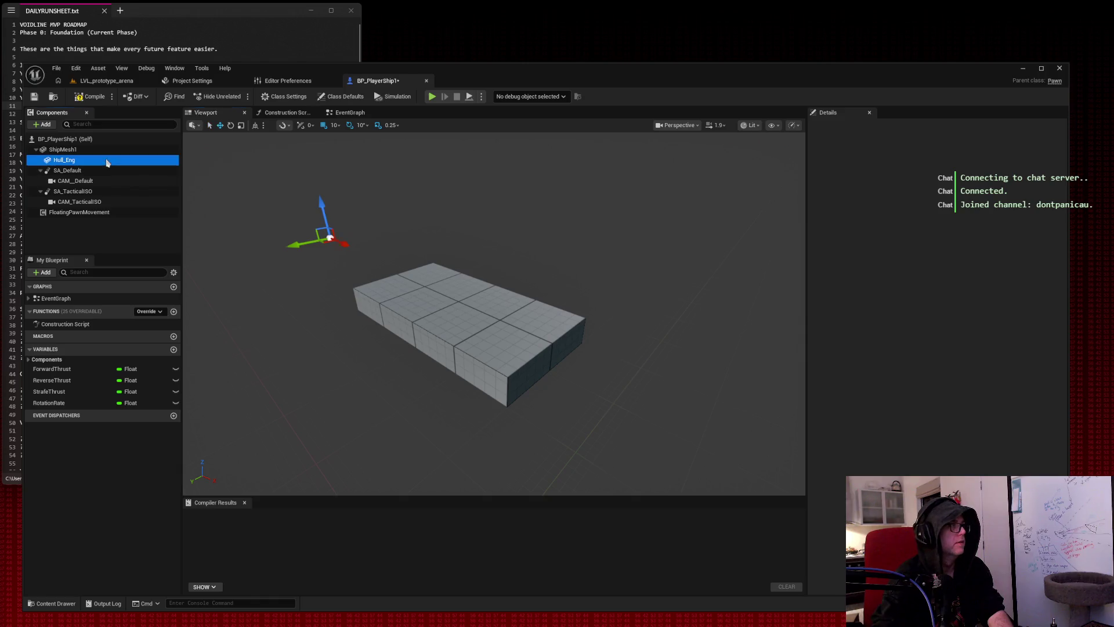
mouse_move(338, 241)
mouse_down()
mouse_move(386, 249)
mouse_move(448, 311)
mouse_move(757, 266)
mouse_up()
key(f)
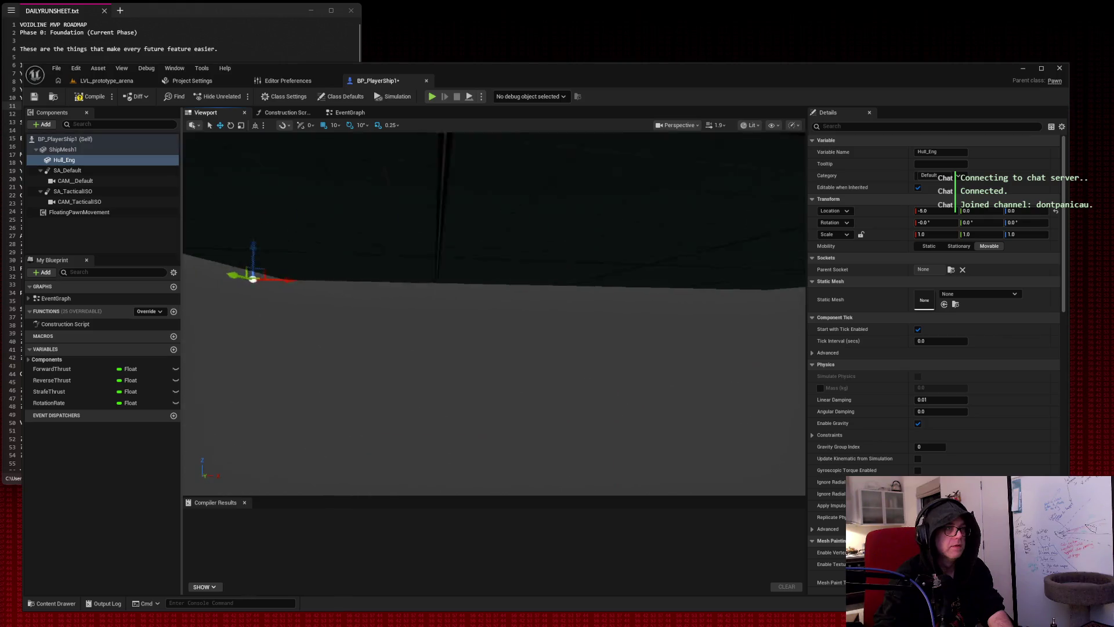
Slide Hull_Eng sideways to Y 50 and set its Y scale to 1.8.
scroll(493, 313, down, 3)
key(w)
scroll(493, 314, down, 2)
key(w)
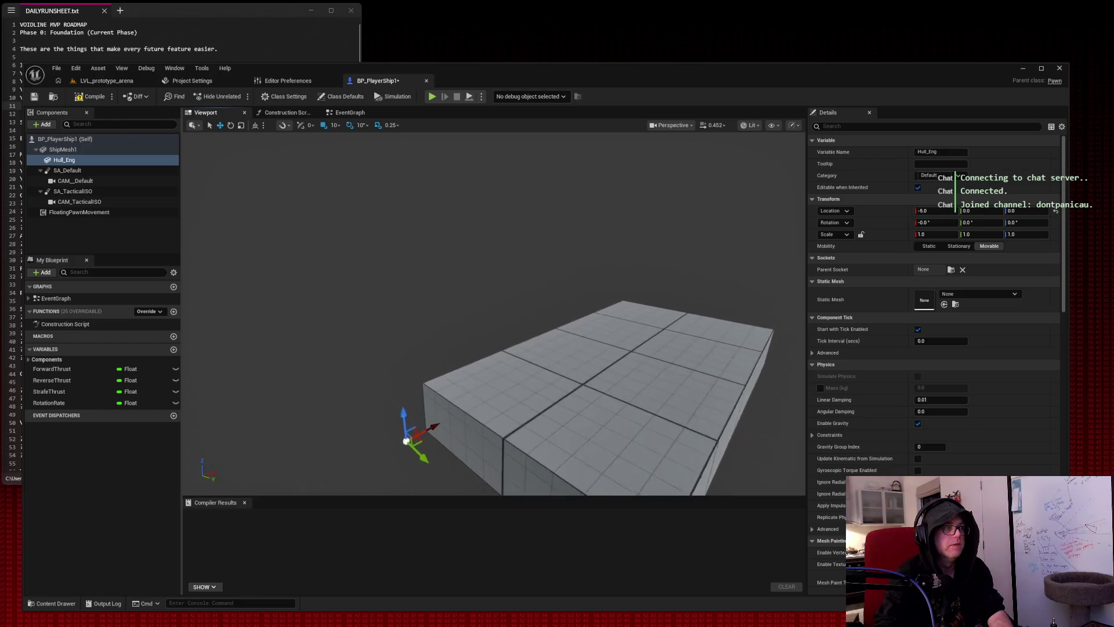
key(w)
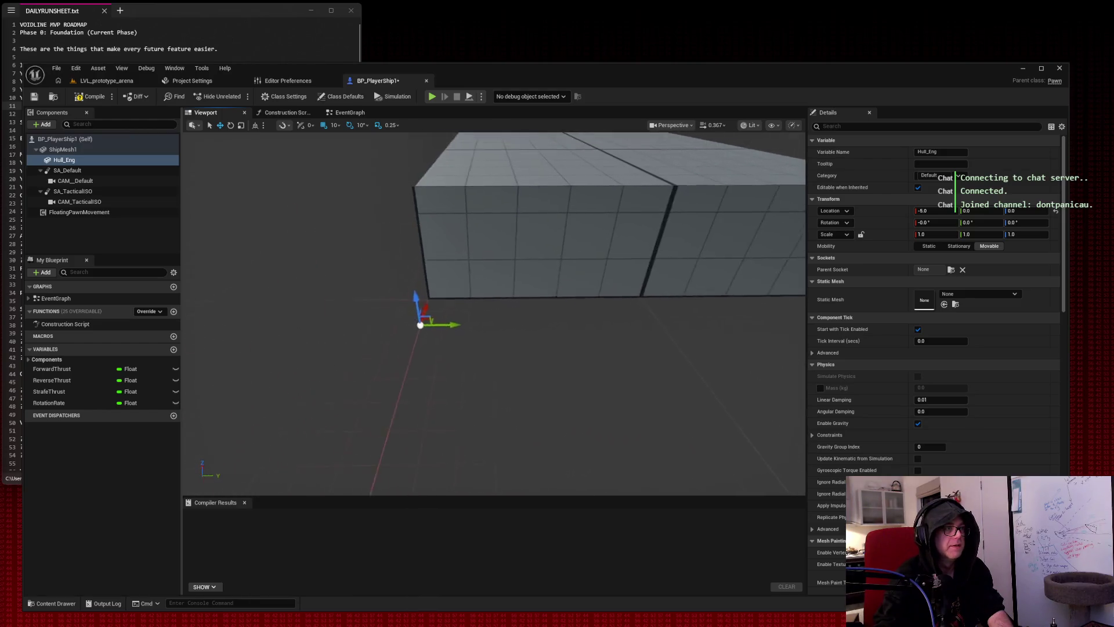
mouse_move(378, 323)
mouse_down()
mouse_move(623, 312)
mouse_move(589, 303)
mouse_move(583, 281)
mouse_up()
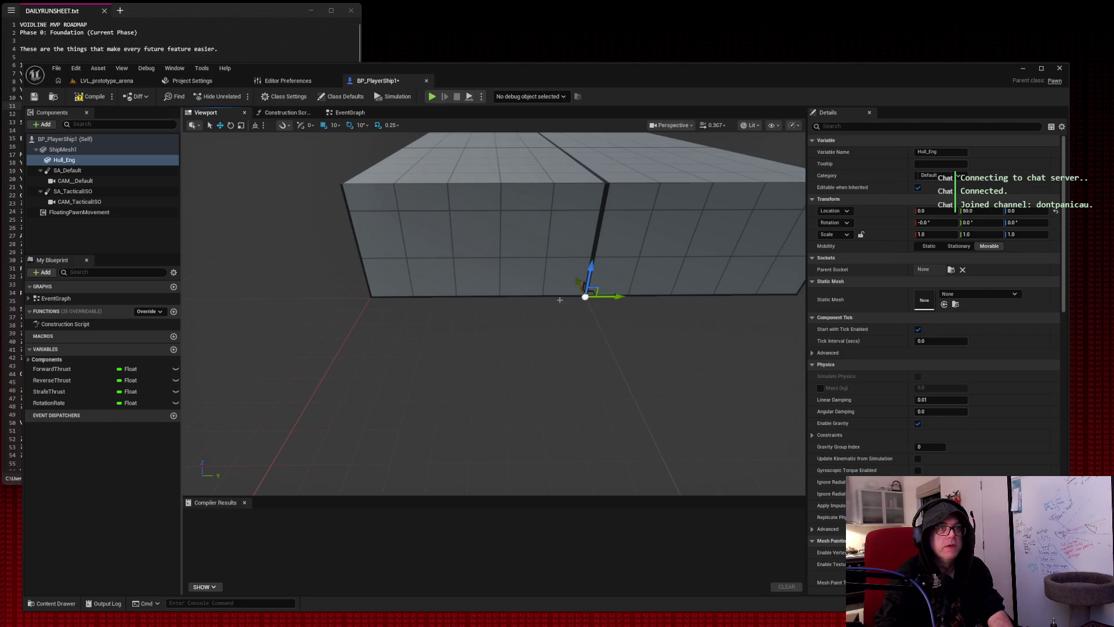
drag(627, 347, 464, 379)
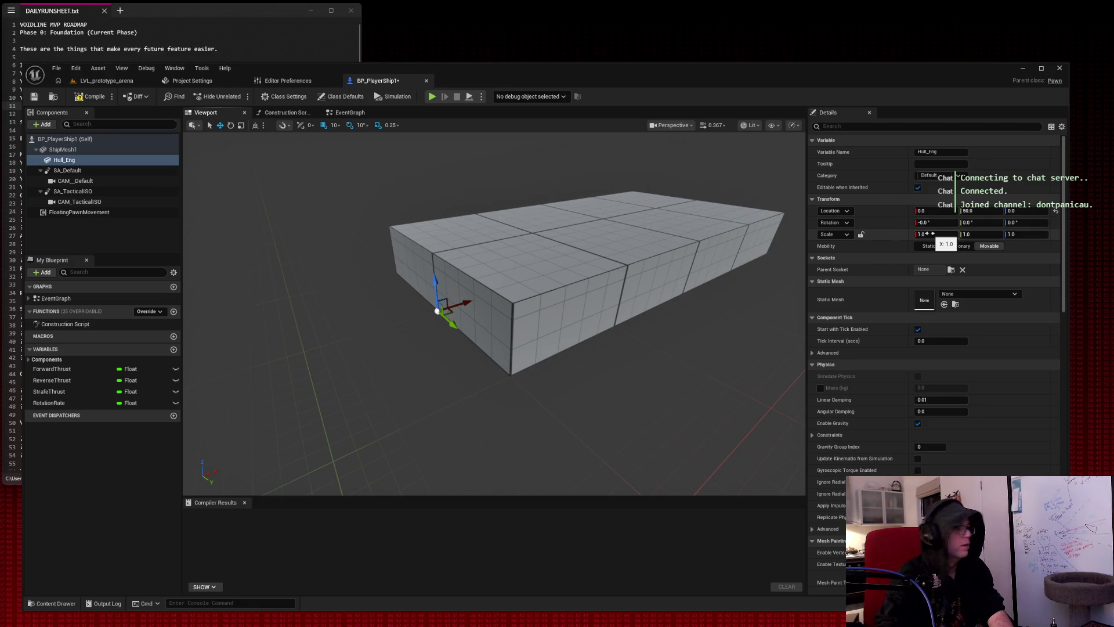
click(976, 234)
text(0.4)
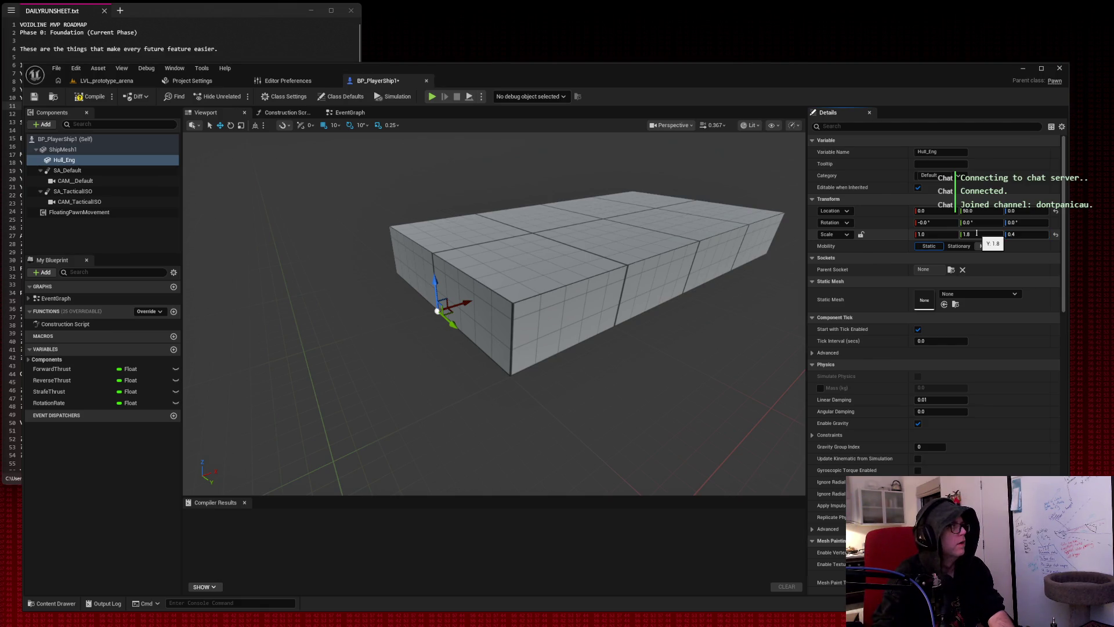
Search 'sm_cube' in the Static Mesh picker and give Hull_Eng the SM_Cube mesh.
click(990, 246)
click(998, 294)
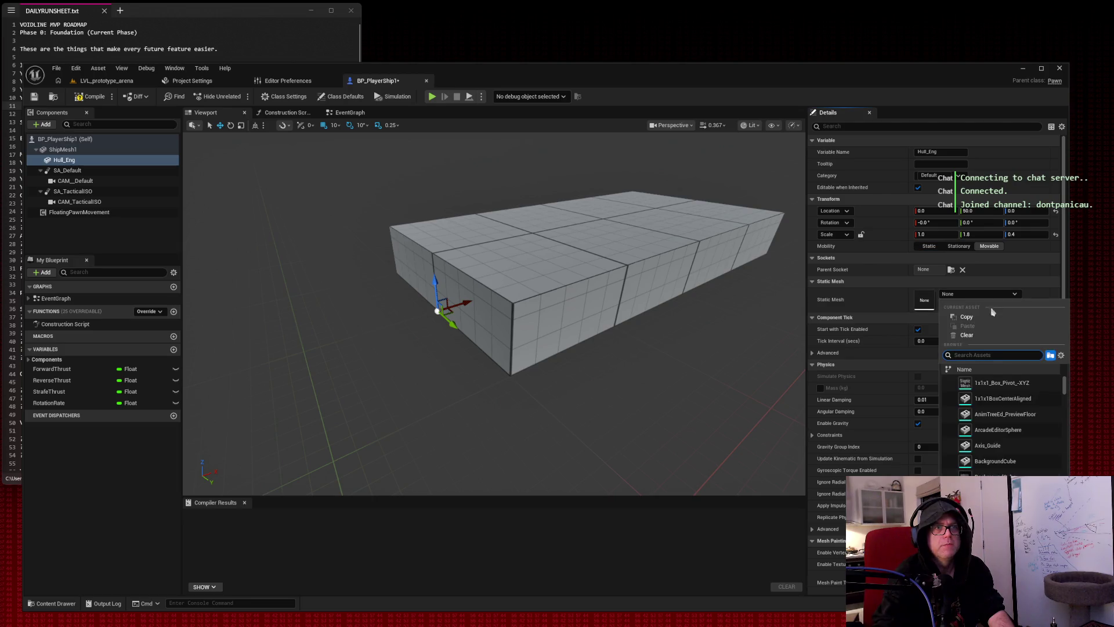
text(sm_cube)
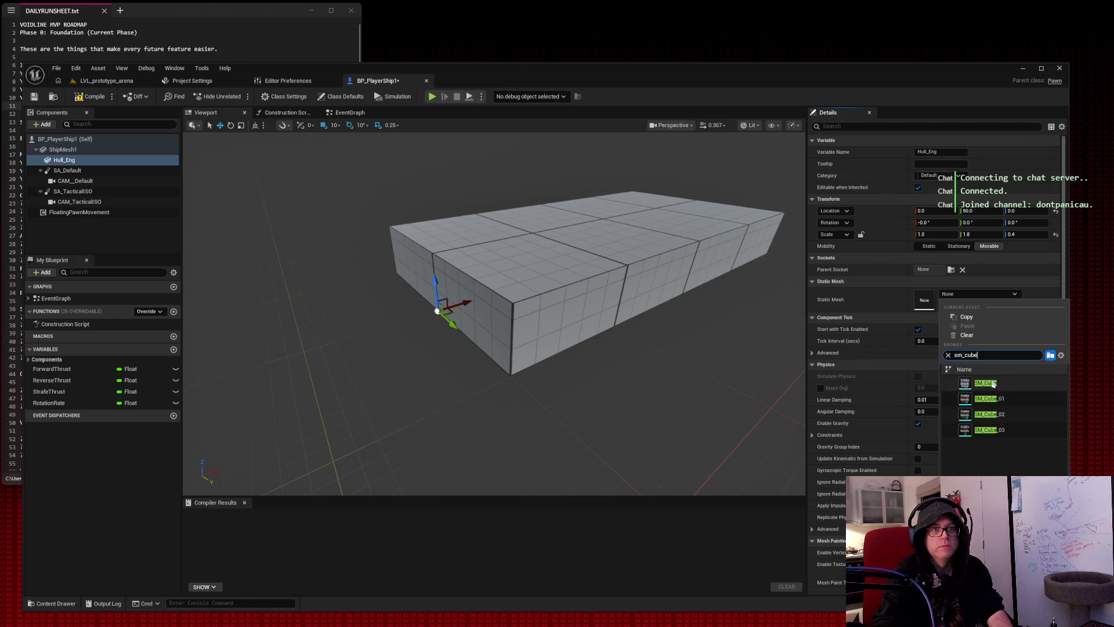
click(995, 382)
Centre the view on the cube, nudge Hull_Eng slightly along Y and bring up the mesh choices.
key(f)
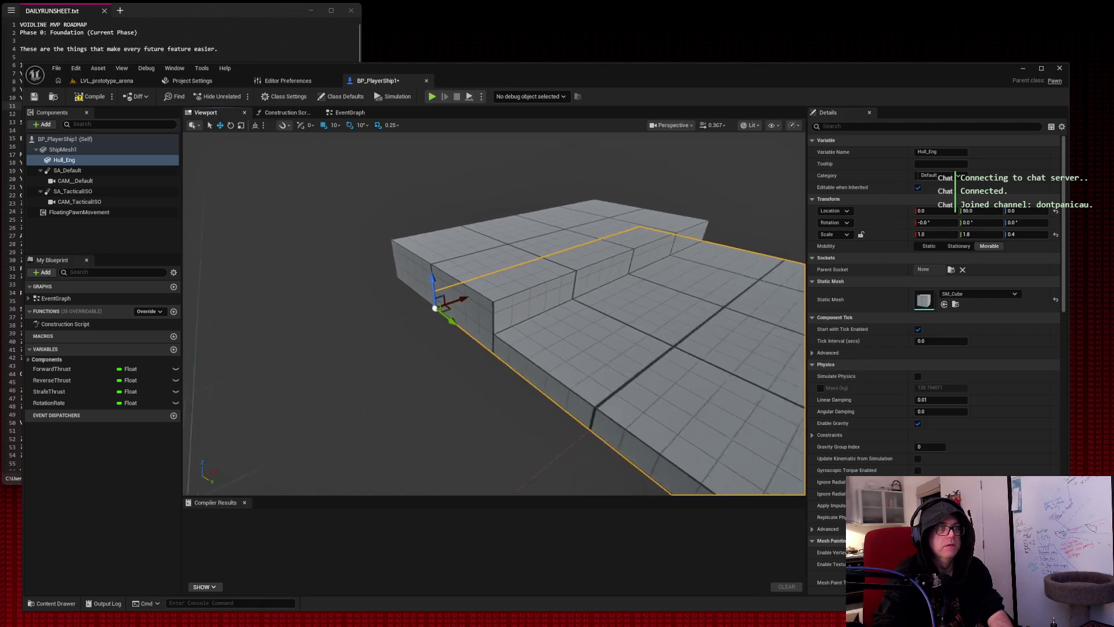
drag(588, 199, 625, 199)
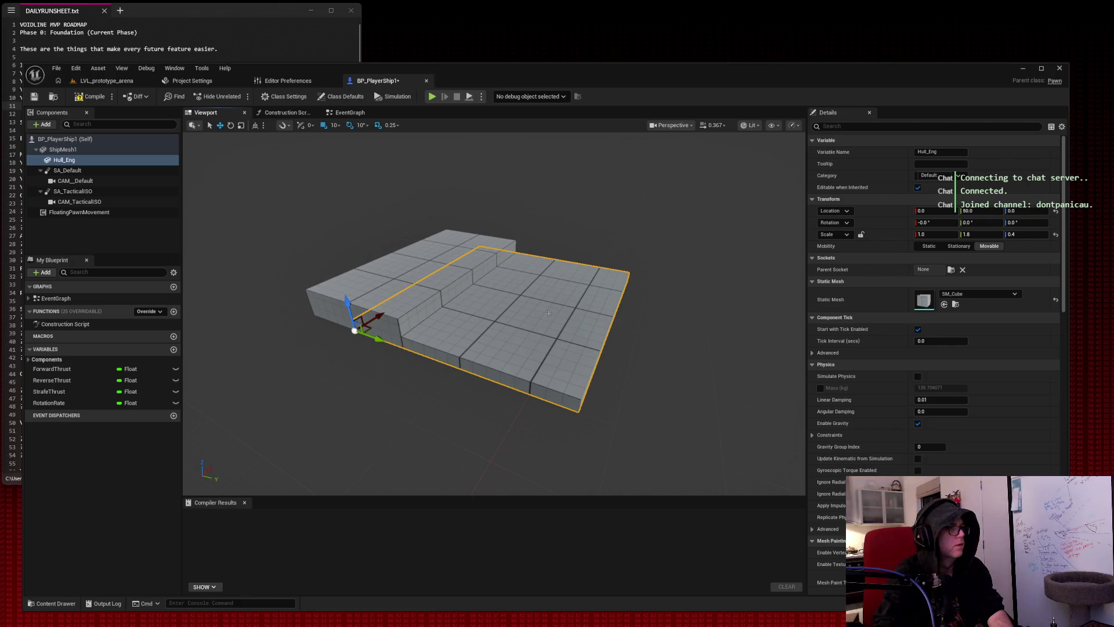
scroll(547, 299, up, 5)
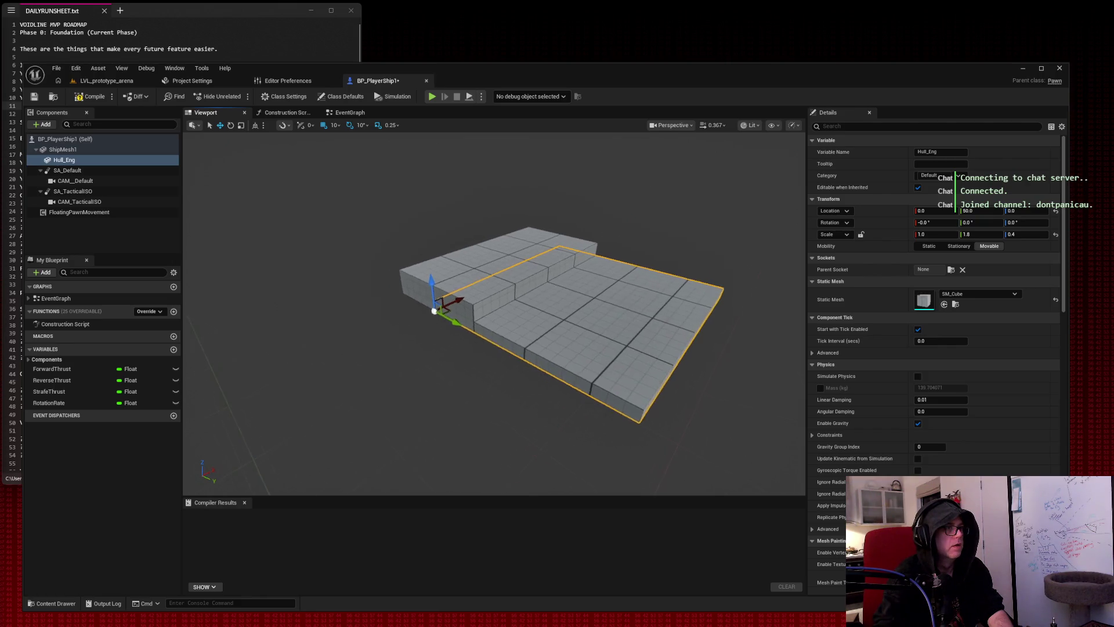
drag(407, 329, 405, 328)
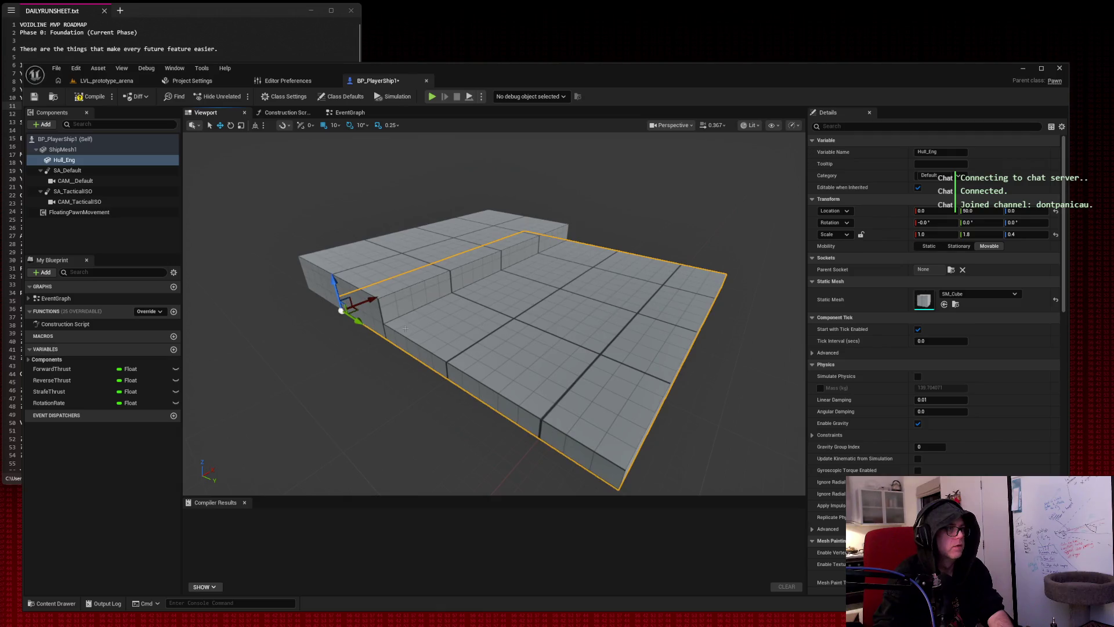
mouse_move(343, 311)
mouse_down()
mouse_move(327, 316)
mouse_move(346, 319)
mouse_up()
click(981, 293)
text(cone)
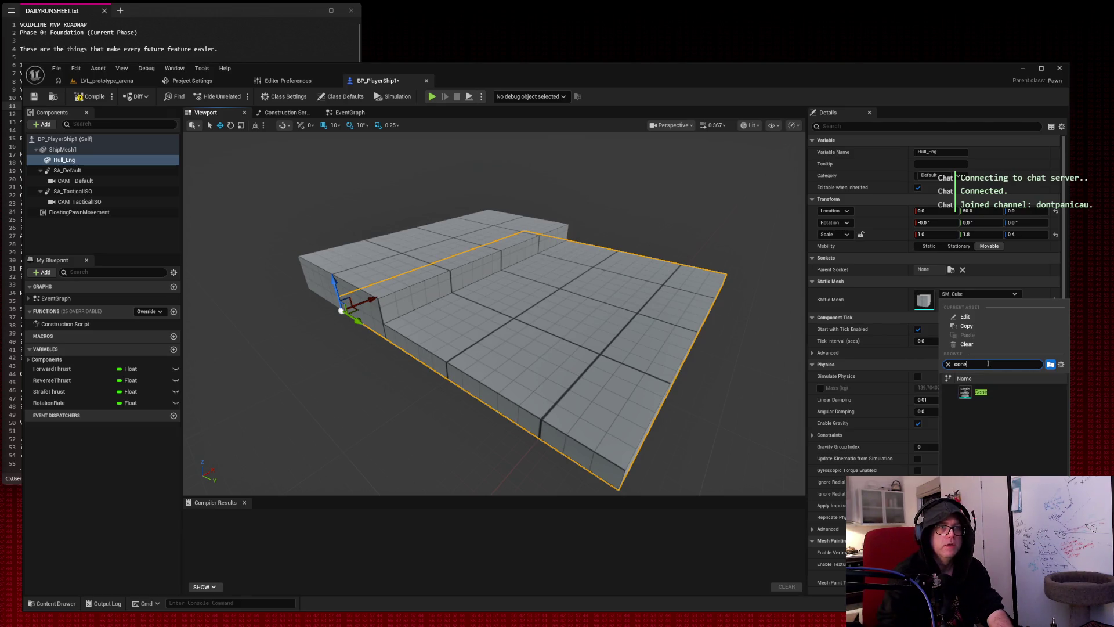
Swap Hull_Eng's mesh to Cone and roughly adjust its X and Z scale.
click(994, 395)
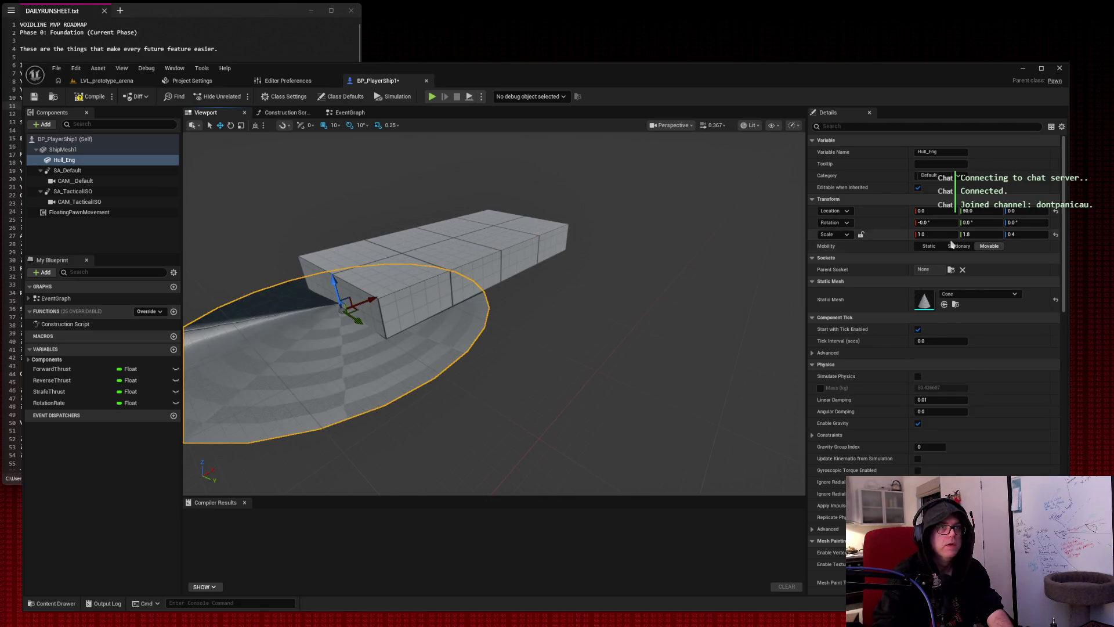
mouse_move(932, 236)
mouse_down()
mouse_move(920, 236)
mouse_move(970, 244)
mouse_move(1100, 234)
mouse_up()
click(315, 297)
key(f)
mouse_move(494, 313)
mouse_down()
mouse_move(529, 314)
mouse_move(499, 319)
mouse_up()
Try tipping and spinning the cone, undoing back to zero rotation.
drag(936, 223, 1041, 223)
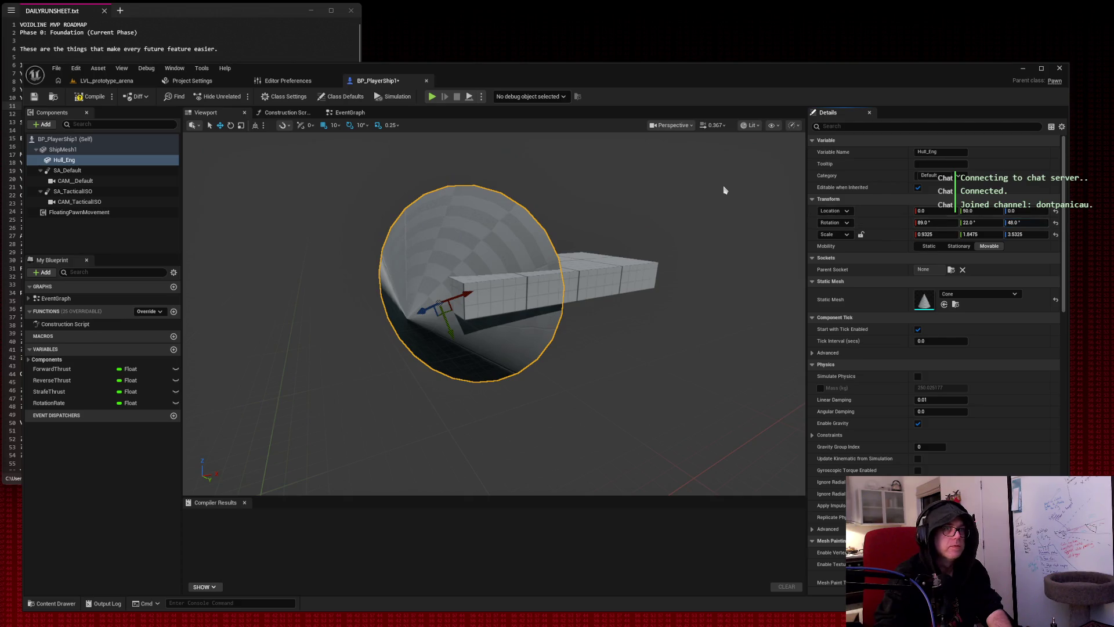
key(ctrl+z)
key(ctrl+z)
key(ctrl+z)
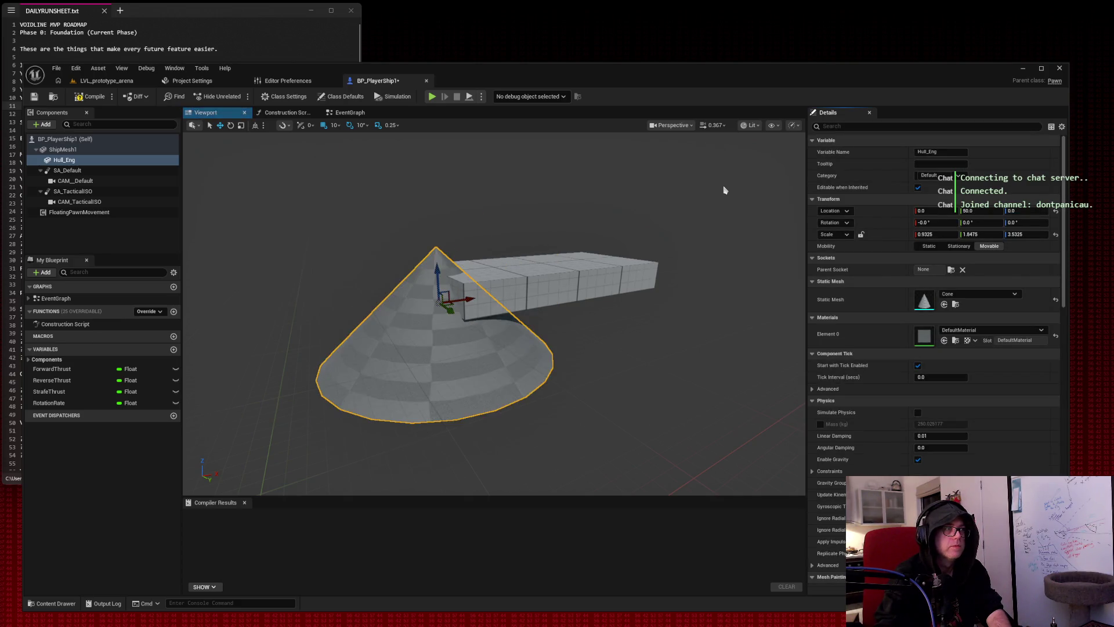
click(1016, 223)
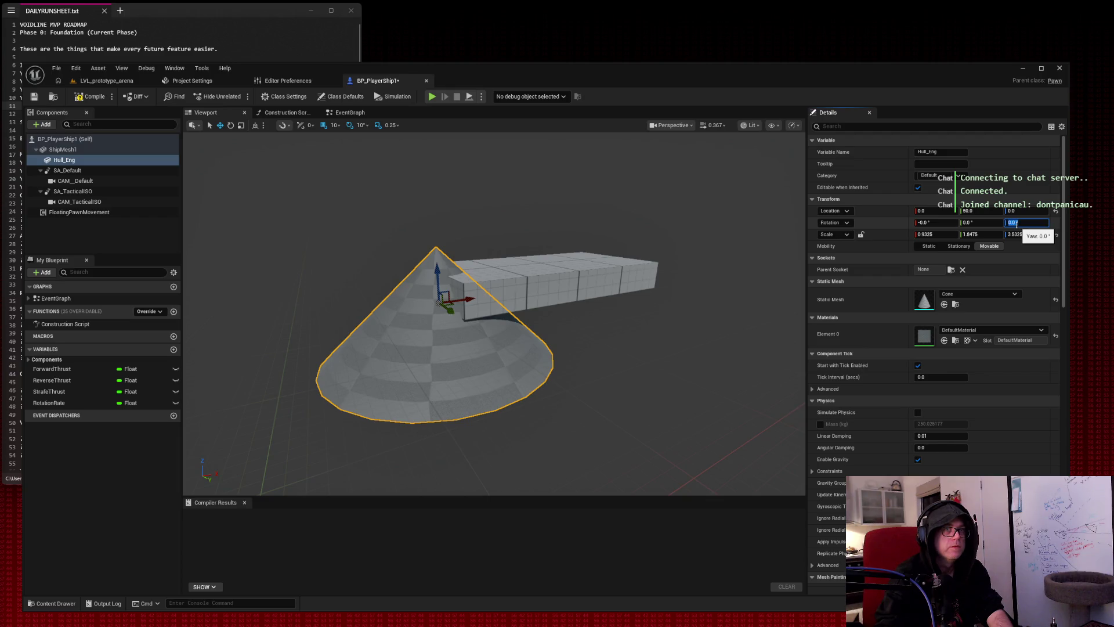
key(Return)
drag(1026, 222, 987, 223)
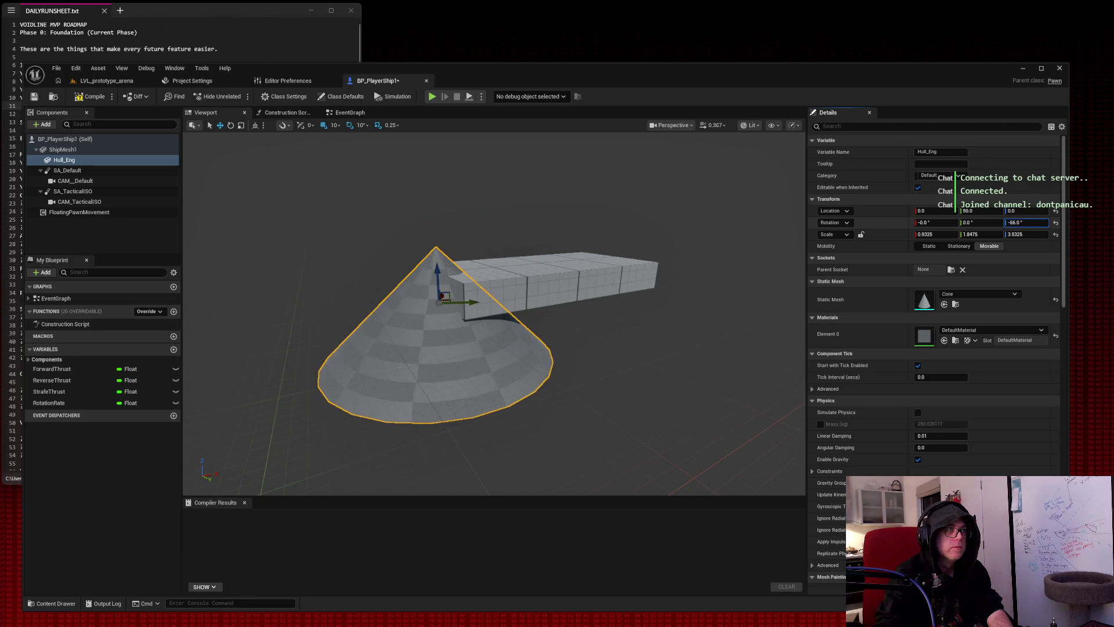
key(ctrl+z)
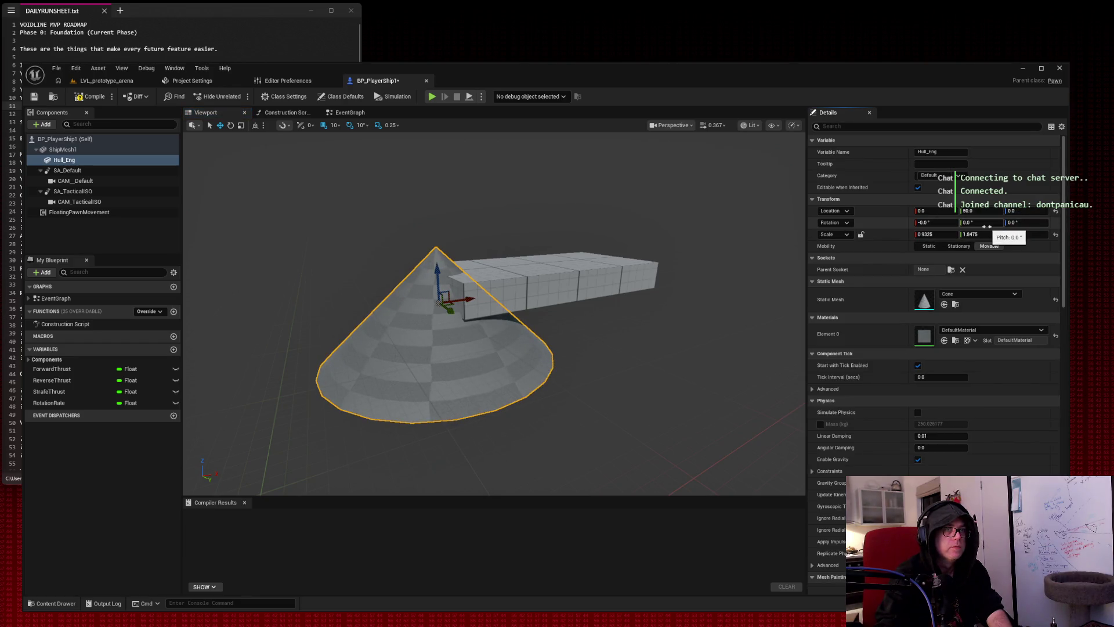
Lay the cone on its side at -90° pitch, undoing a trial 36° roll.
drag(981, 223, 932, 224)
click(983, 223)
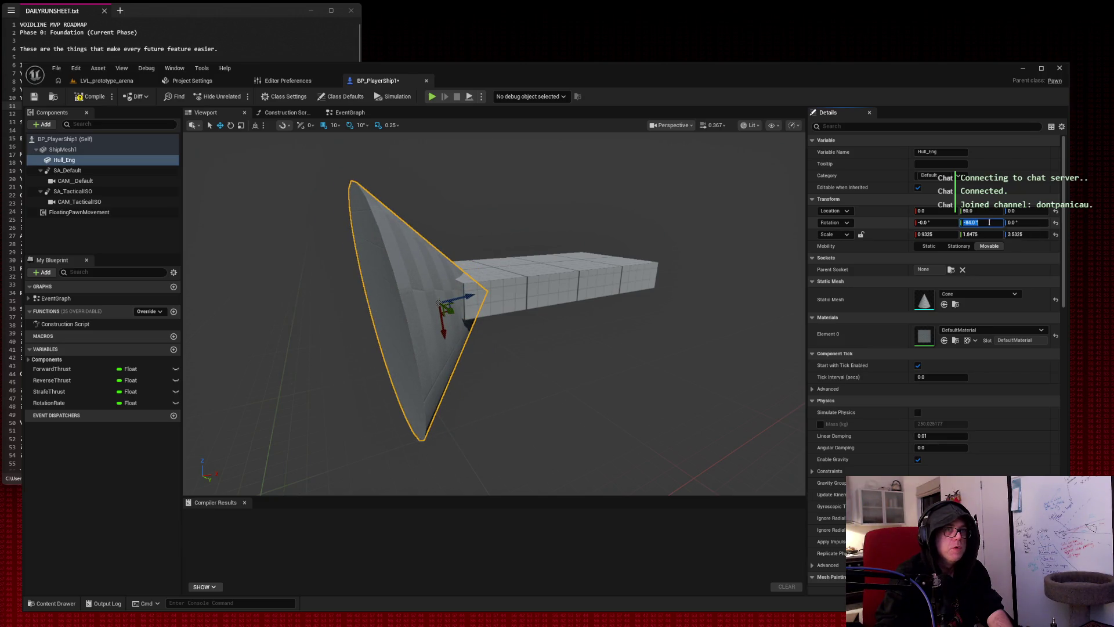
text(90)
key(Return)
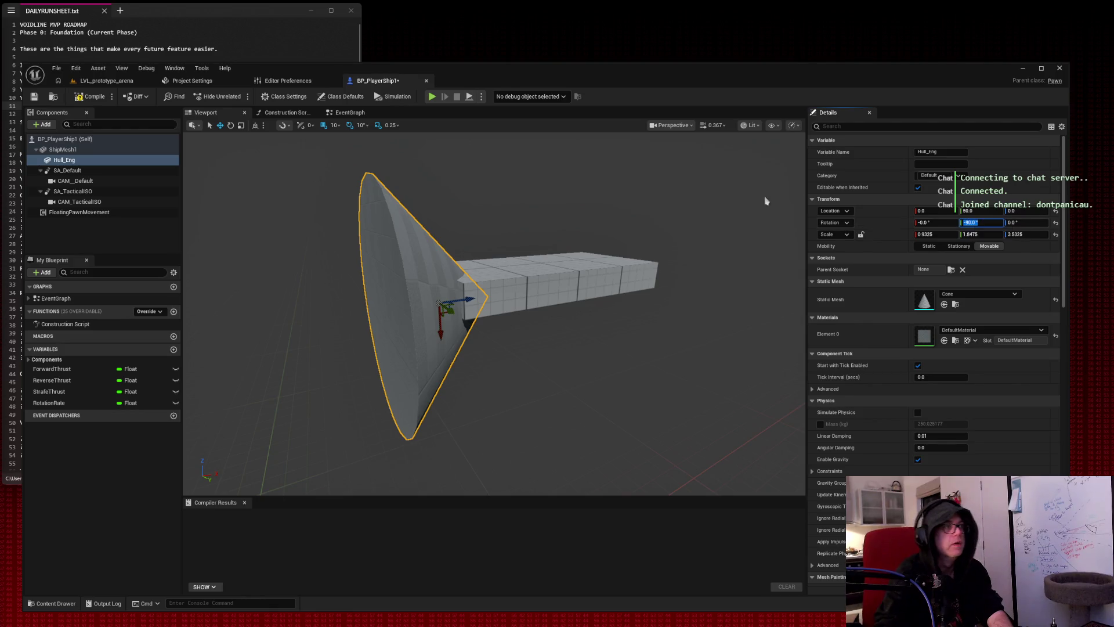
click(926, 223)
text(36)
key(Return)
key(ctrl+z)
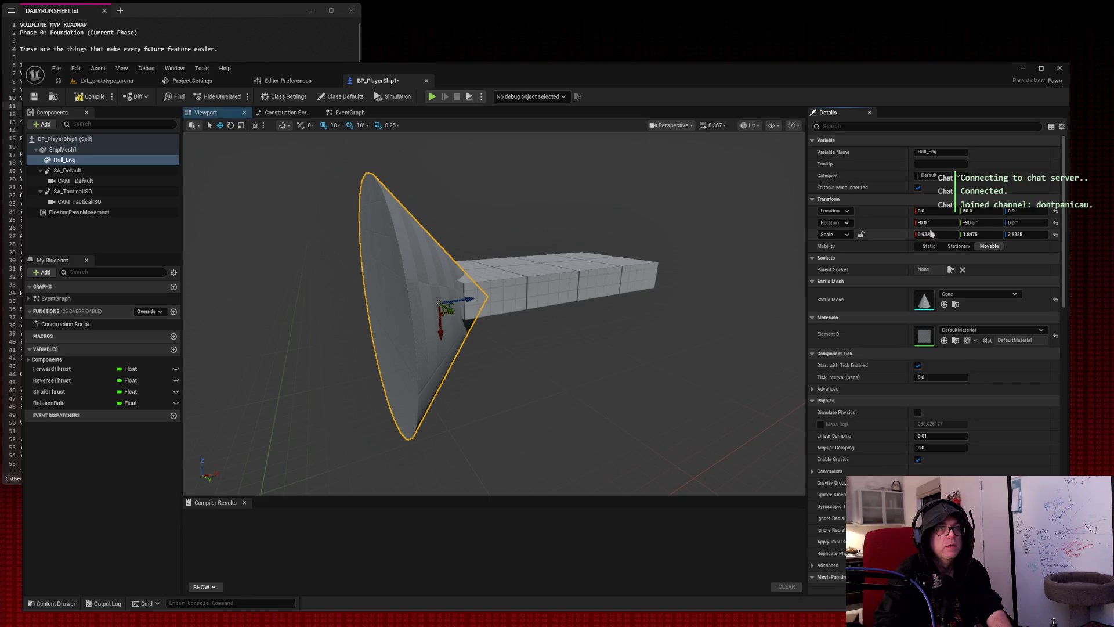
Scale the cone to 0.1 × 0.1 × 1.0 and view it up close.
mouse_move(926, 235)
mouse_down()
mouse_move(885, 235)
mouse_move(908, 235)
mouse_up()
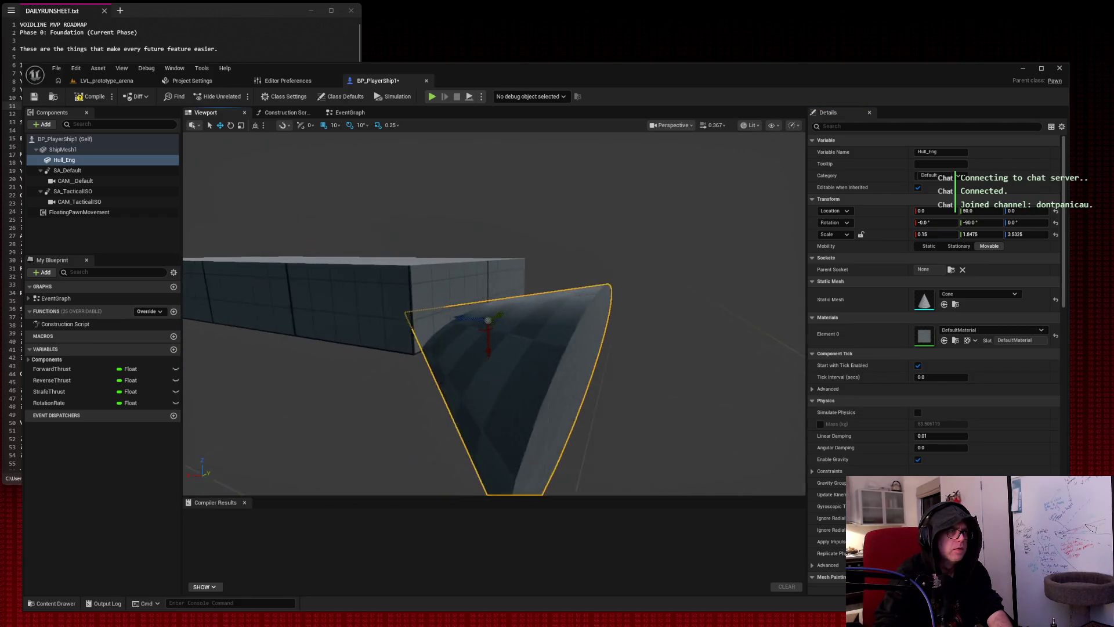
drag(979, 235, 951, 235)
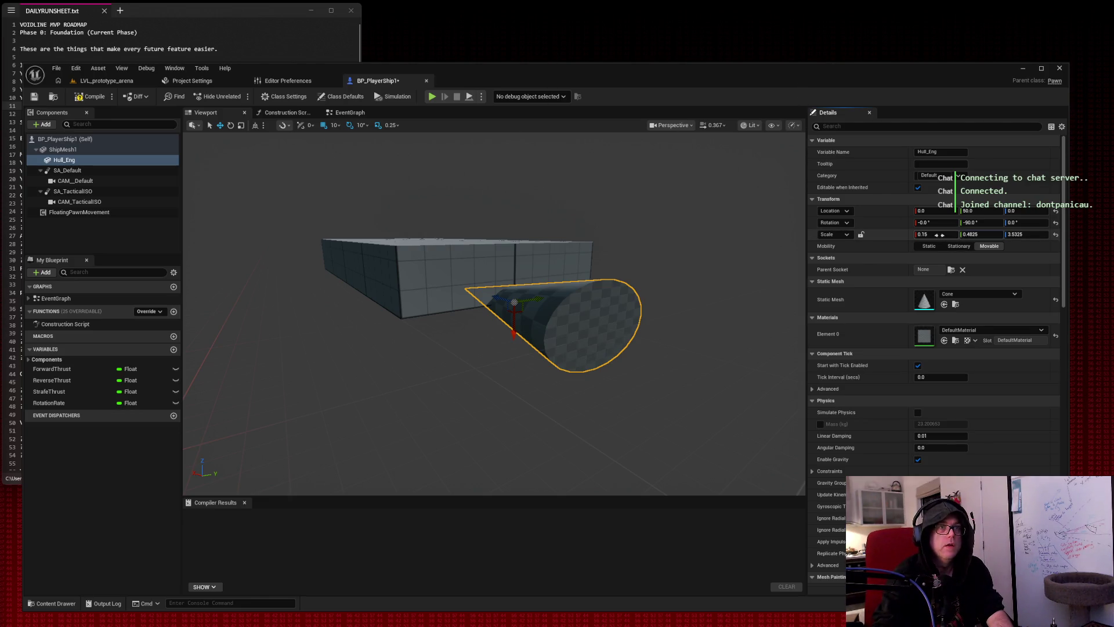
mouse_move(936, 234)
mouse_down()
mouse_move(916, 234)
mouse_move(961, 234)
mouse_up()
click(979, 235)
text(0.1)
key(Return)
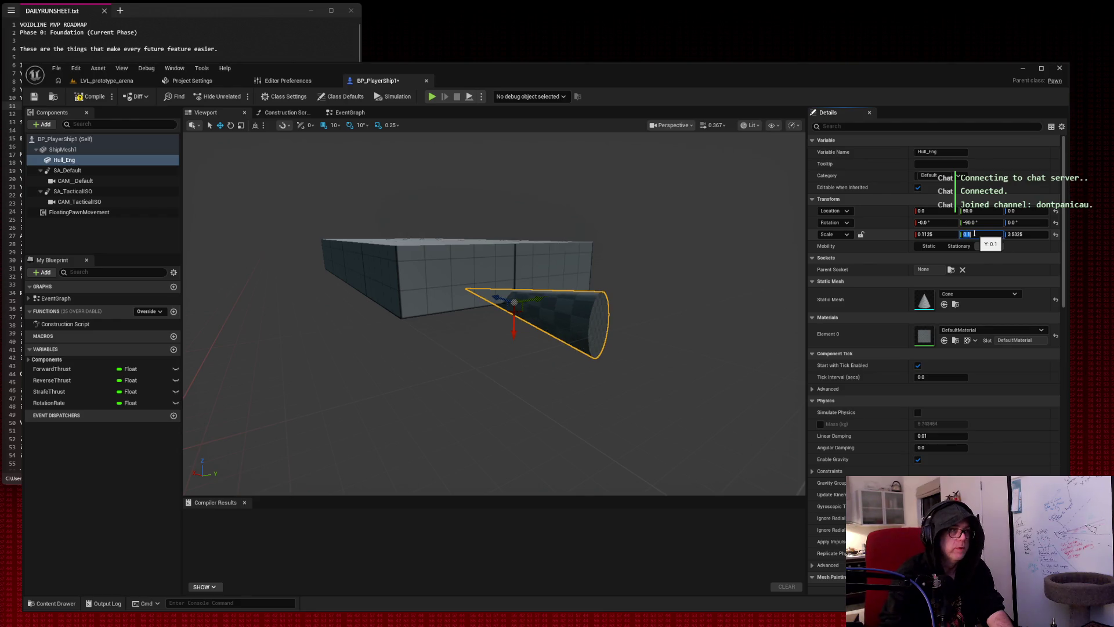
click(934, 234)
text(0.1)
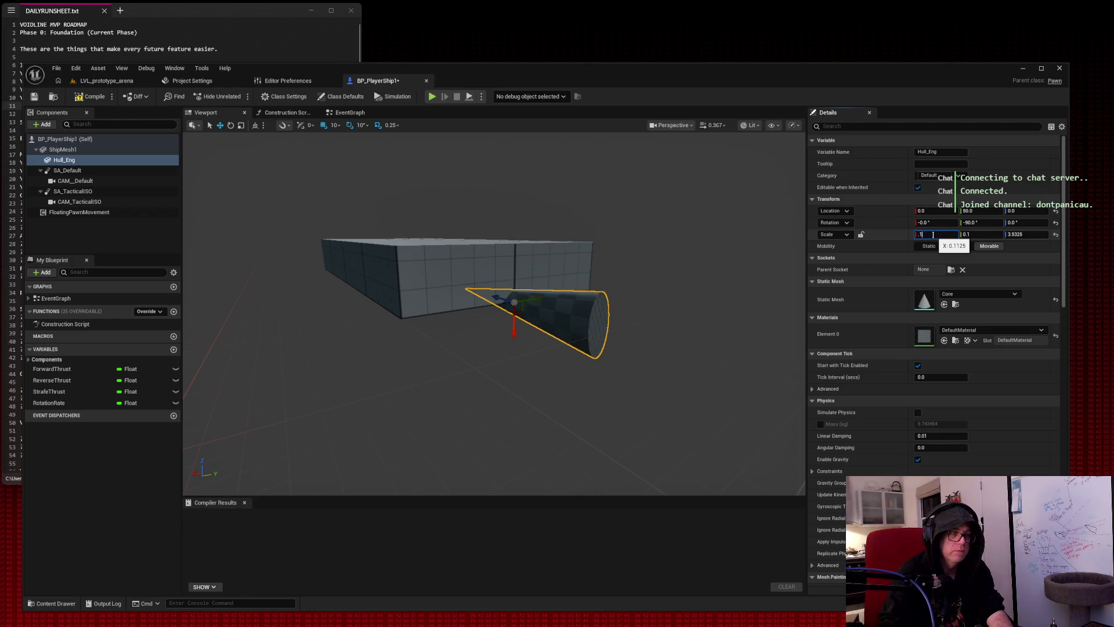
click(1026, 235)
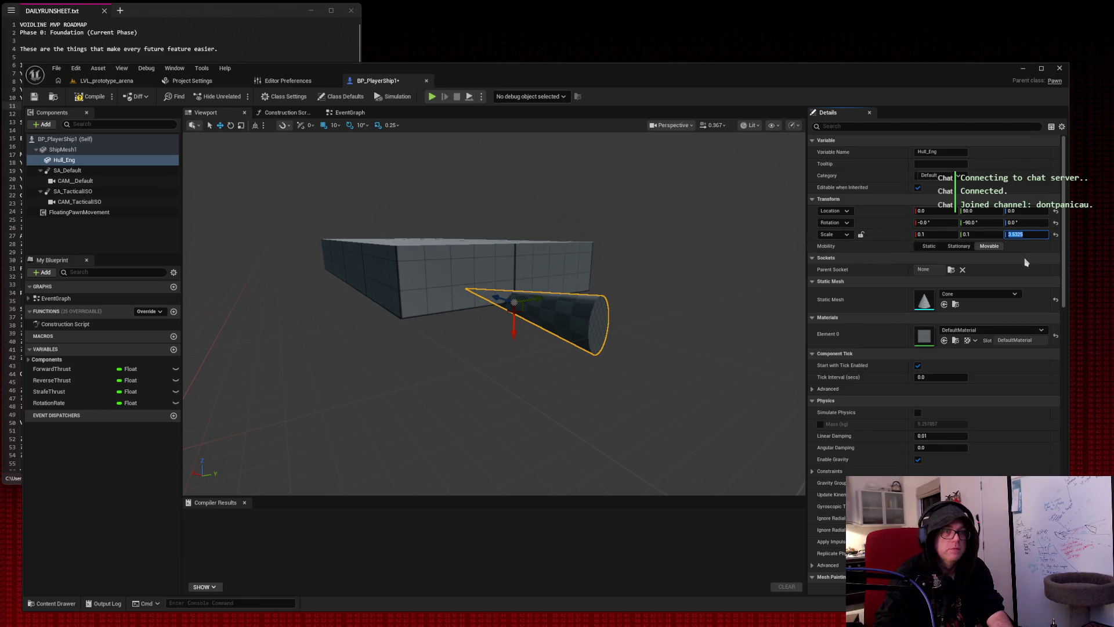
text(1)
key(Return)
mouse_move(698, 193)
mouse_down()
mouse_move(638, 179)
mouse_move(568, 214)
mouse_up()
Try cone scales of 0.5, 1.0 and -1.0, then undo back to 0.1 × 0.1 × 1.0.
click(968, 234)
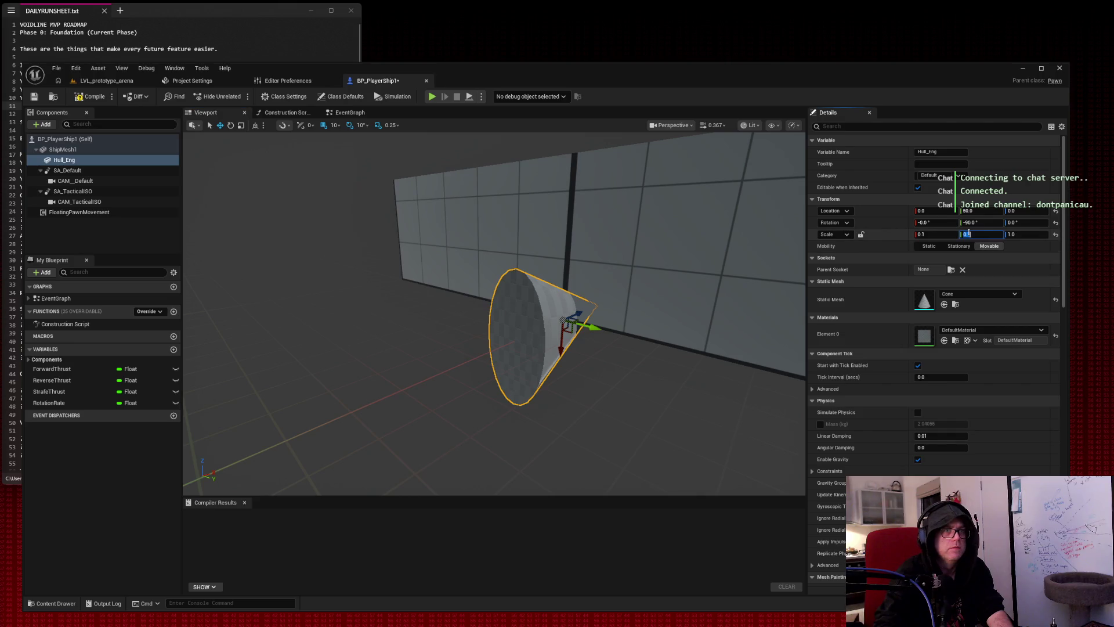
key(Return)
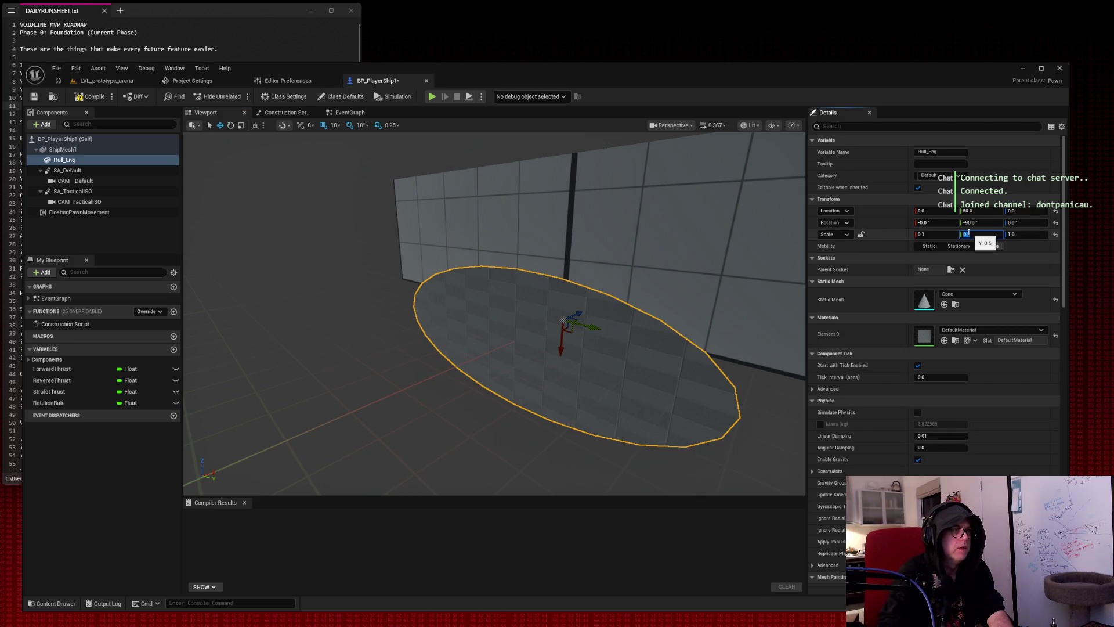
click(928, 235)
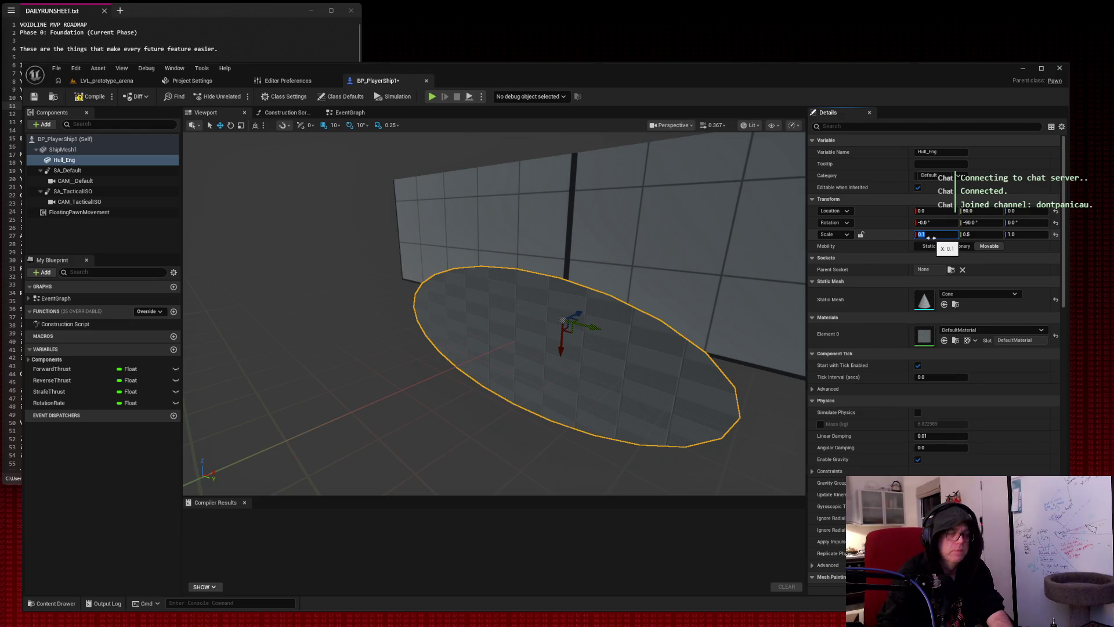
key(Return)
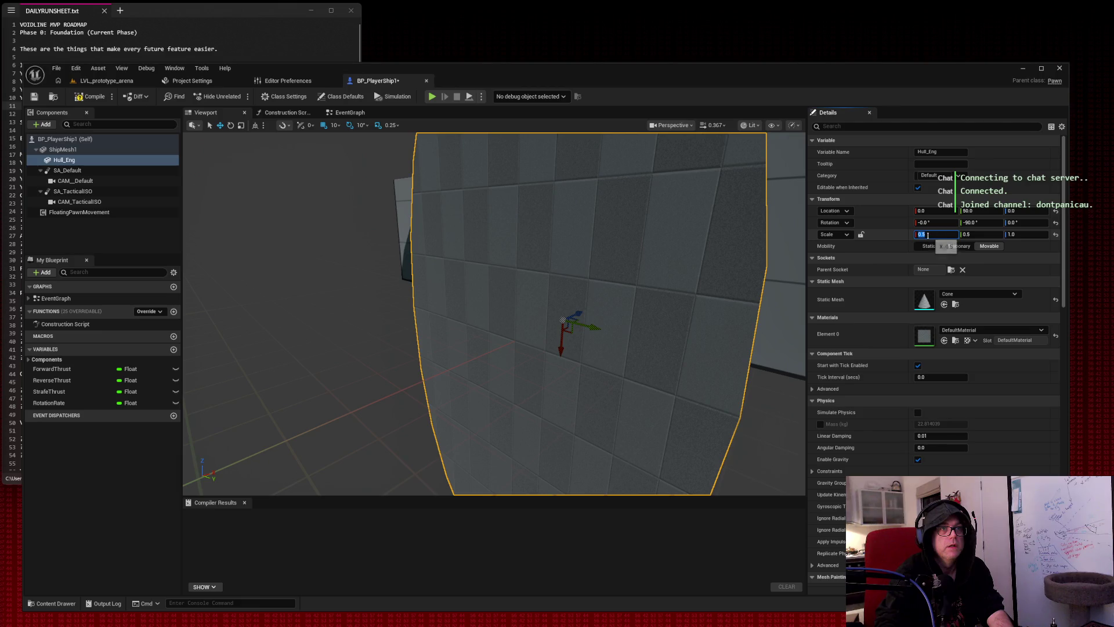
click(976, 235)
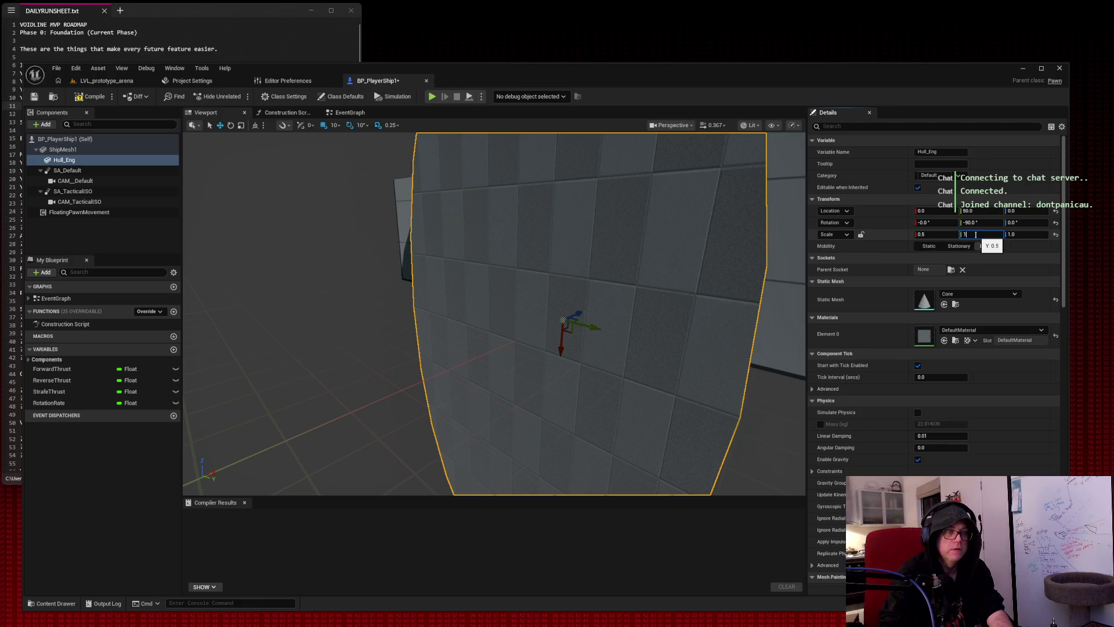
key(Return)
key(shift+Tab)
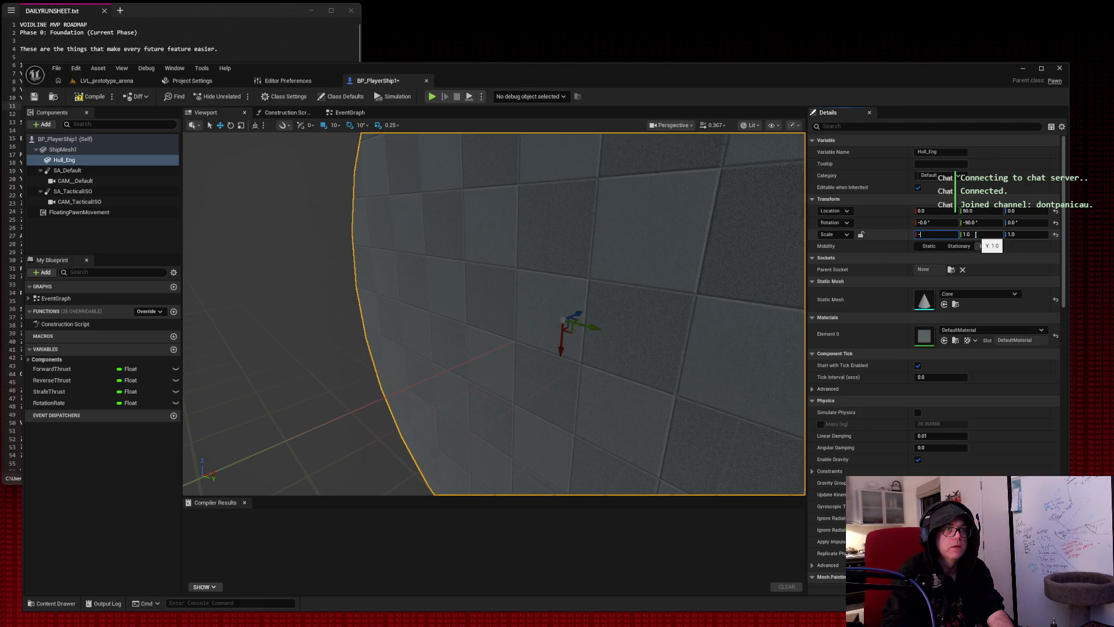
text(1)
key(Tab)
key(Tab)
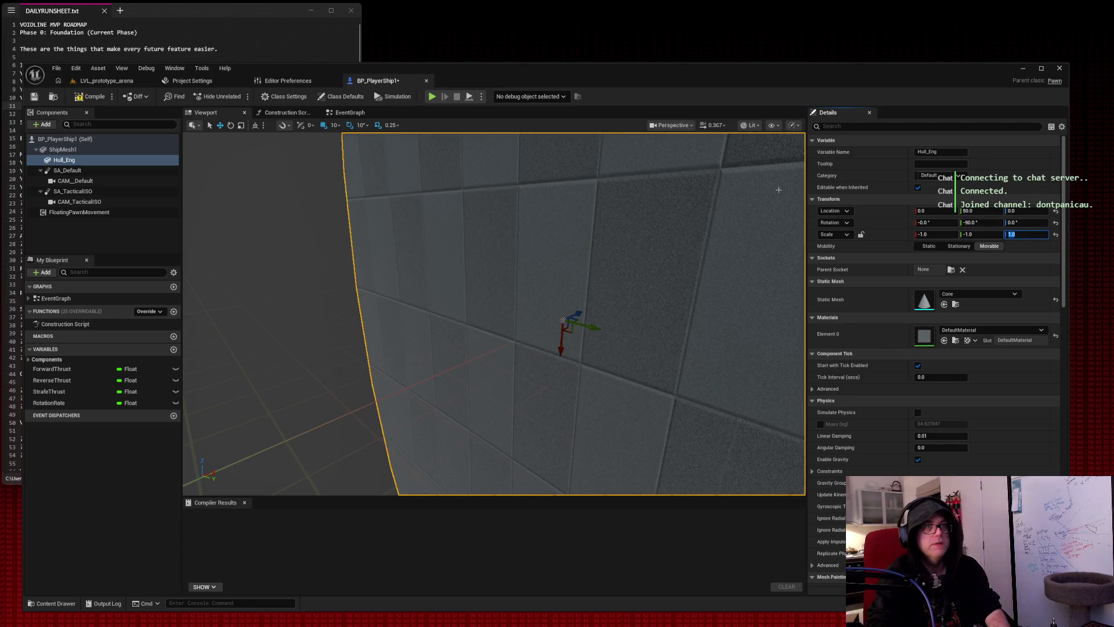
key(ctrl+z)
key(ctrl+z)
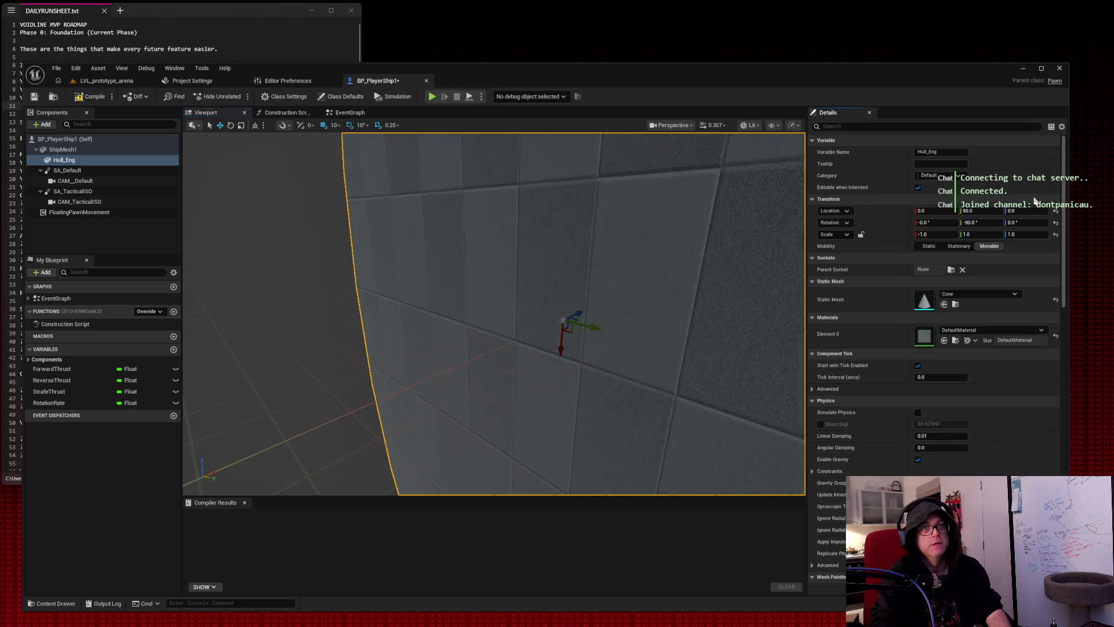
key(ctrl+z)
key(ctrl+z)
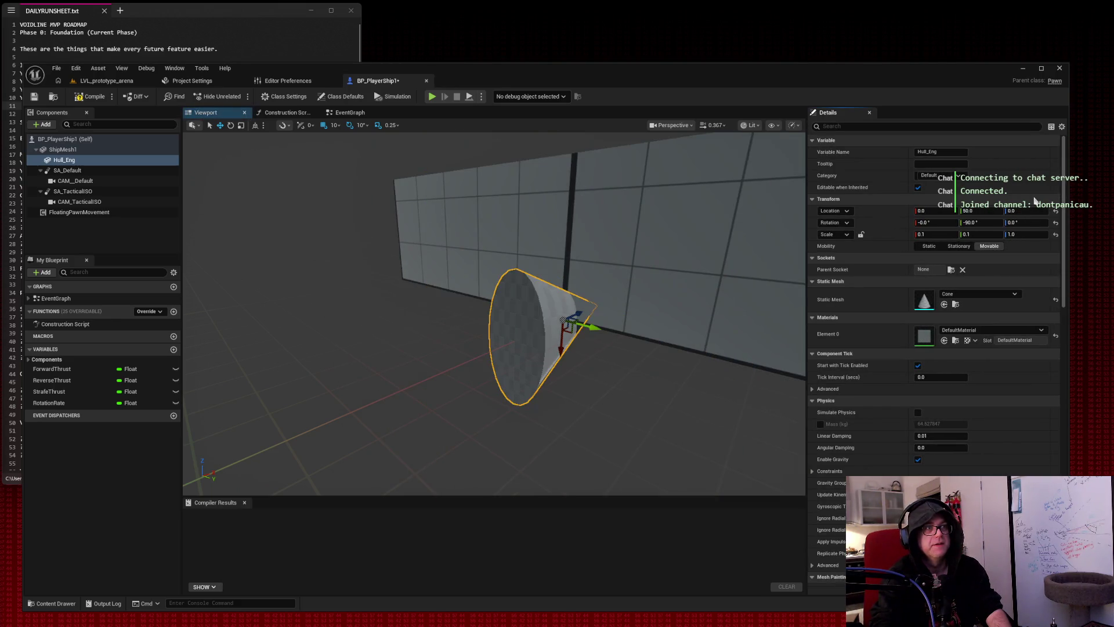
Stretch the cone to Z scale 1.4875 and raise it to Location Z 40.
drag(1021, 236, 1046, 235)
drag(493, 348, 418, 349)
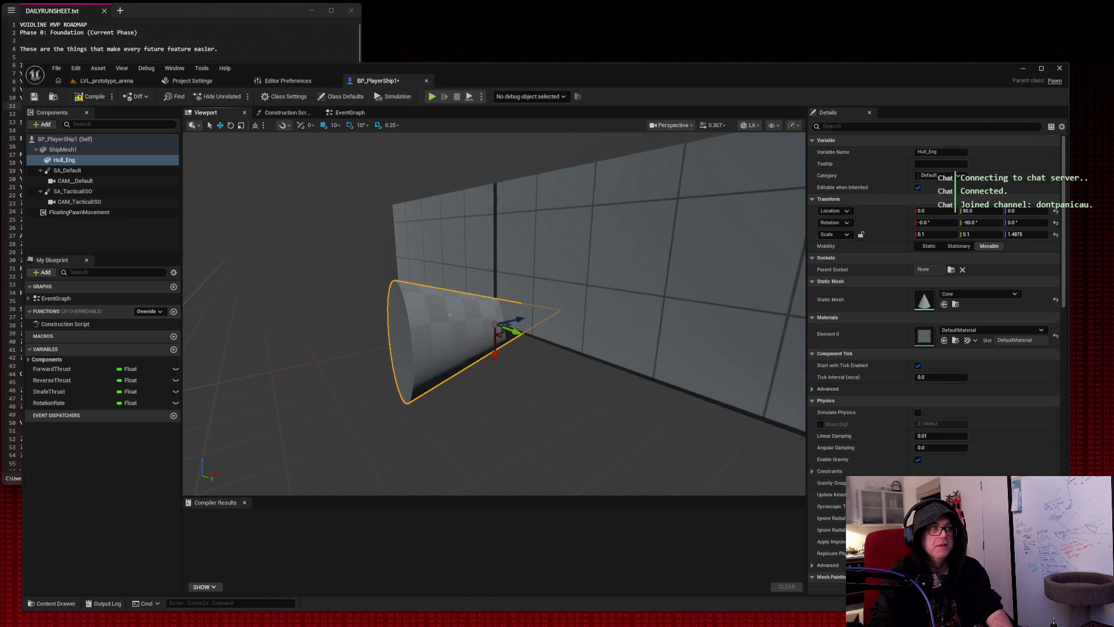
mouse_move(494, 346)
mouse_down()
mouse_move(498, 299)
mouse_move(409, 302)
mouse_up()
drag(644, 232, 667, 233)
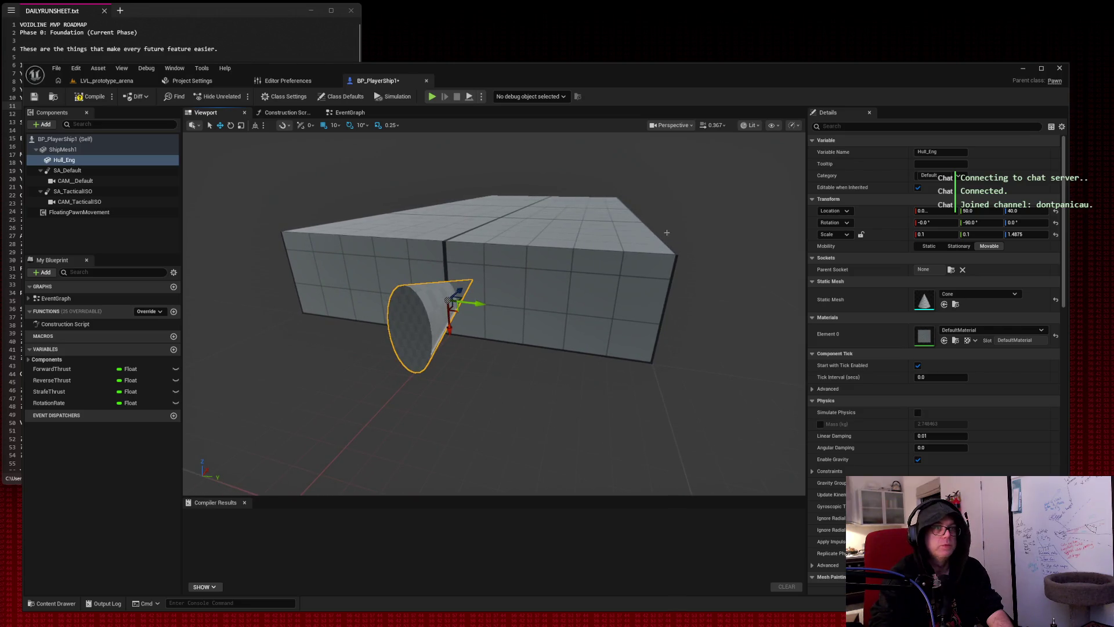
Search meshes for 'engine', then 'sphere', and assign the Sphere mesh to Hull_Eng.
click(975, 294)
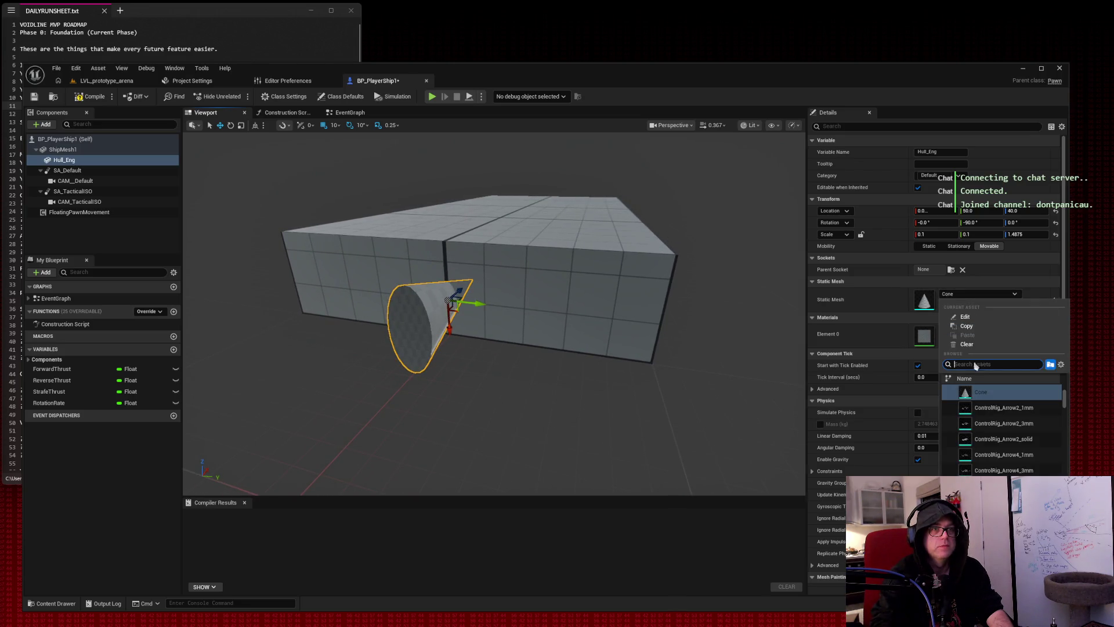
text(engine)
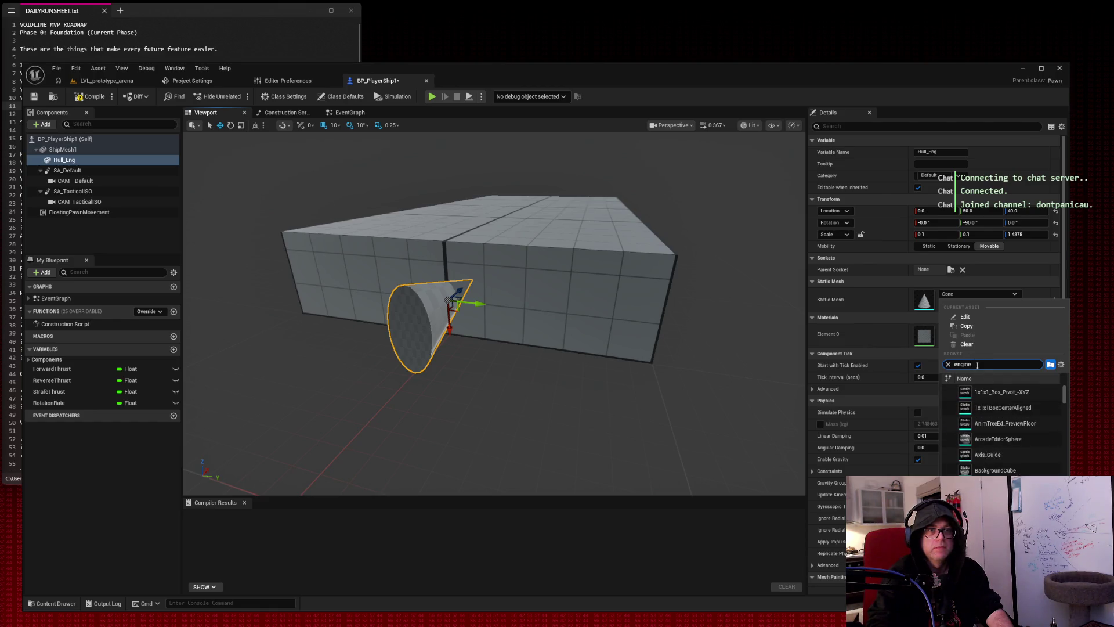
scroll(1065, 400, down, 5)
drag(1065, 402, 1066, 435)
drag(1065, 439, 1071, 480)
scroll(1004, 429, up, 2)
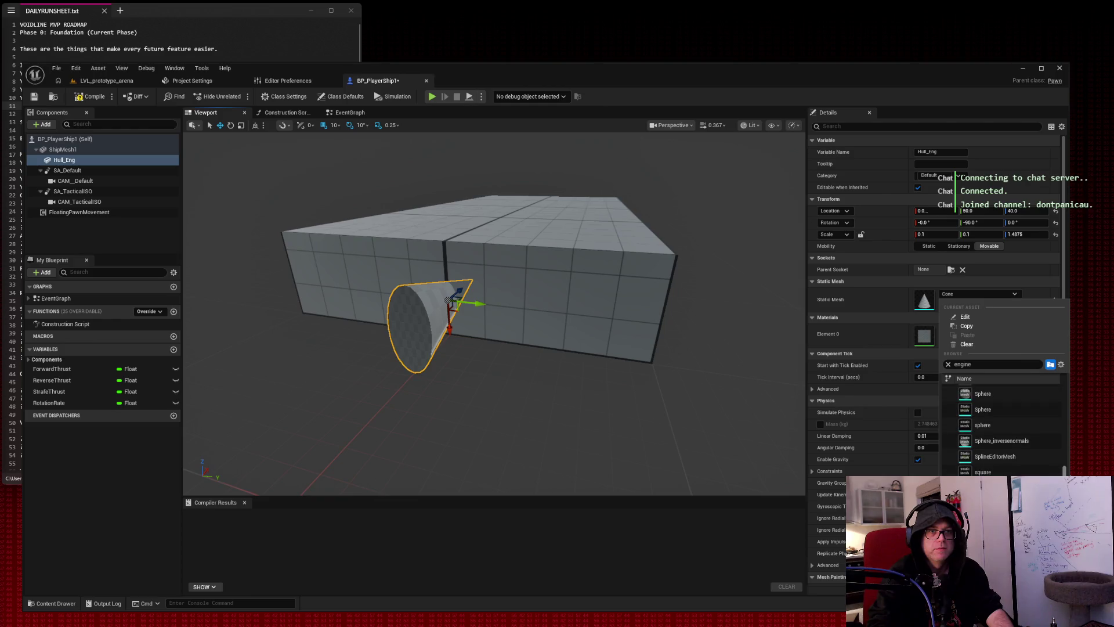
scroll(998, 411, up, 1)
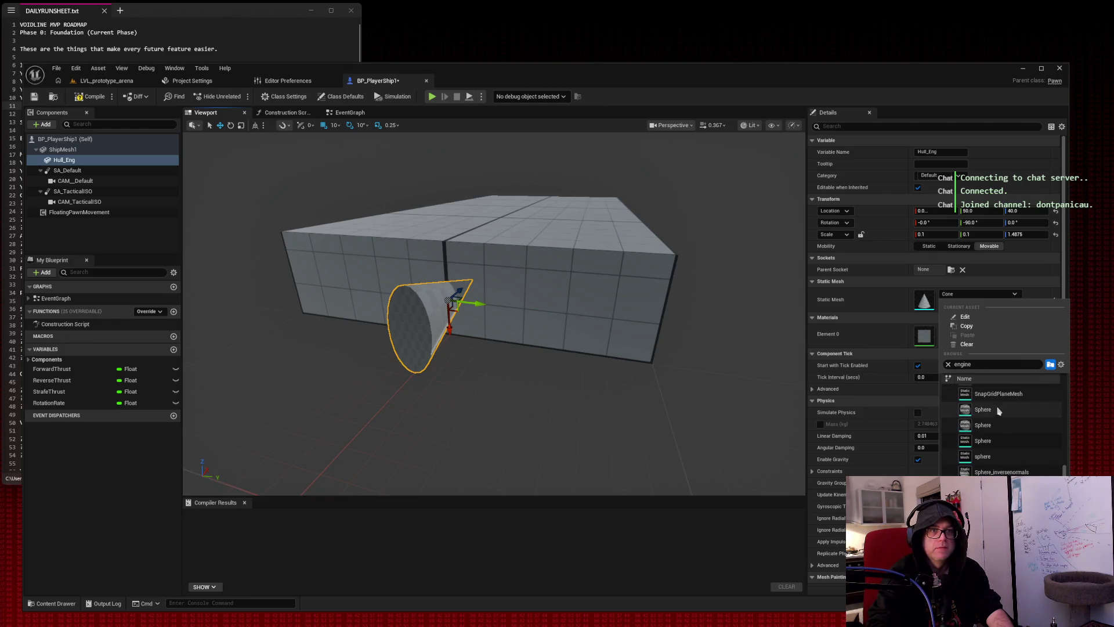
key(ctrl+a)
text(sphe)
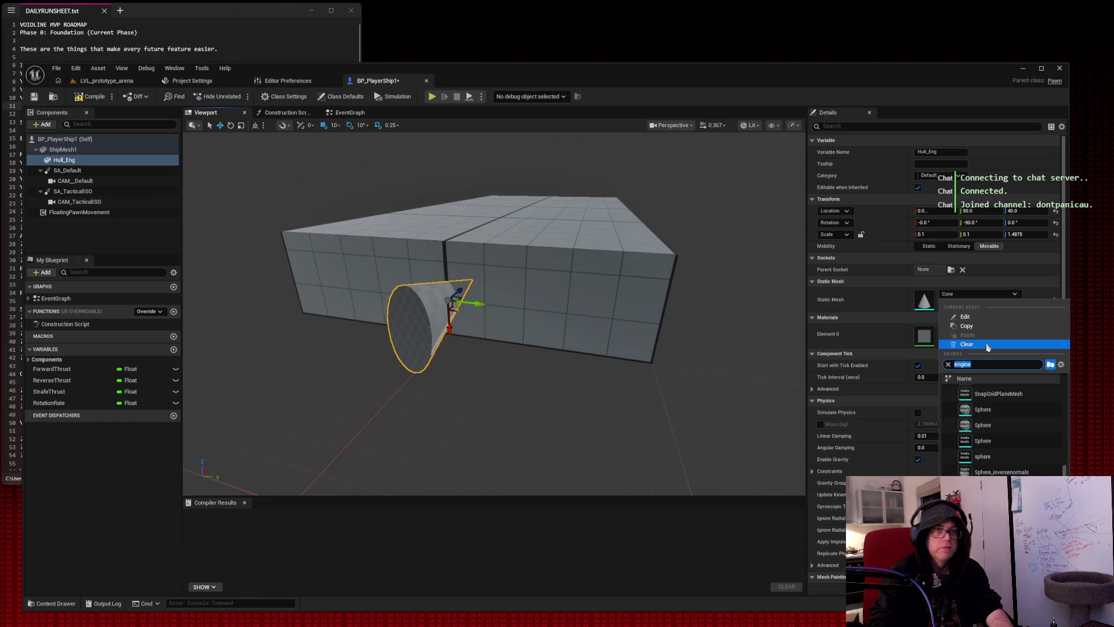
text(re)
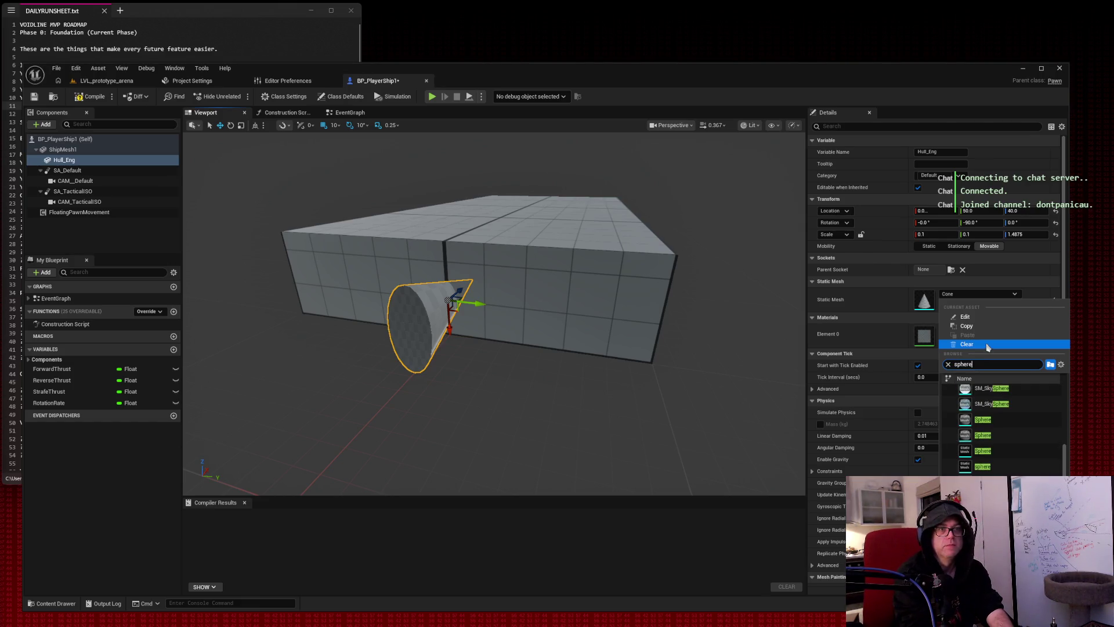
scroll(1012, 421, up, 5)
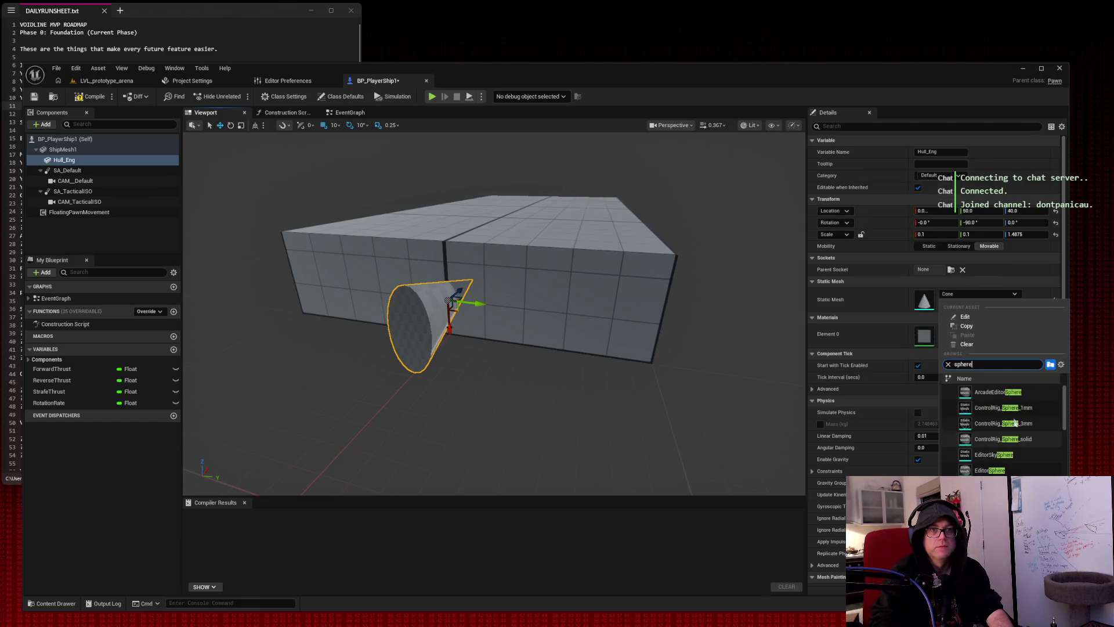
scroll(1028, 394, down, 5)
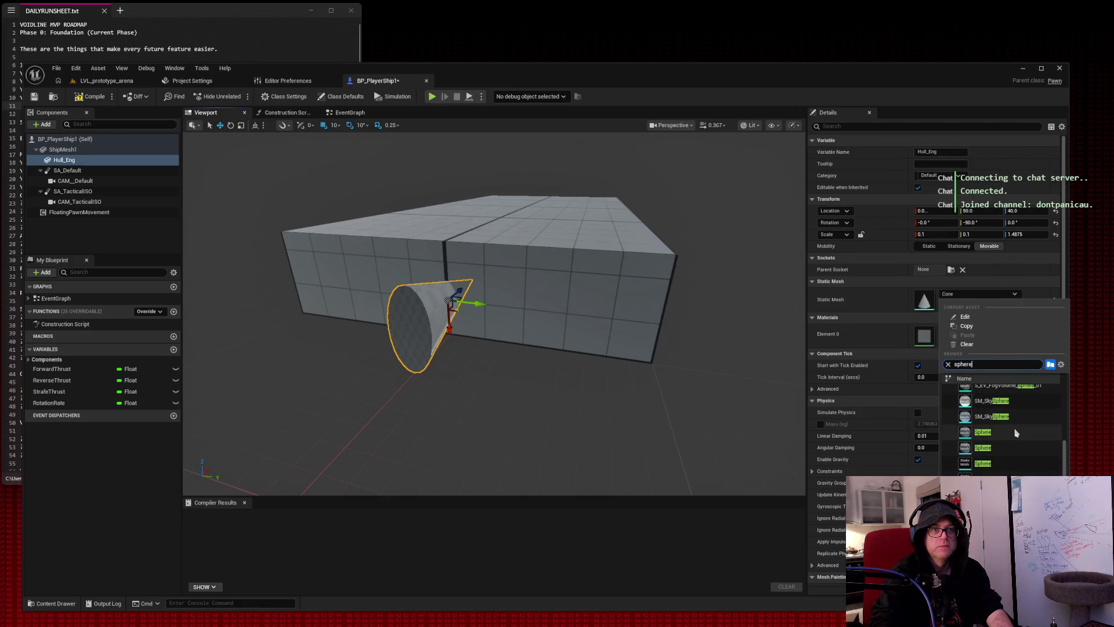
click(1015, 434)
scroll(595, 225, down, 2)
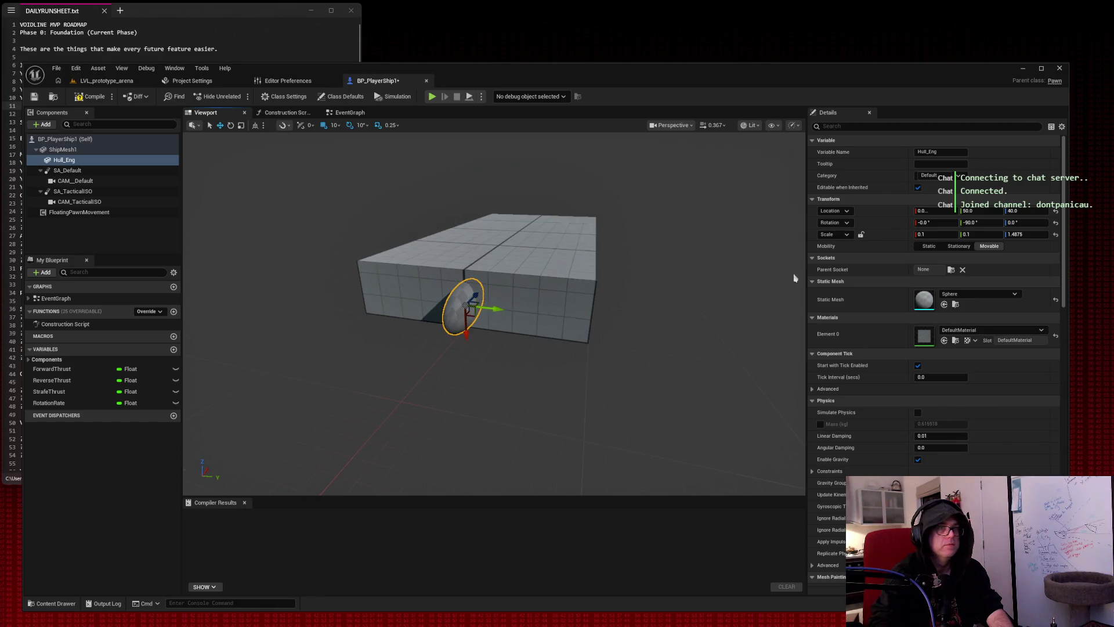
Set the sphere's Z scale to 0.1 and view the pod edge-on.
click(1025, 234)
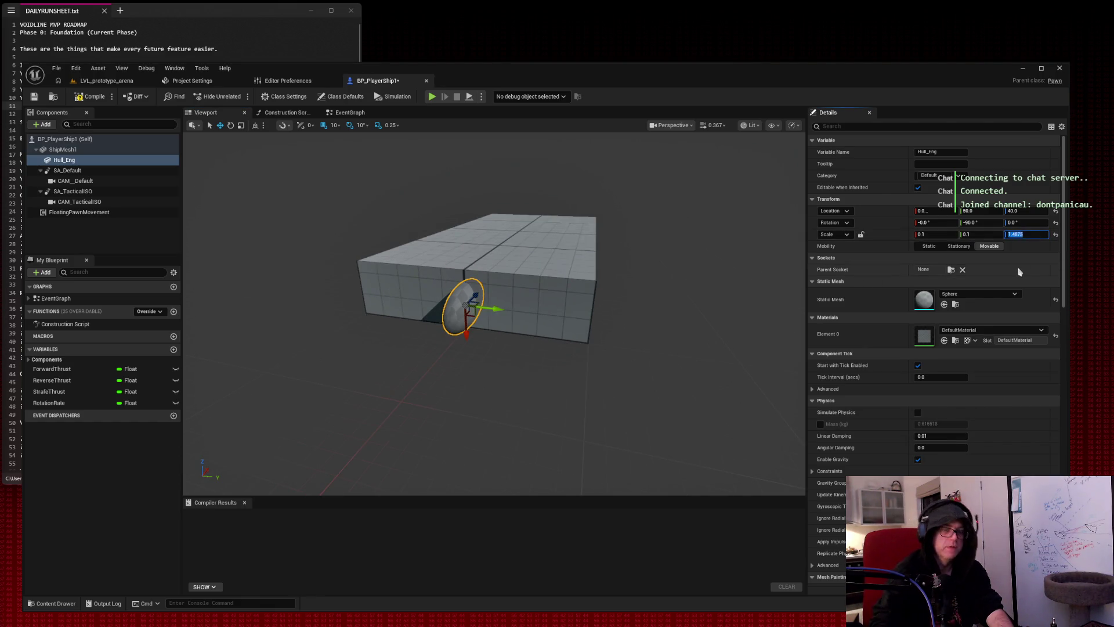
text(10.1)
key(Return)
scroll(580, 348, up, 3)
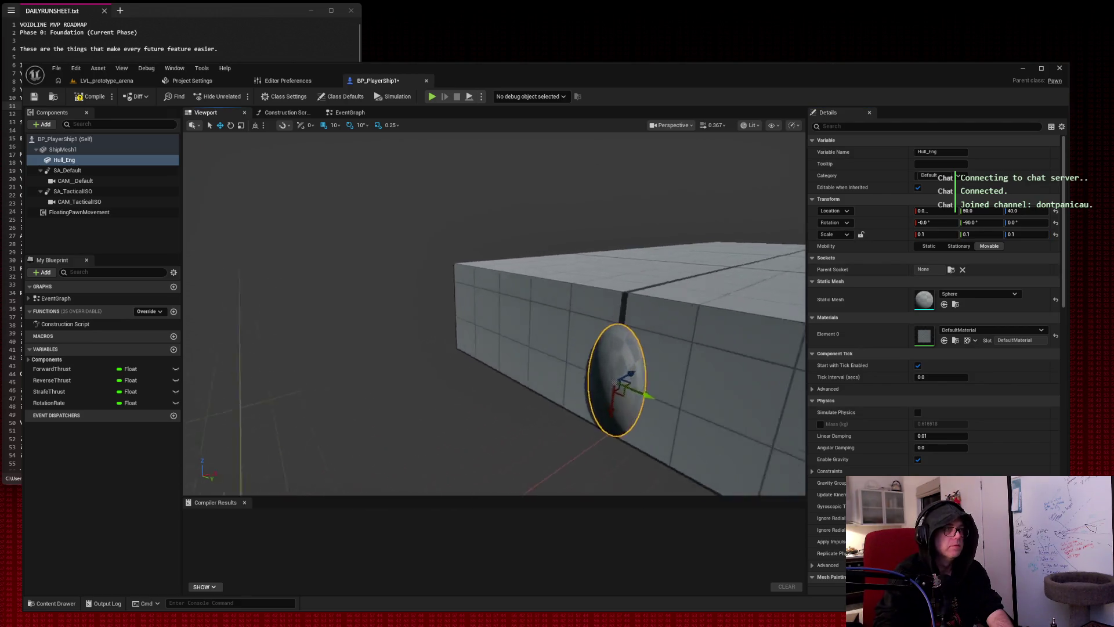
scroll(617, 380, up, 5)
mouse_move(494, 313)
mouse_down()
mouse_move(406, 317)
mouse_move(429, 313)
mouse_move(430, 290)
mouse_move(426, 310)
mouse_move(464, 311)
mouse_up()
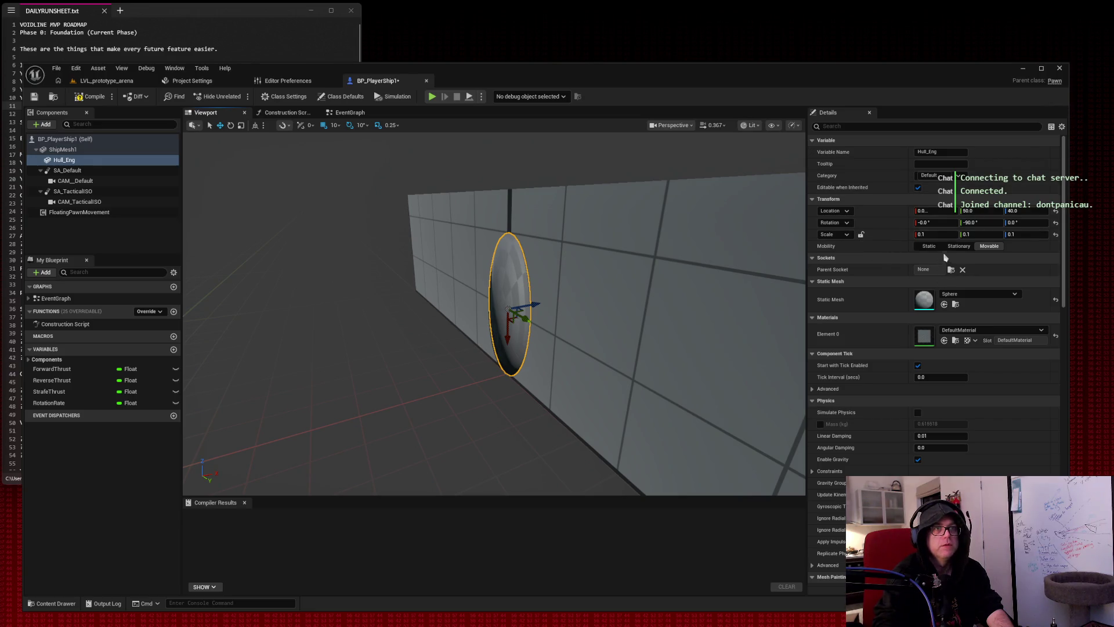
Shrink the pod to X 0.0625 and Y 0.23, thicken its Z, and inspect around the hull.
drag(936, 234, 923, 234)
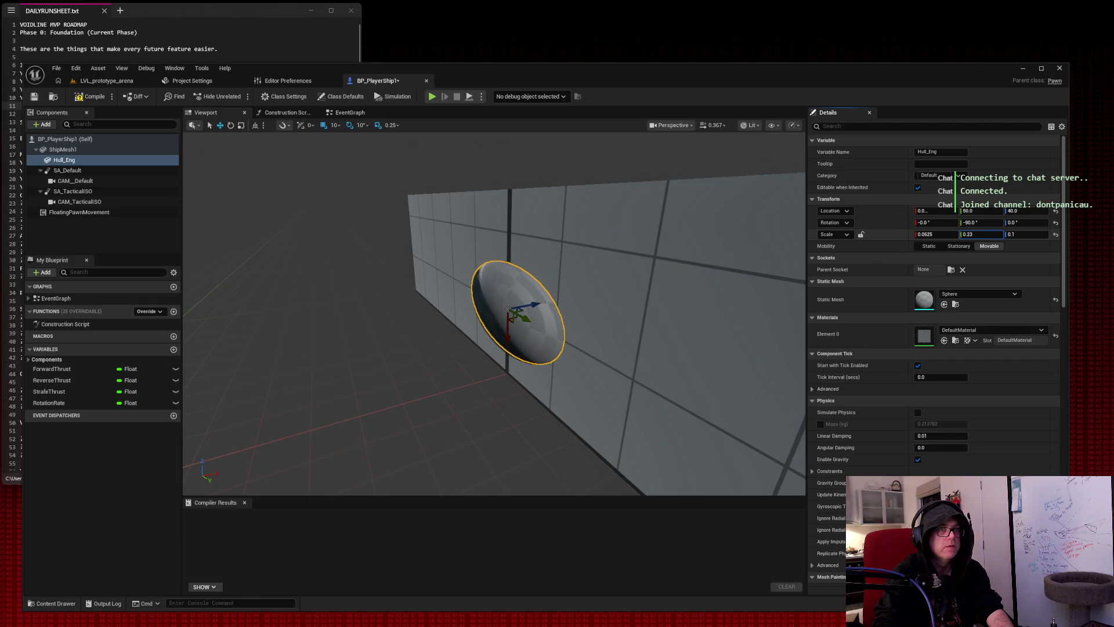
key(Return)
key(Escape)
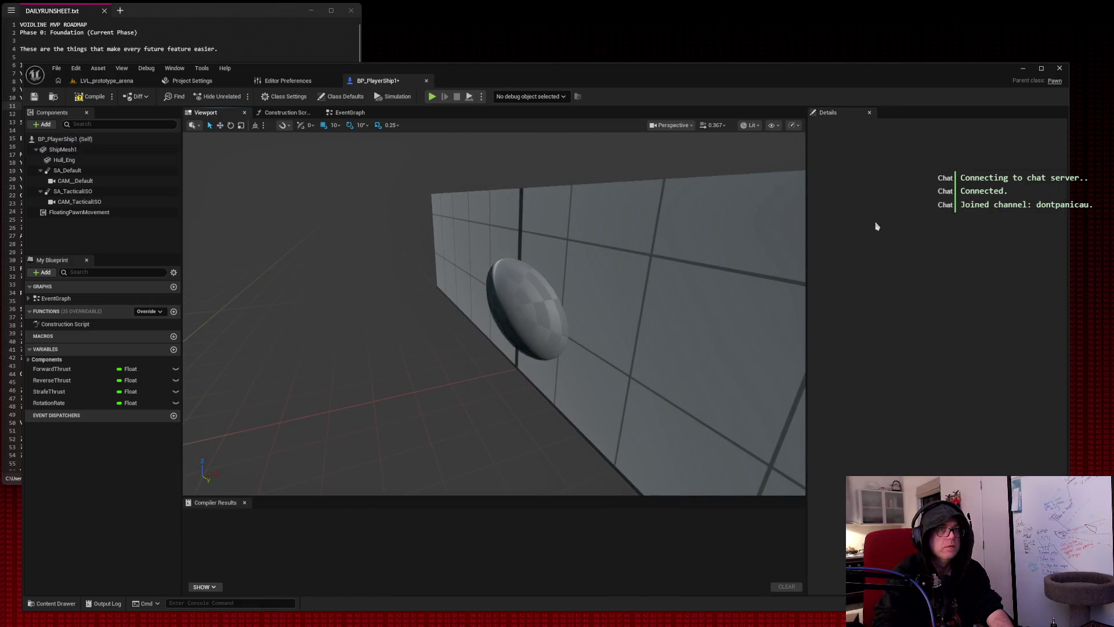
click(511, 295)
drag(1026, 234, 1052, 234)
drag(731, 201, 627, 229)
drag(494, 348, 394, 302)
drag(591, 256, 632, 234)
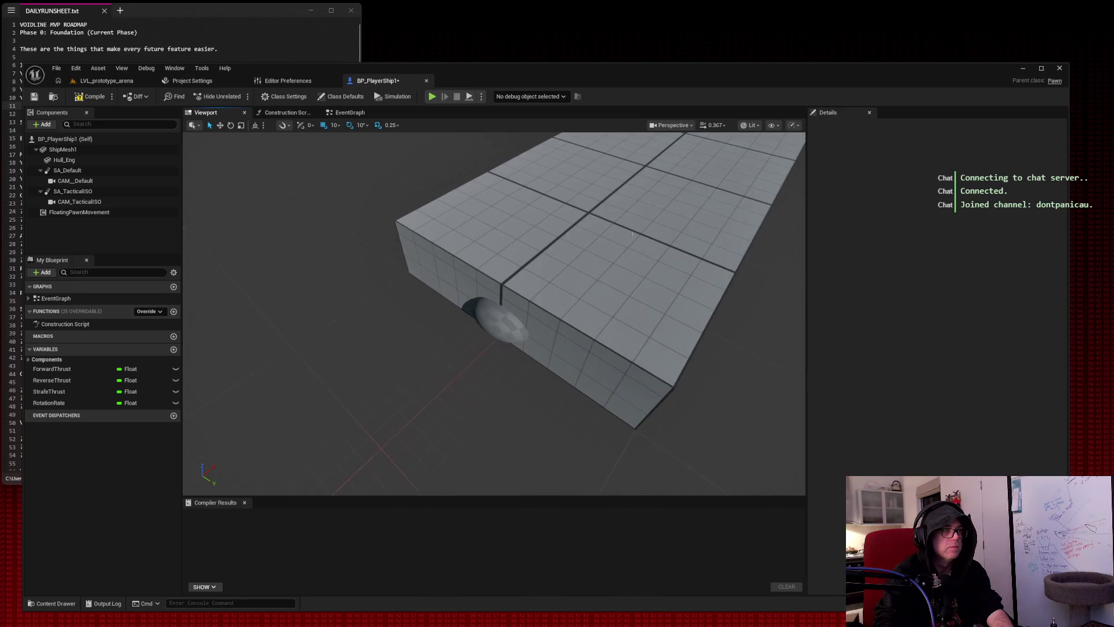
Duplicate the engine pod twice, spacing the copies along the hull side.
click(490, 334)
key(ctrl+d)
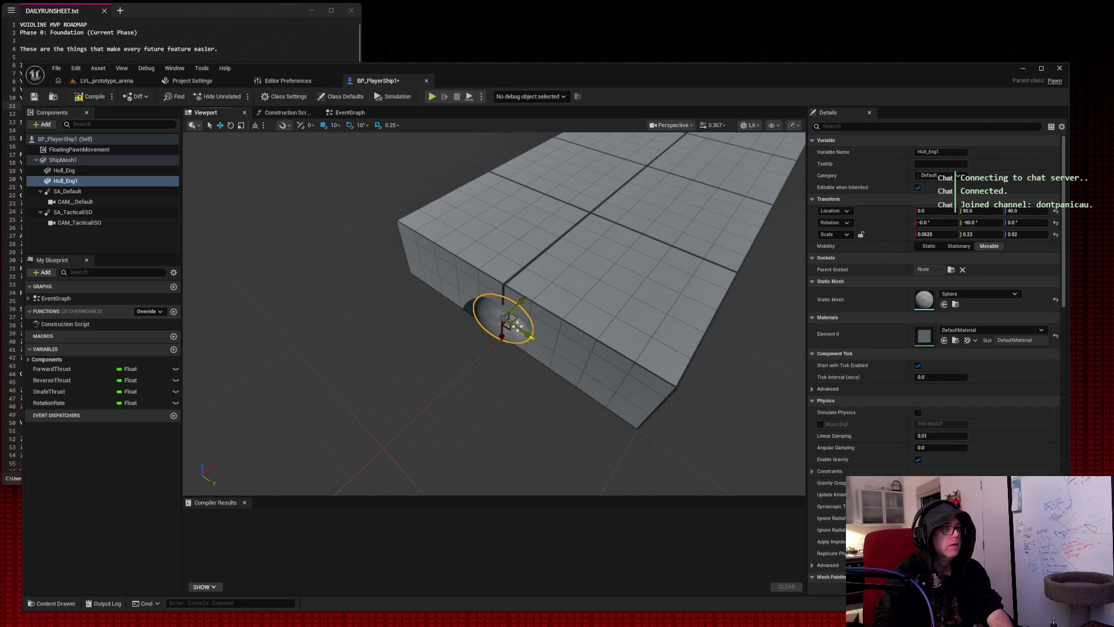
mouse_move(527, 334)
mouse_down()
mouse_move(439, 295)
mouse_move(424, 313)
mouse_up()
click(424, 313)
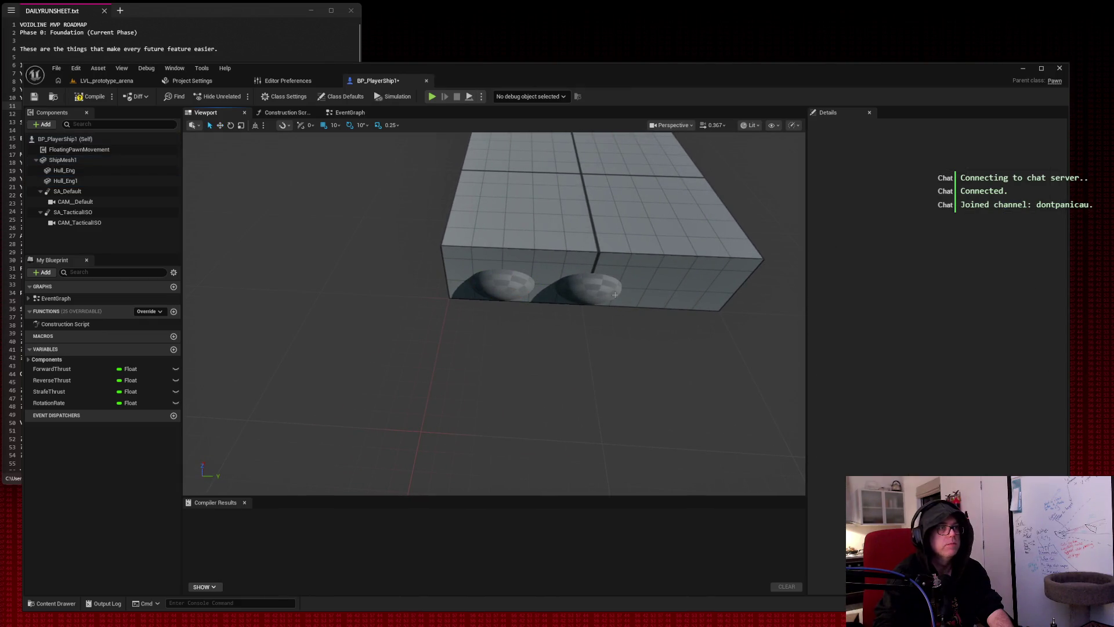
click(592, 288)
key(ctrl+d)
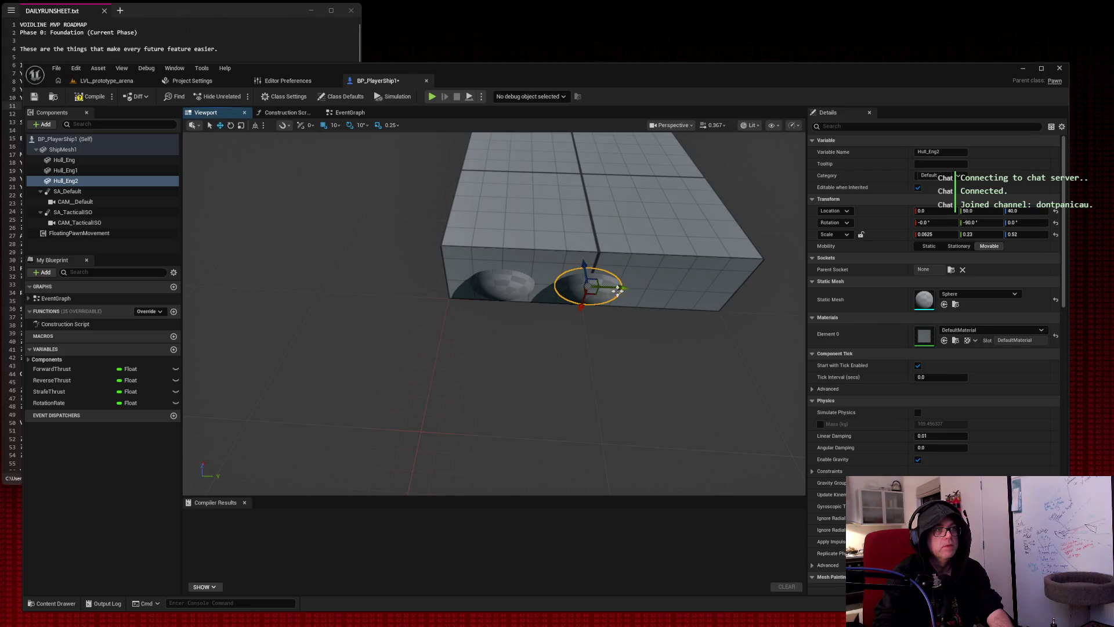
mouse_move(620, 287)
mouse_down()
mouse_move(724, 293)
mouse_move(745, 273)
mouse_move(759, 290)
mouse_move(641, 276)
mouse_up()
click(759, 291)
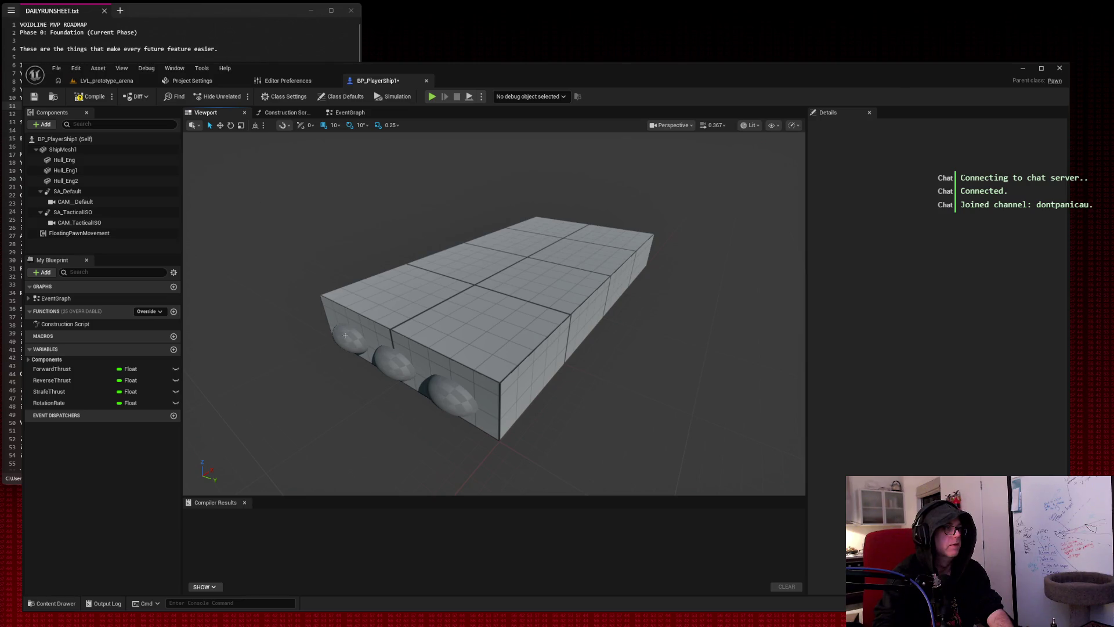
Copy a pod as Hull_Eng3, raise it onto the hull top, and filter meshes with 'are'.
click(397, 364)
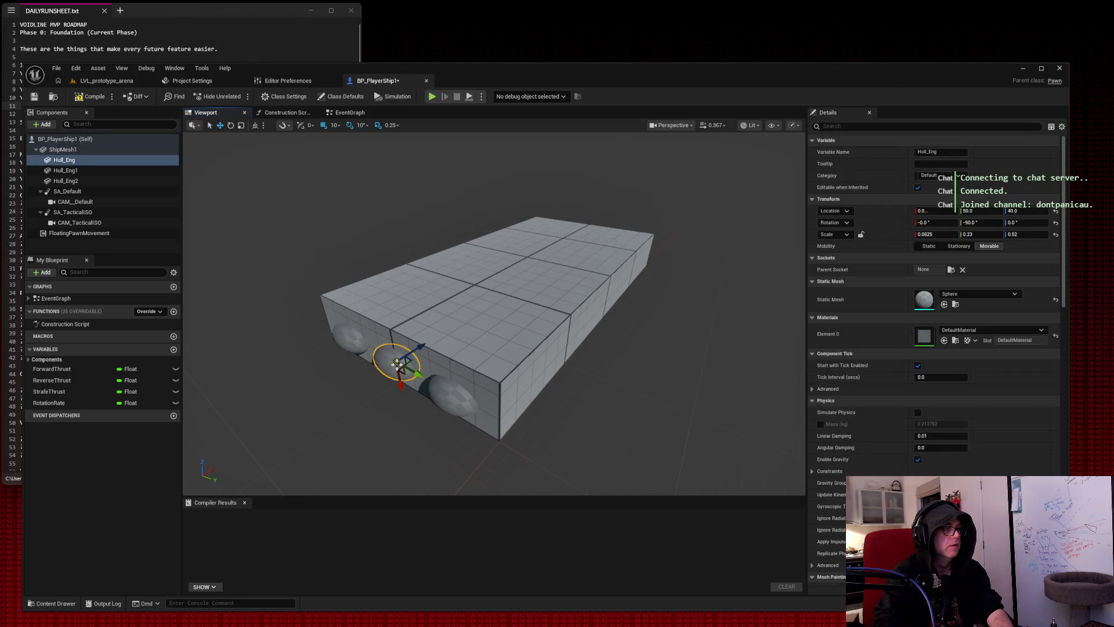
key(ctrl+d)
mouse_move(398, 387)
mouse_down()
mouse_move(398, 342)
mouse_move(482, 288)
mouse_move(471, 294)
mouse_up()
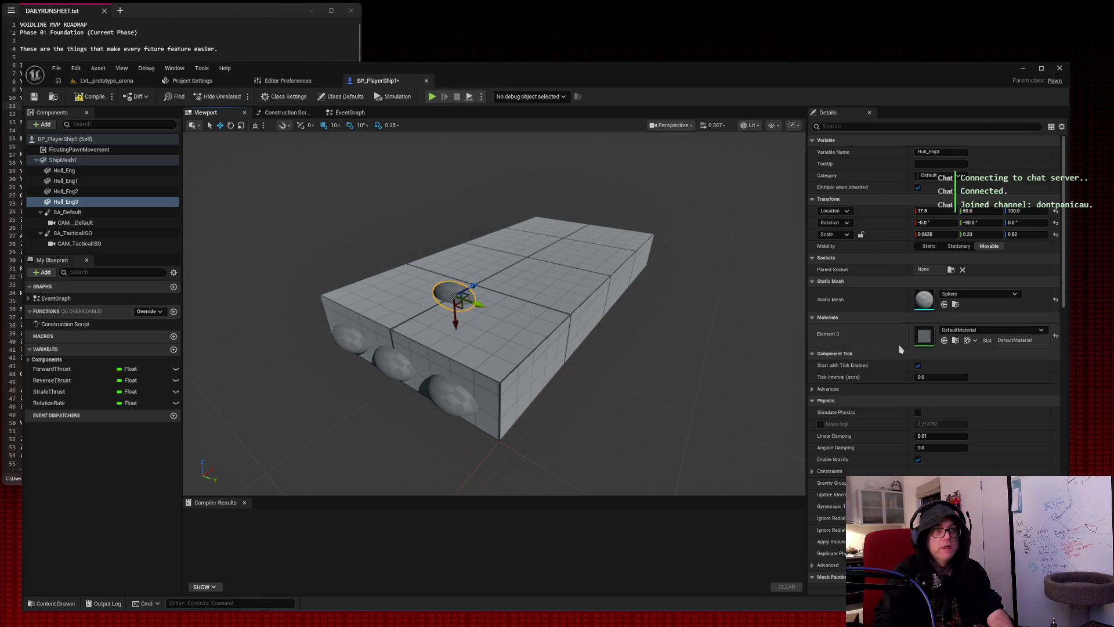
click(979, 294)
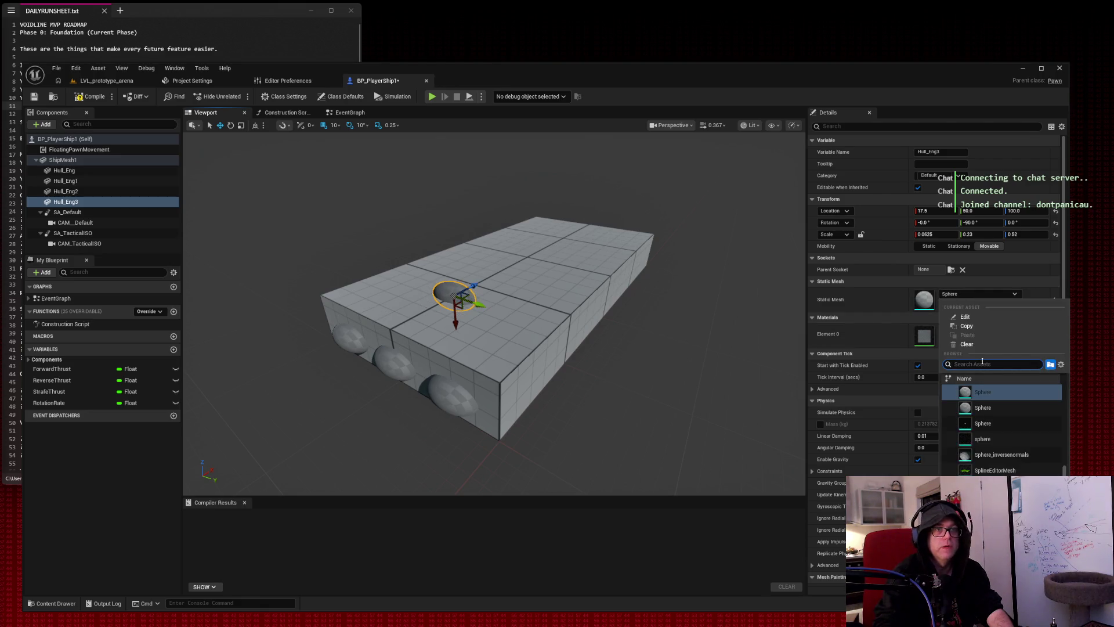
text(square)
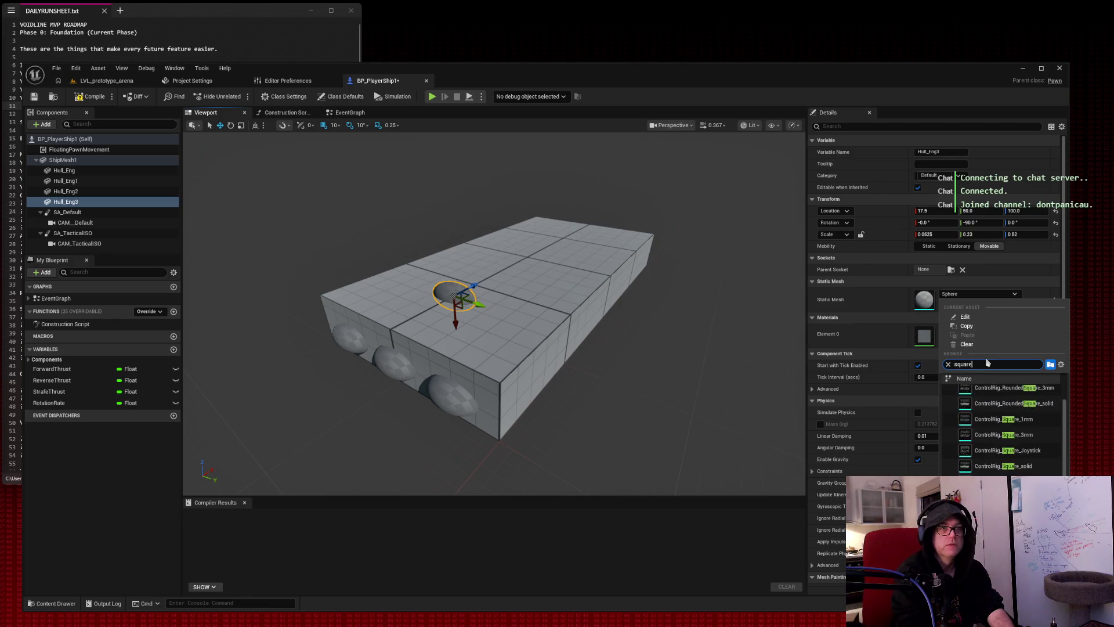
scroll(1005, 455, up, 1)
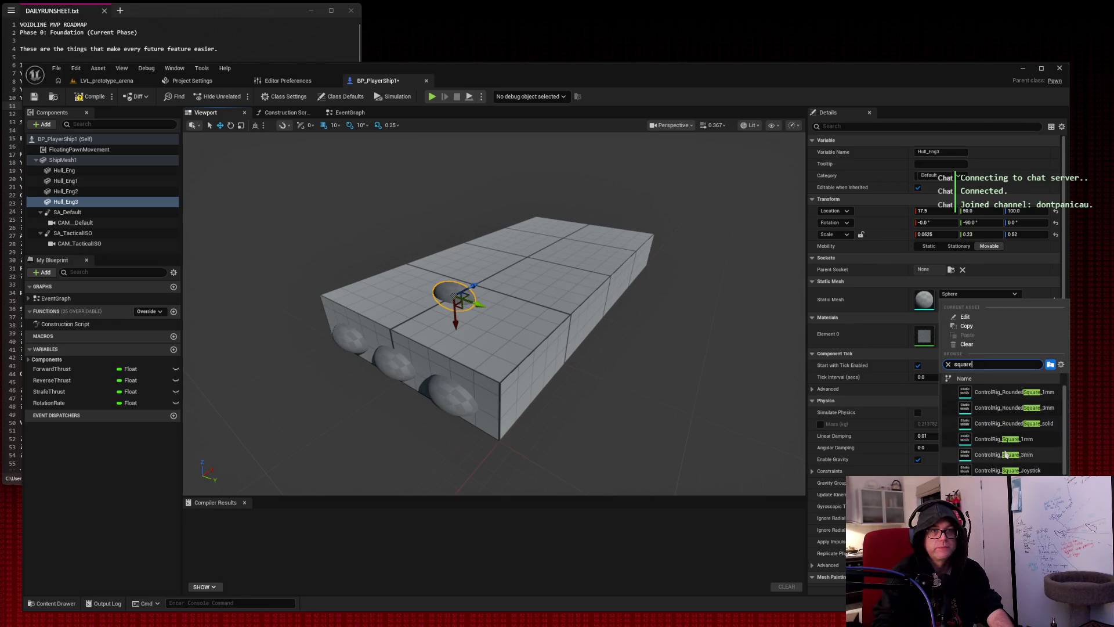
Search 'c' in the mesh picker and give Hull_Eng3 the SM_Cube mesh.
key(ctrl+a)
text(c)
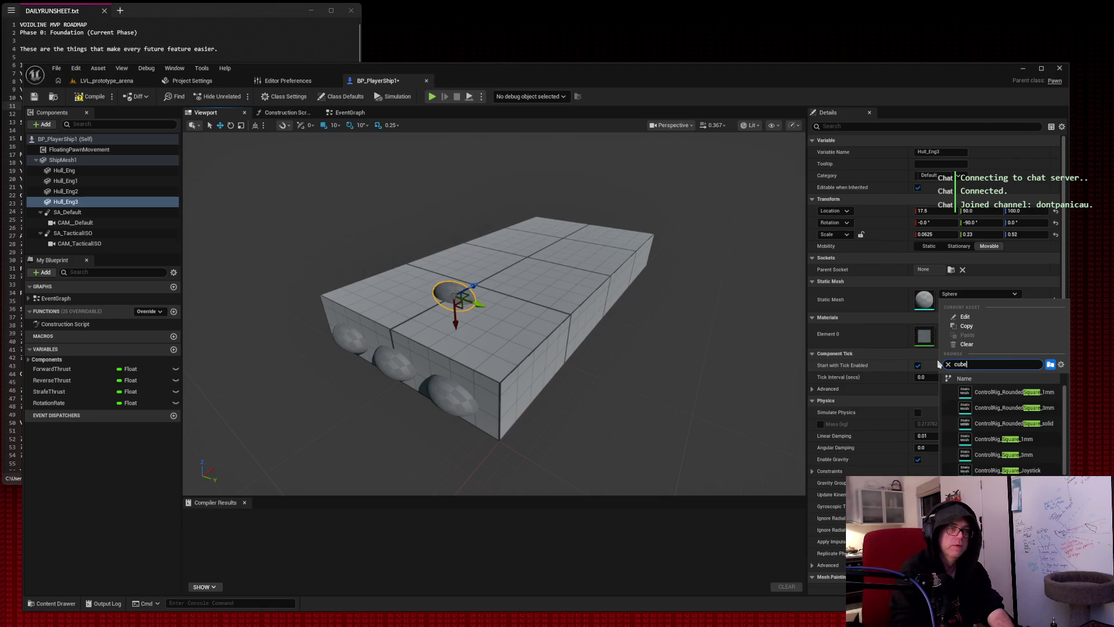
scroll(1008, 425, down, 2)
scroll(1008, 426, down, 3)
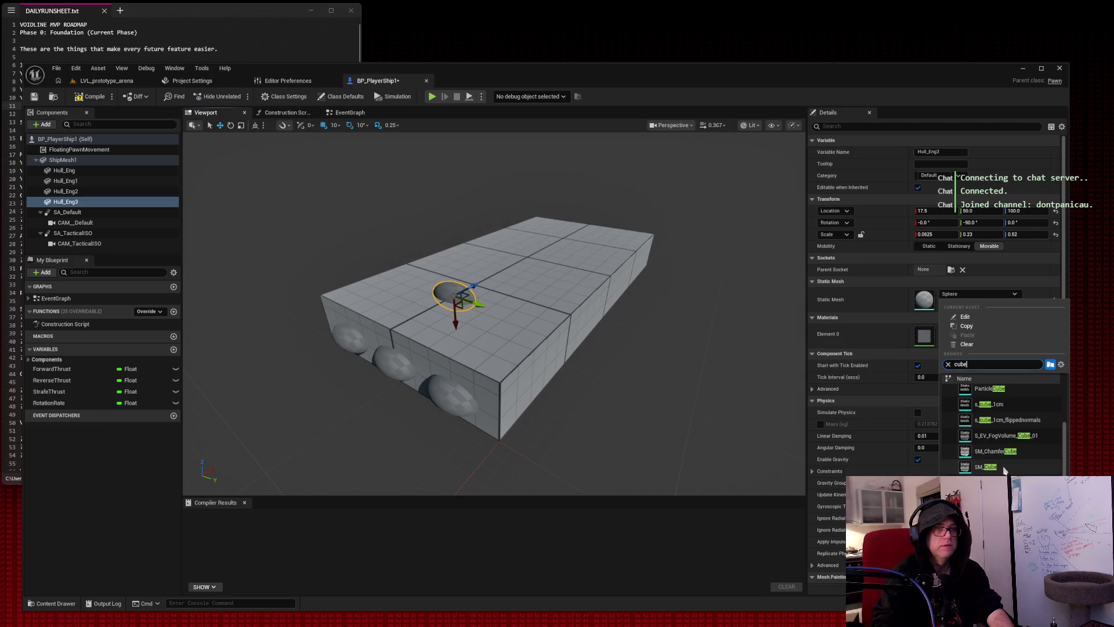
click(1005, 469)
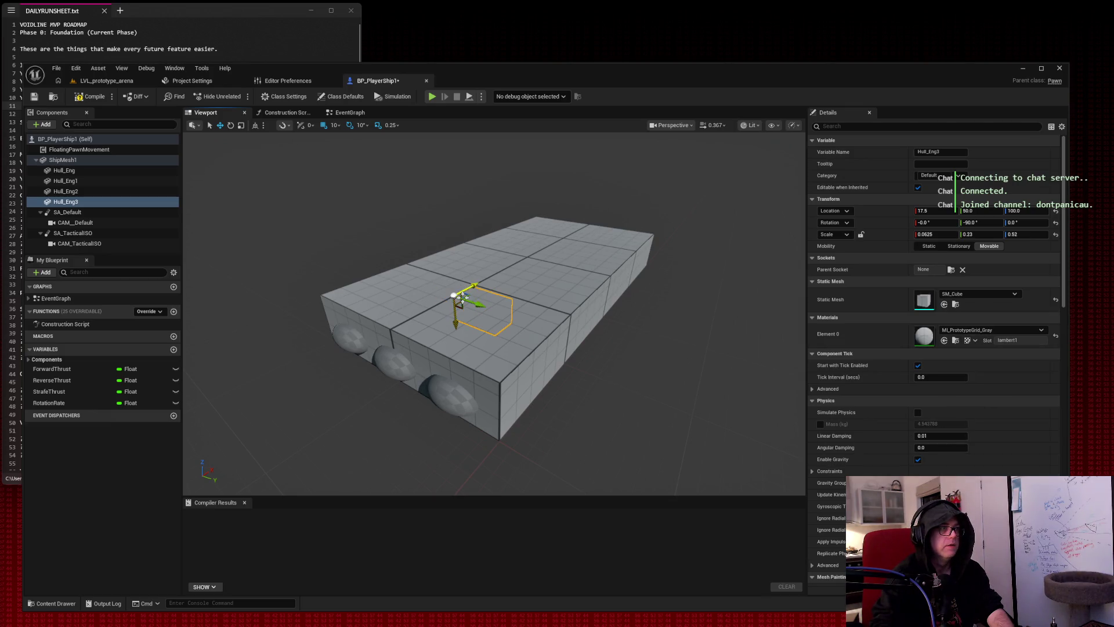
Reset Hull_Eng3's pitch to 0 and view the cube on the hull top.
click(979, 222)
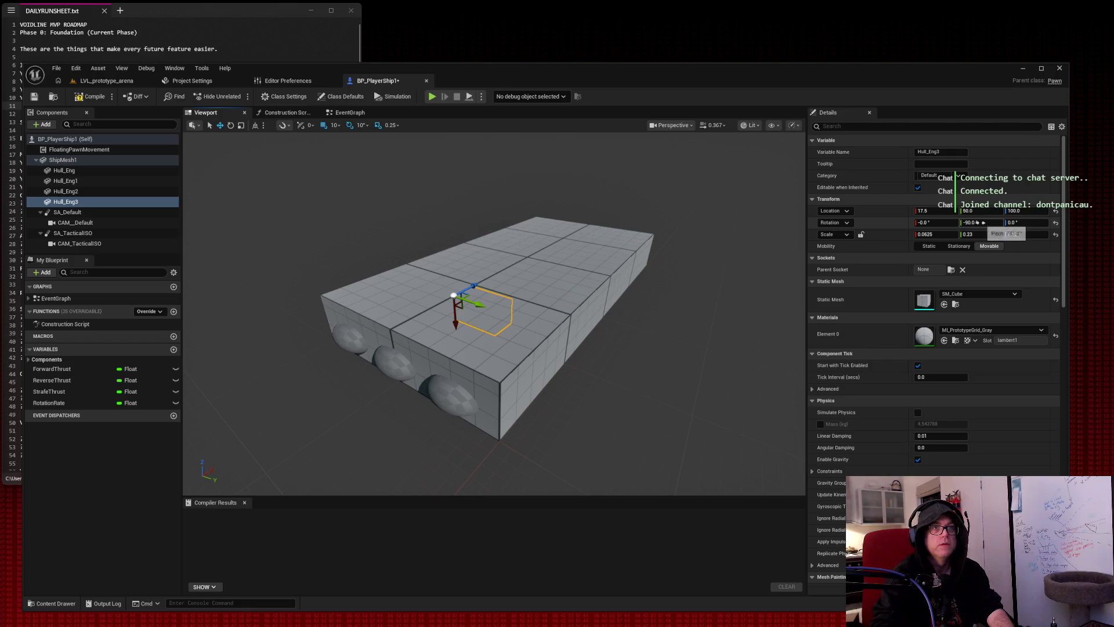
text(0)
key(Tab)
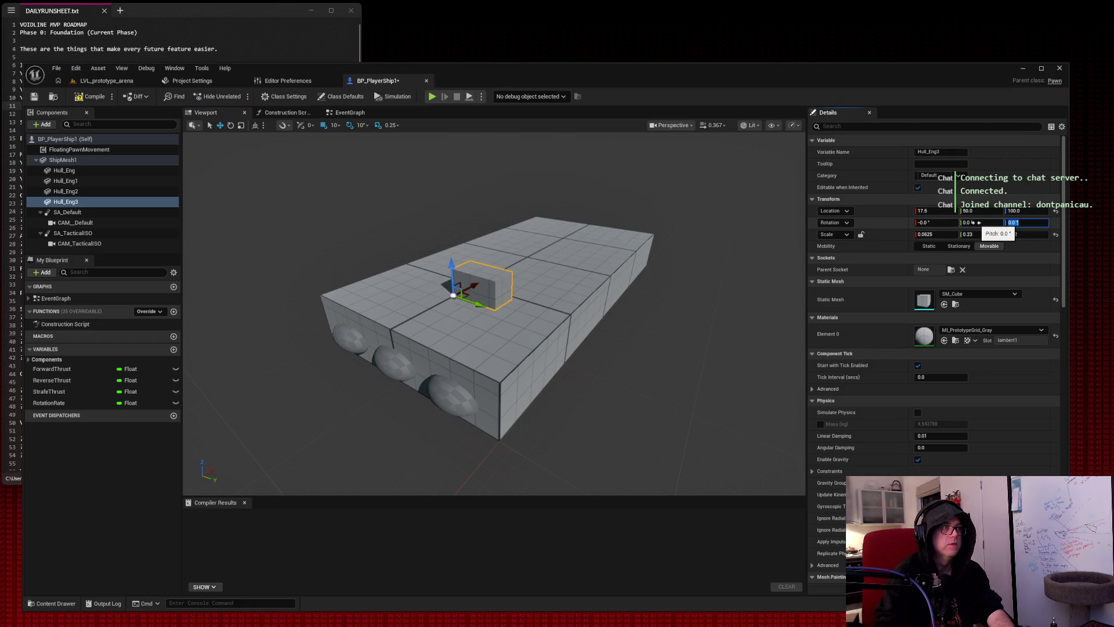
key(Return)
mouse_move(493, 348)
mouse_down()
mouse_move(458, 365)
mouse_move(495, 372)
mouse_move(478, 374)
mouse_up()
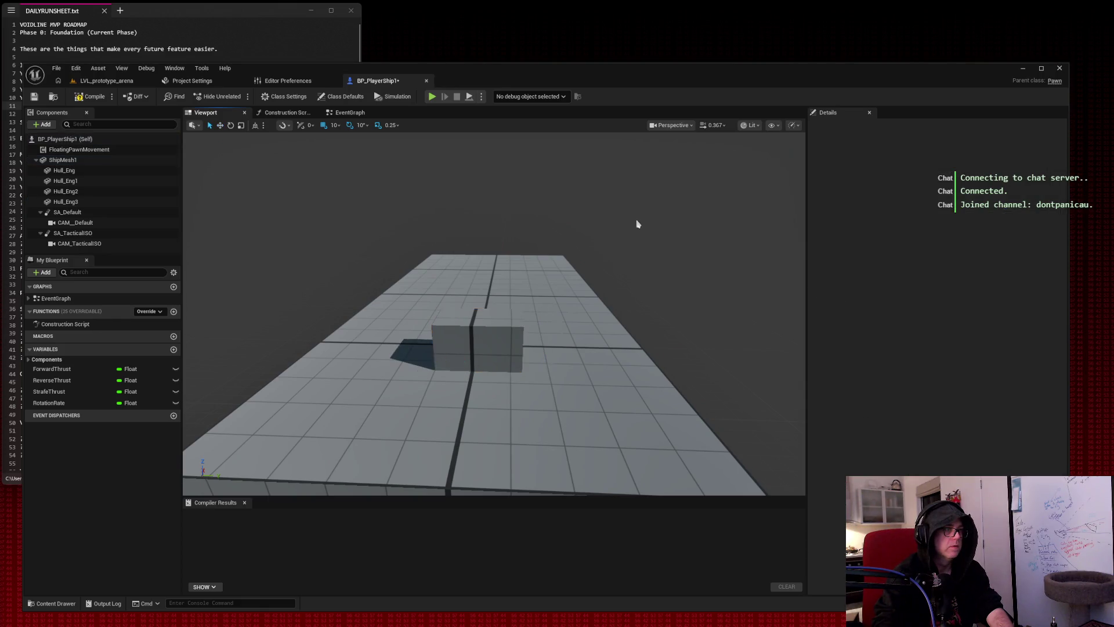
scroll(484, 356, down, 3)
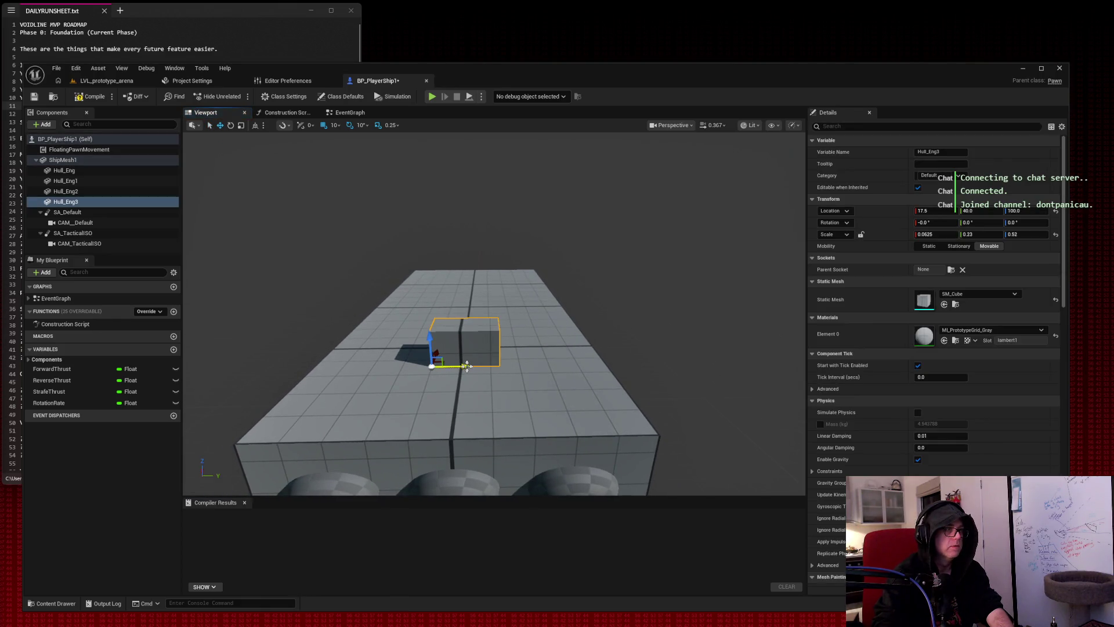
Set Hull_Eng3's scale to X 0.1 and Y 0.1, with Z at 0.2 for now.
click(928, 234)
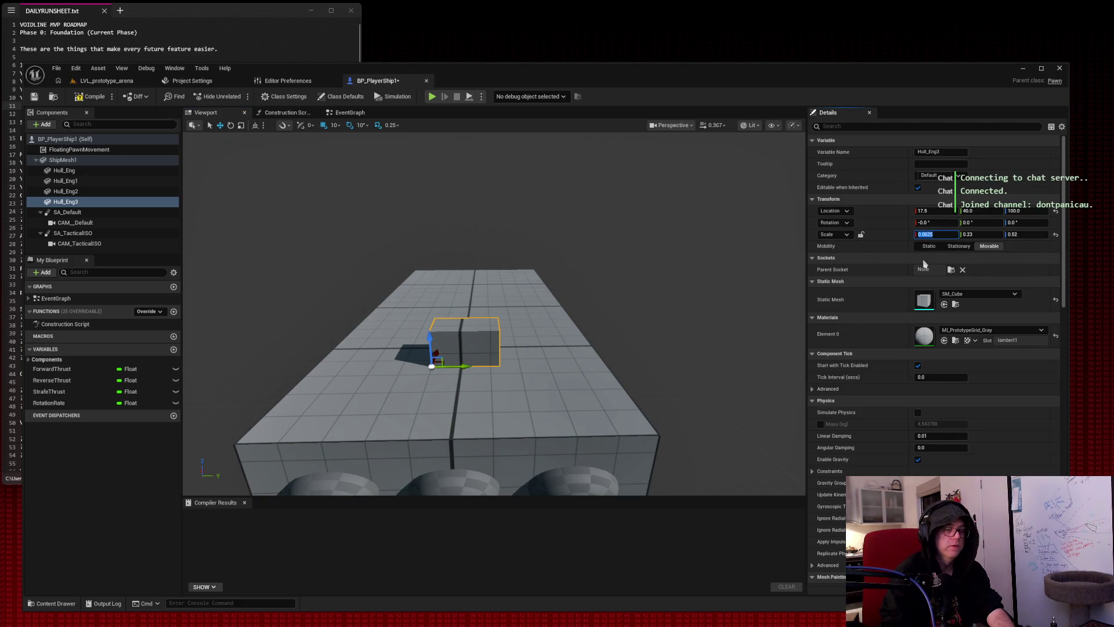
text(1)
key(Tab)
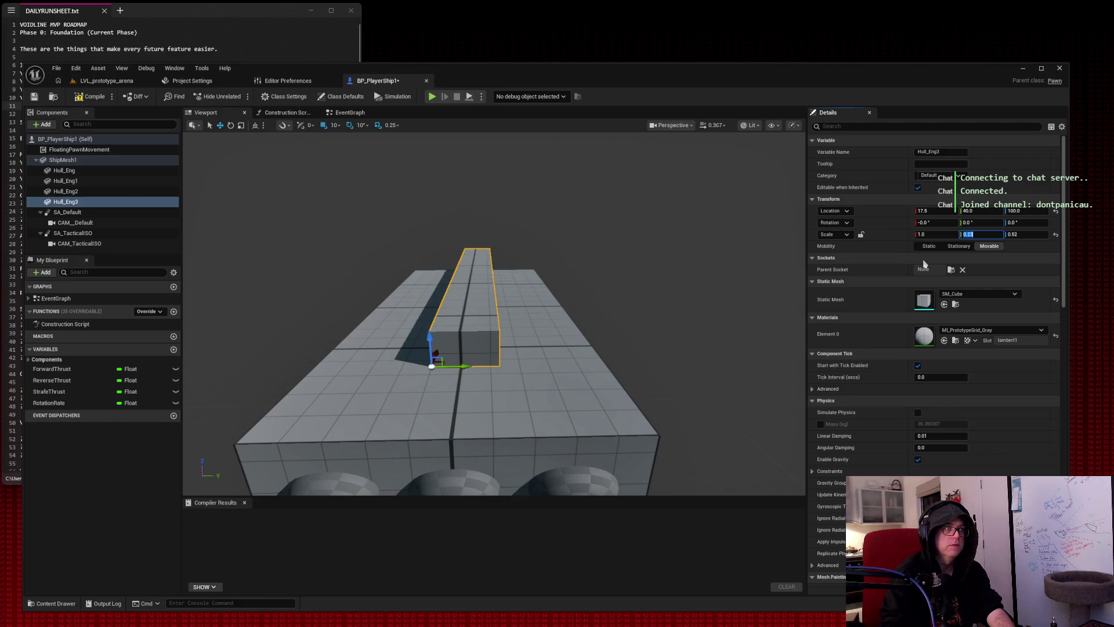
key(shift+Tab)
text(0.1)
key(Tab)
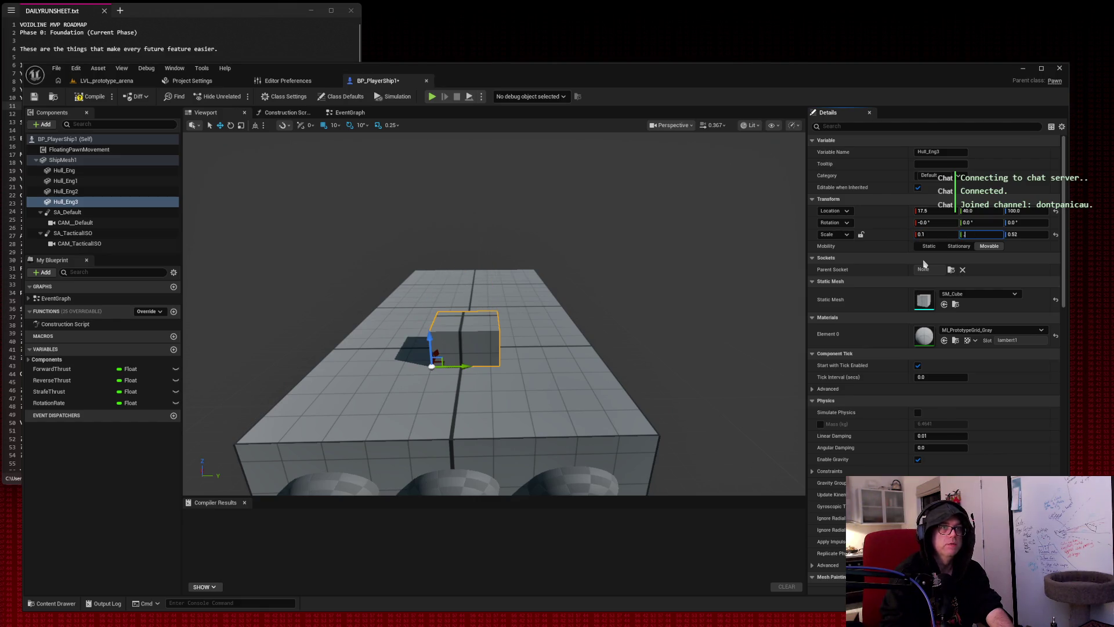
text(0.1)
key(Tab)
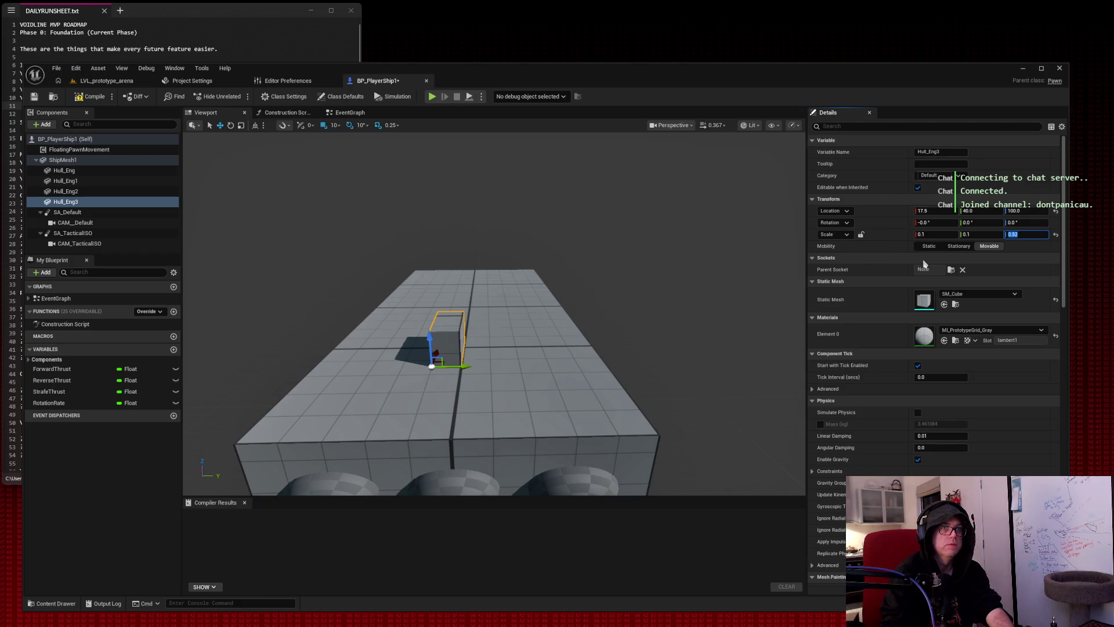
text(0.2)
key(Tab)
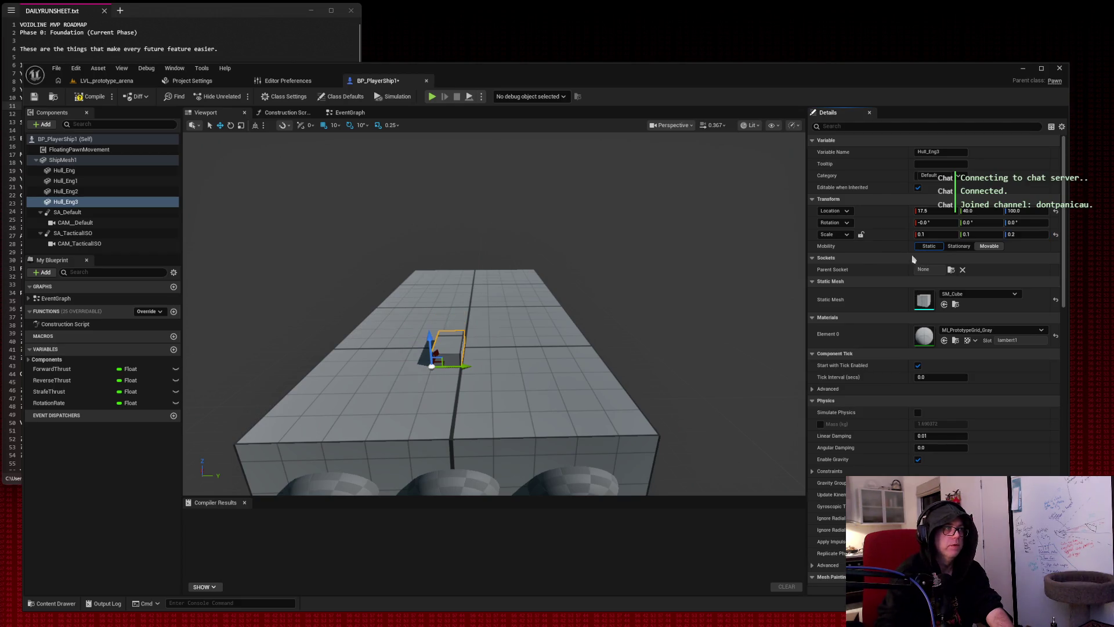
Stretch the block to a Z scale of 0.6, keep Mobility Movable, and duplicate it.
drag(1023, 234, 1041, 233)
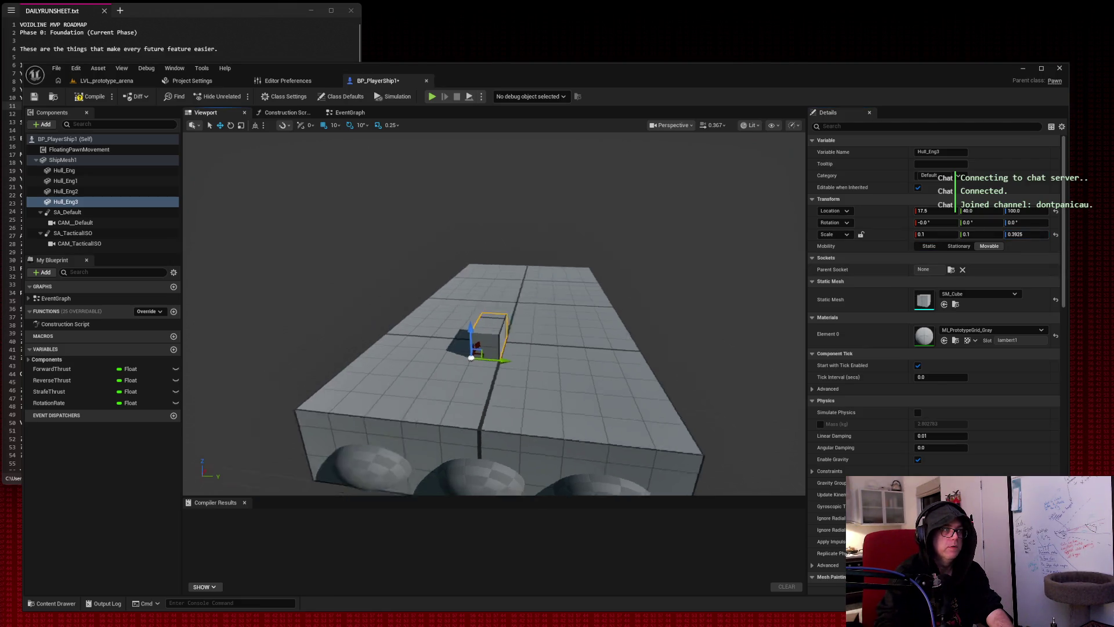
click(958, 246)
click(989, 246)
drag(1022, 234, 1036, 234)
drag(466, 401, 505, 389)
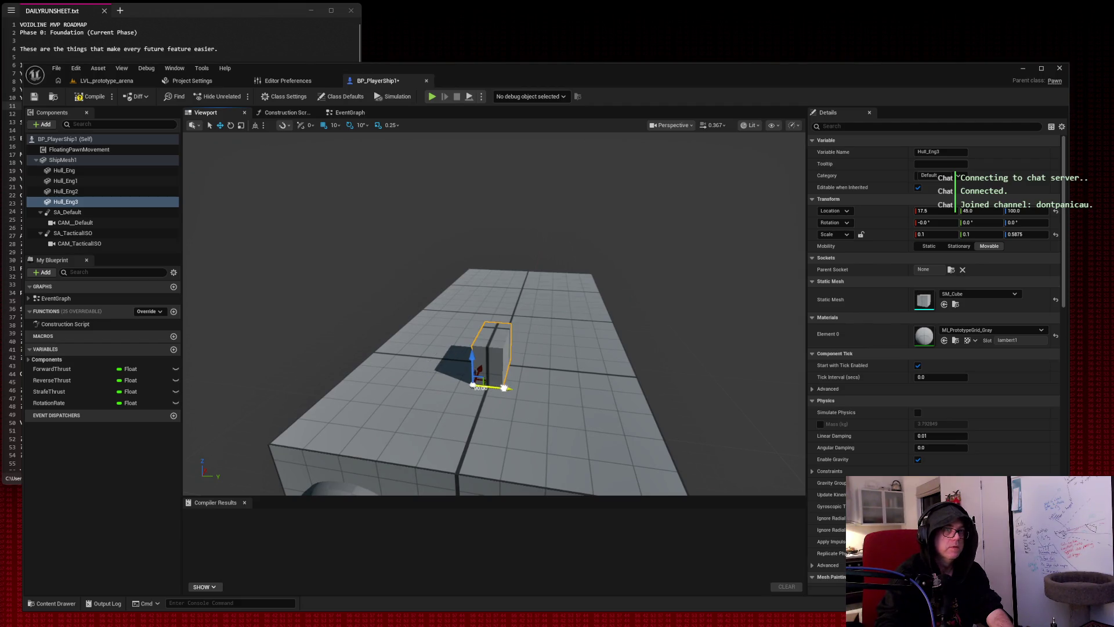
click(1016, 234)
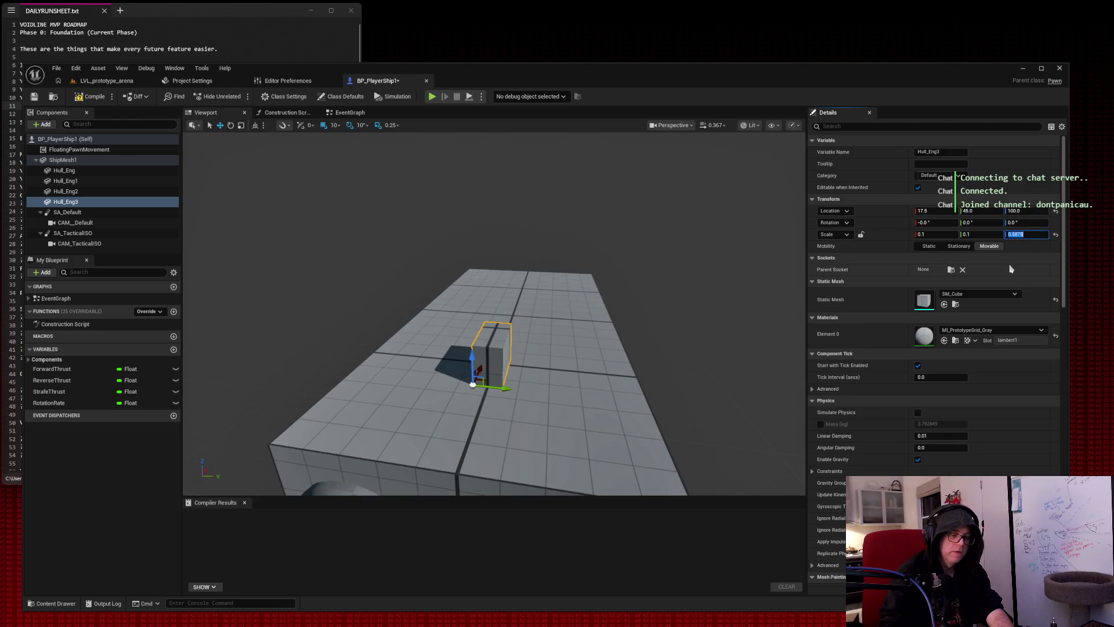
text(4)
key(Return)
mouse_move(493, 377)
mouse_down()
mouse_move(453, 366)
mouse_move(438, 342)
mouse_move(469, 334)
mouse_up()
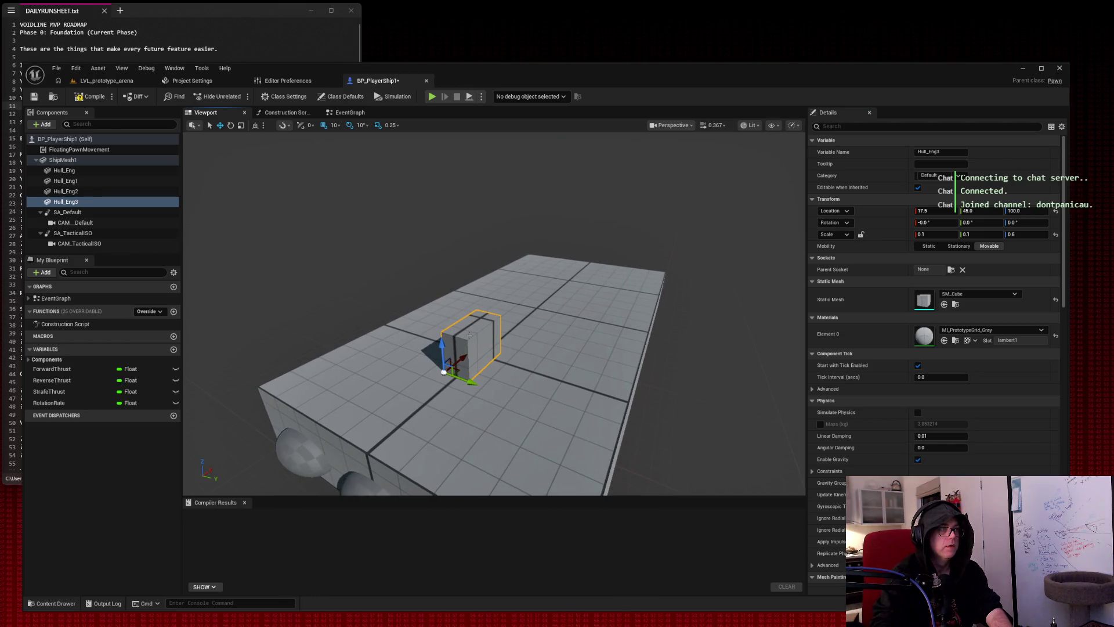
key(ctrl+d)
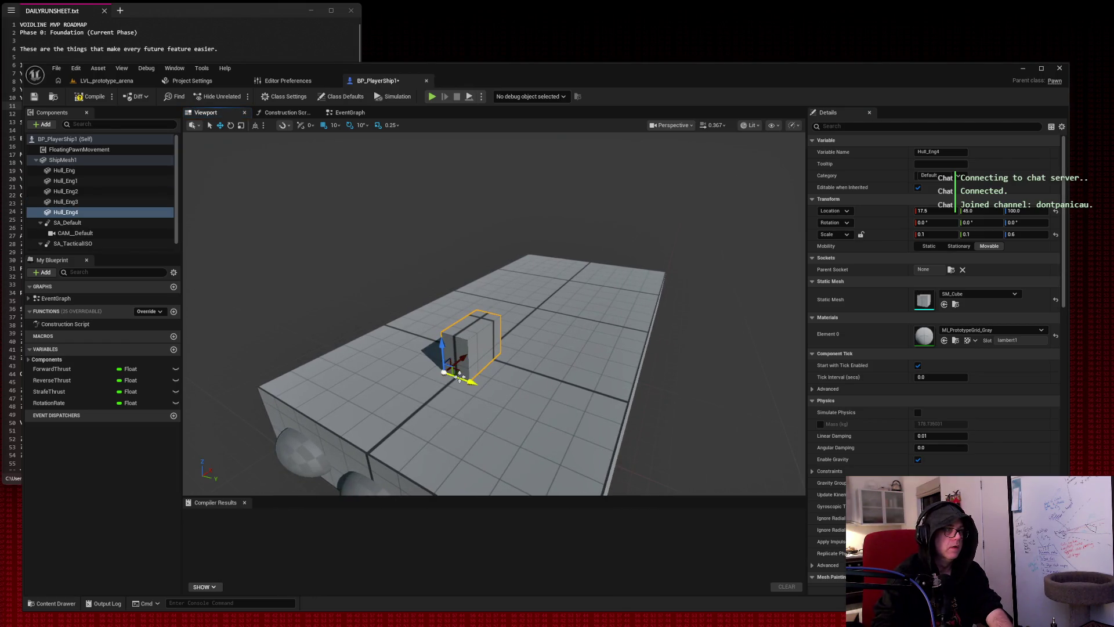
Raise the copy above the hull, make it thinner and wider, and slide it sideways.
mouse_move(443, 343)
mouse_down()
mouse_move(442, 299)
mouse_move(441, 331)
mouse_up()
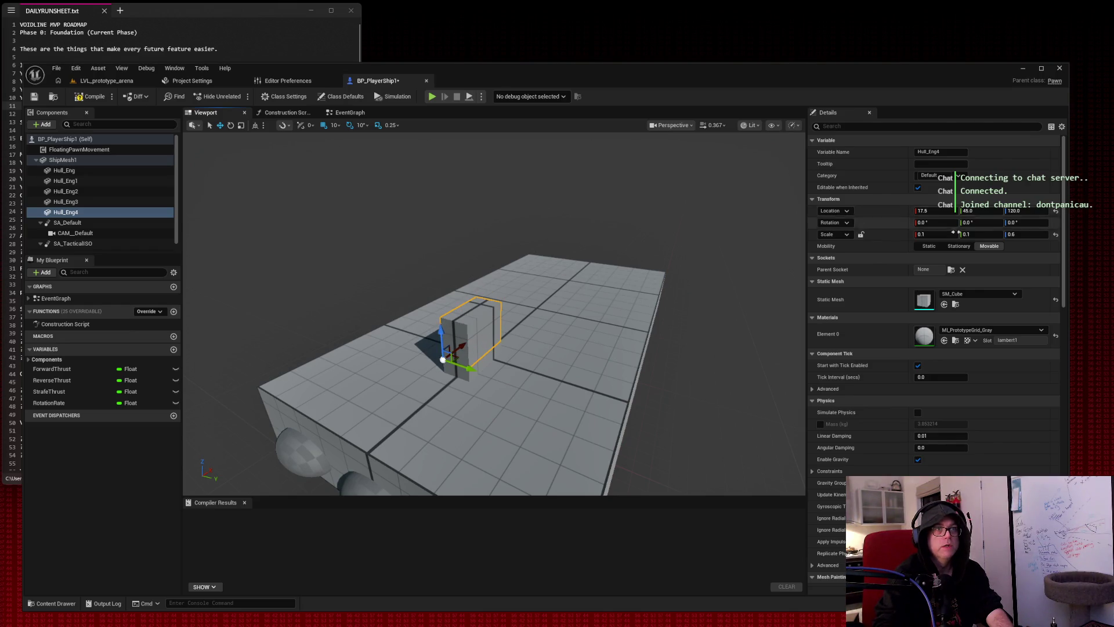
mouse_move(928, 234)
mouse_down()
mouse_move(917, 234)
mouse_move(936, 234)
mouse_up()
drag(493, 290, 494, 243)
drag(493, 348, 447, 348)
drag(981, 233, 1004, 234)
drag(493, 348, 441, 337)
mouse_move(981, 234)
mouse_down()
mouse_move(1011, 235)
mouse_move(938, 235)
mouse_up()
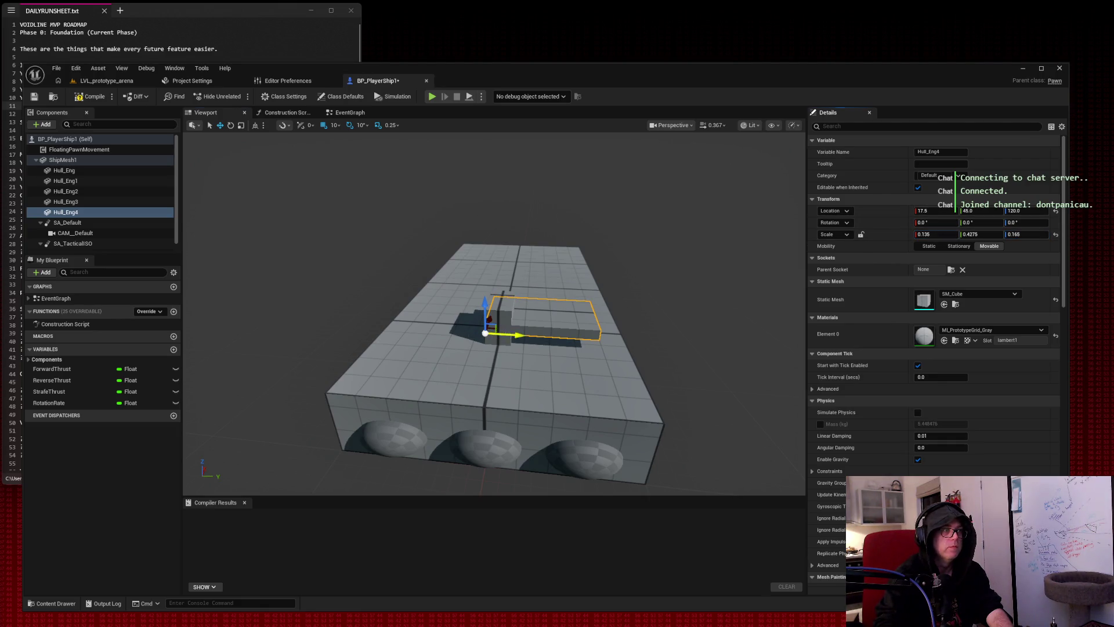
drag(512, 335, 475, 335)
Set the copy's scale to X 0.13 and Y 0.4.
click(933, 234)
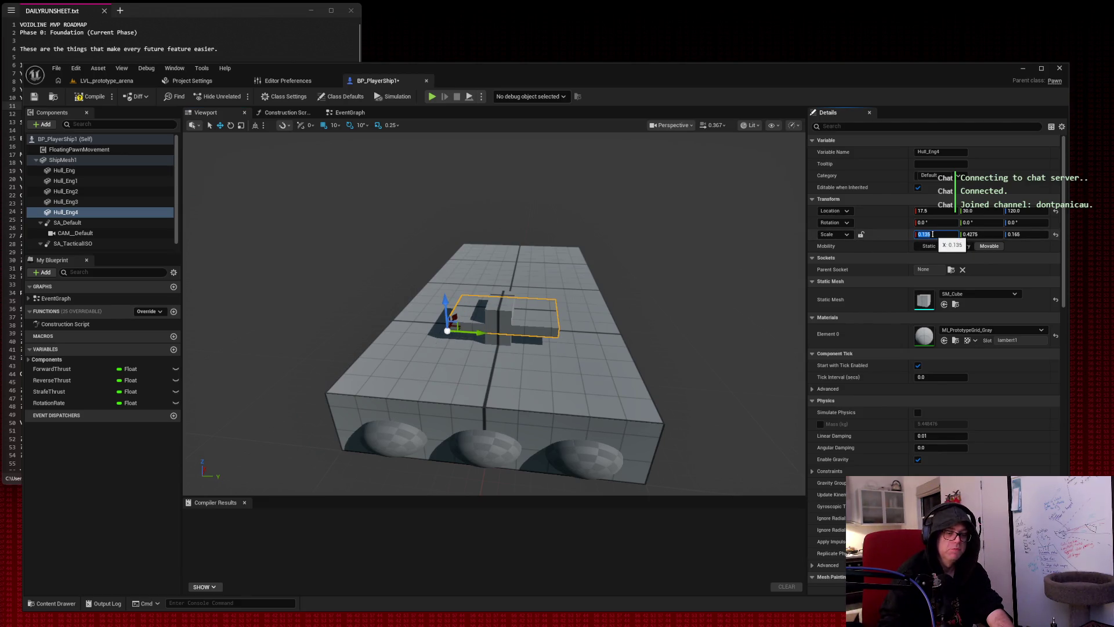
text(0.2)
key(Tab)
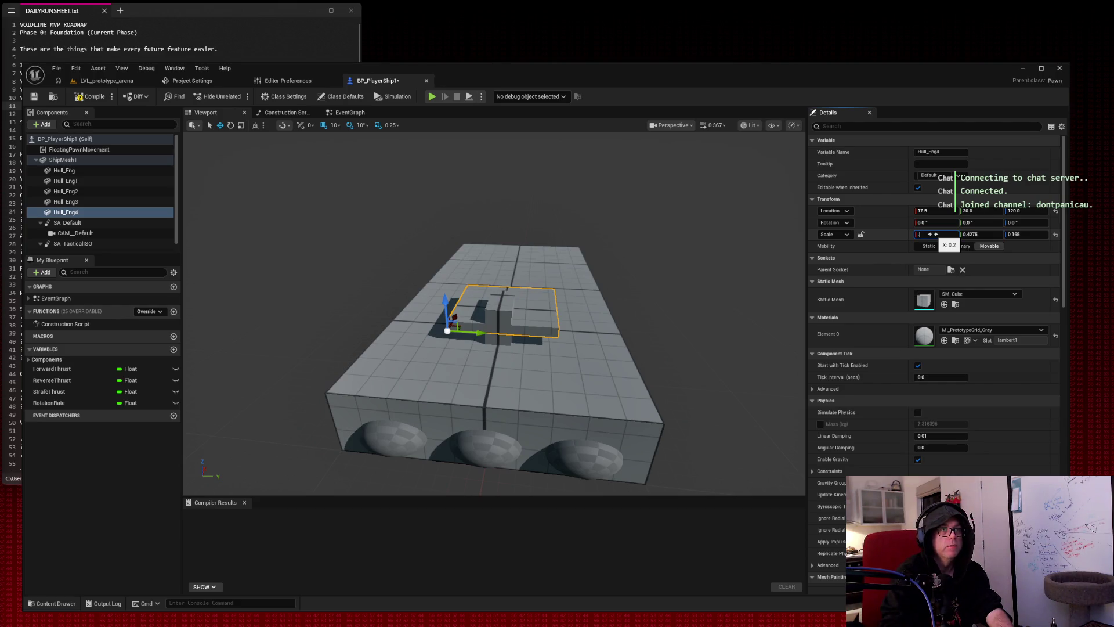
key(Tab)
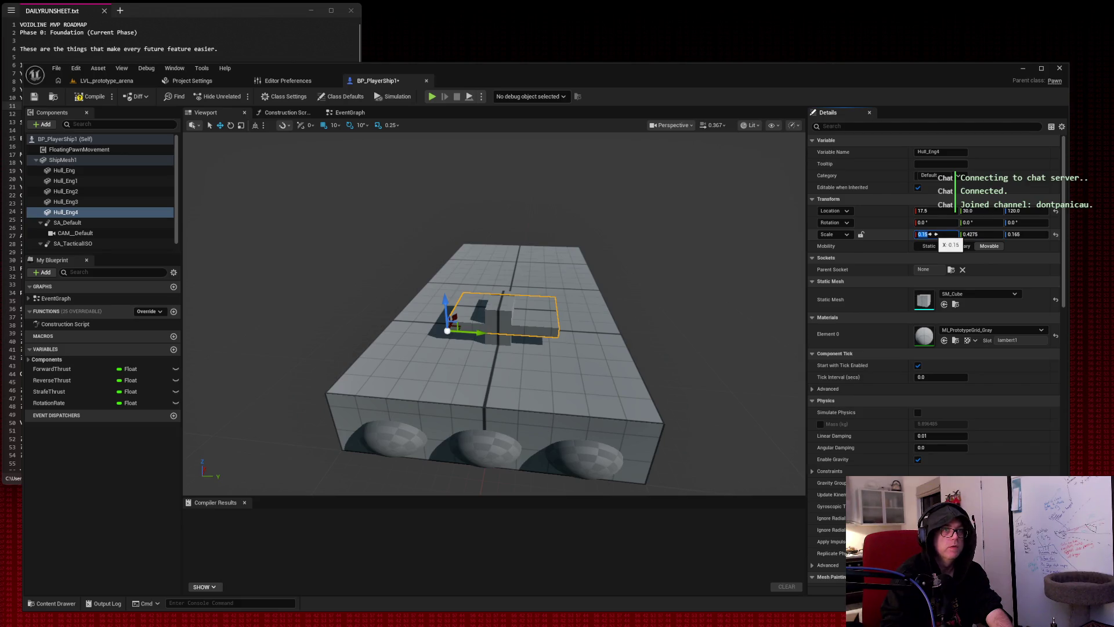
text(3)
key(Tab)
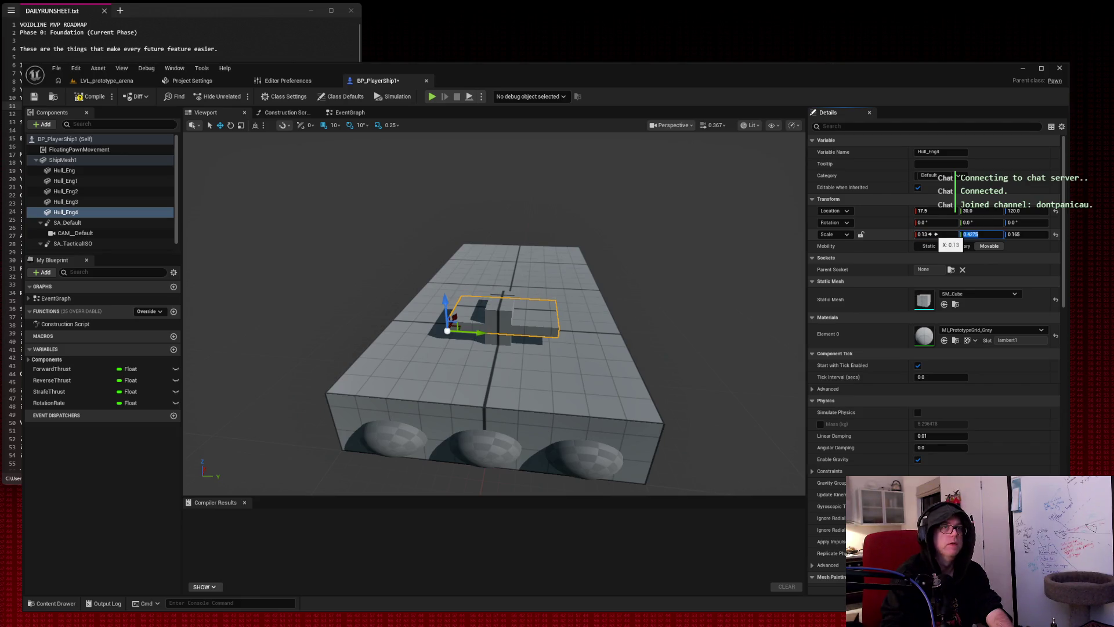
scroll(432, 336, up, 6)
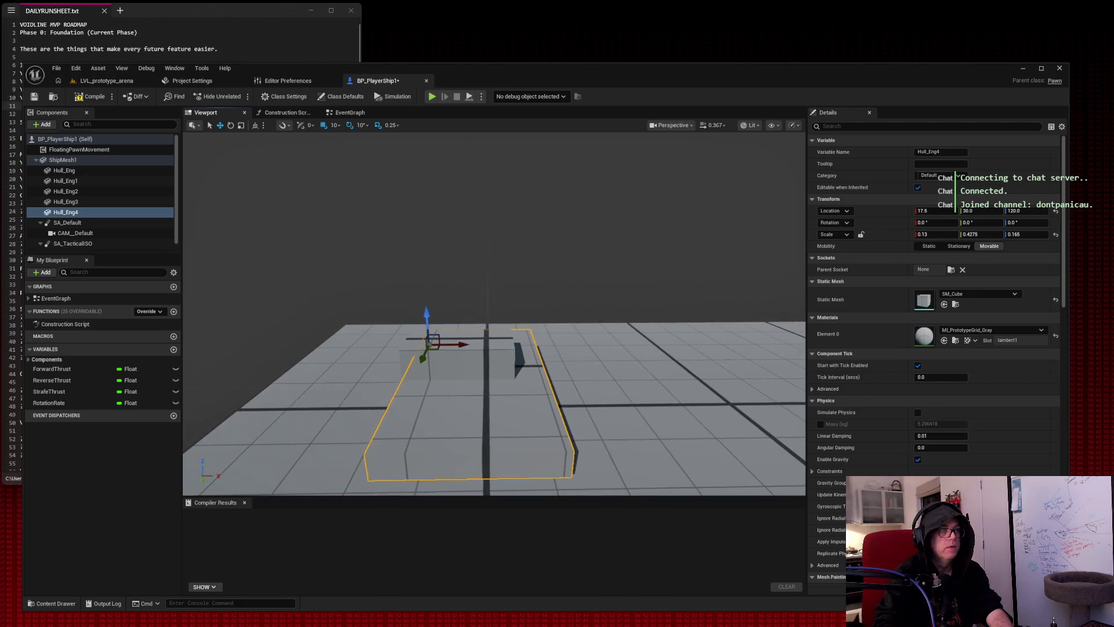
drag(432, 337, 523, 291)
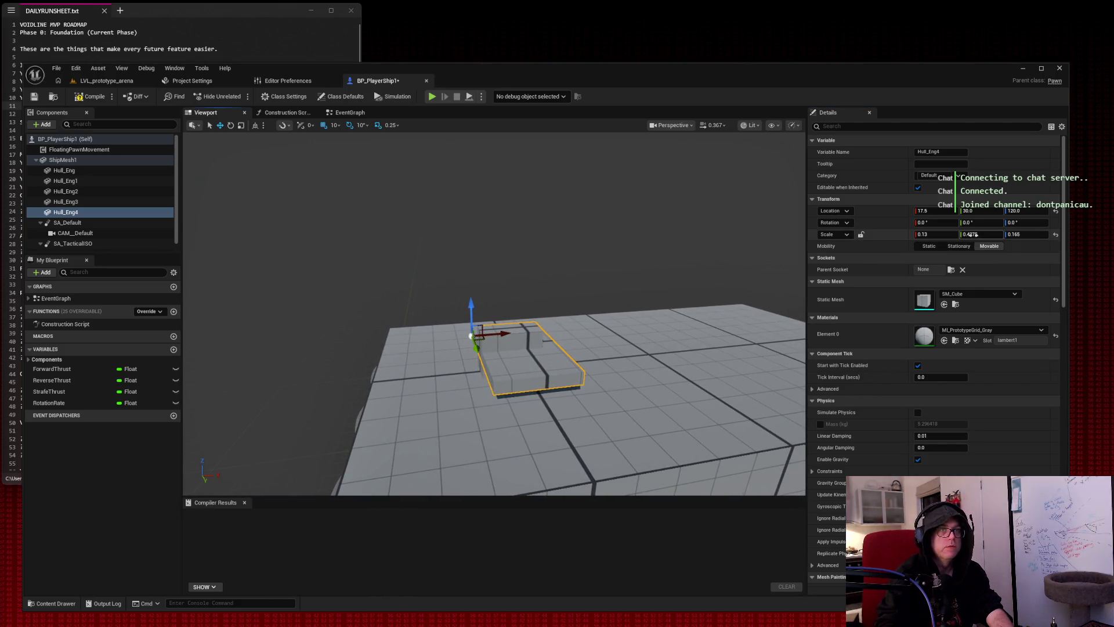
scroll(745, 197, down, 5)
drag(981, 234, 980, 234)
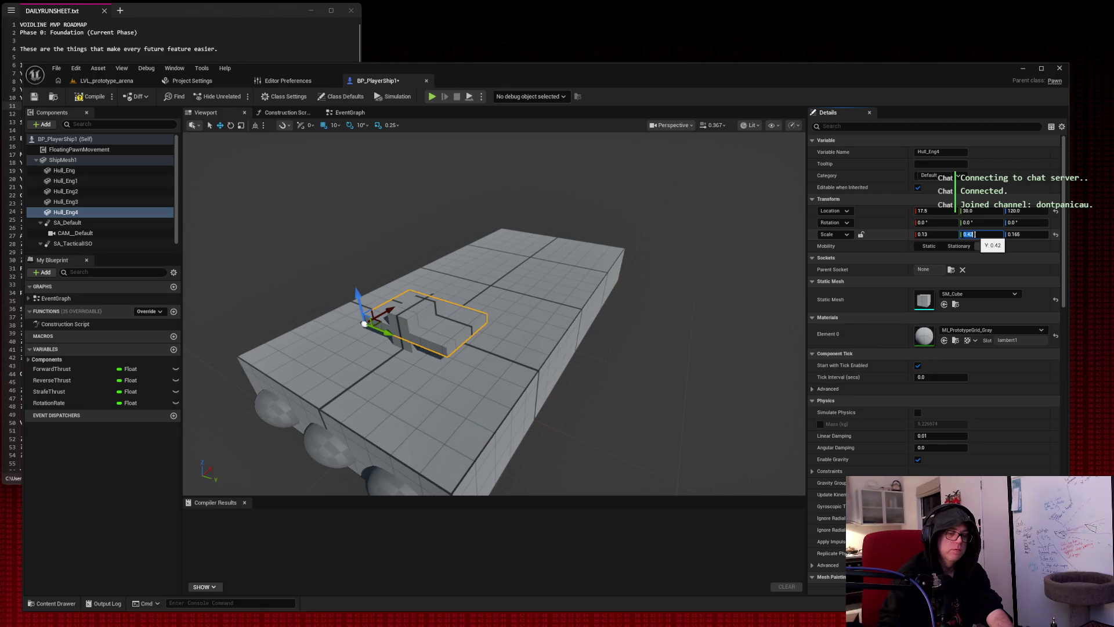
text(.4)
key(Tab)
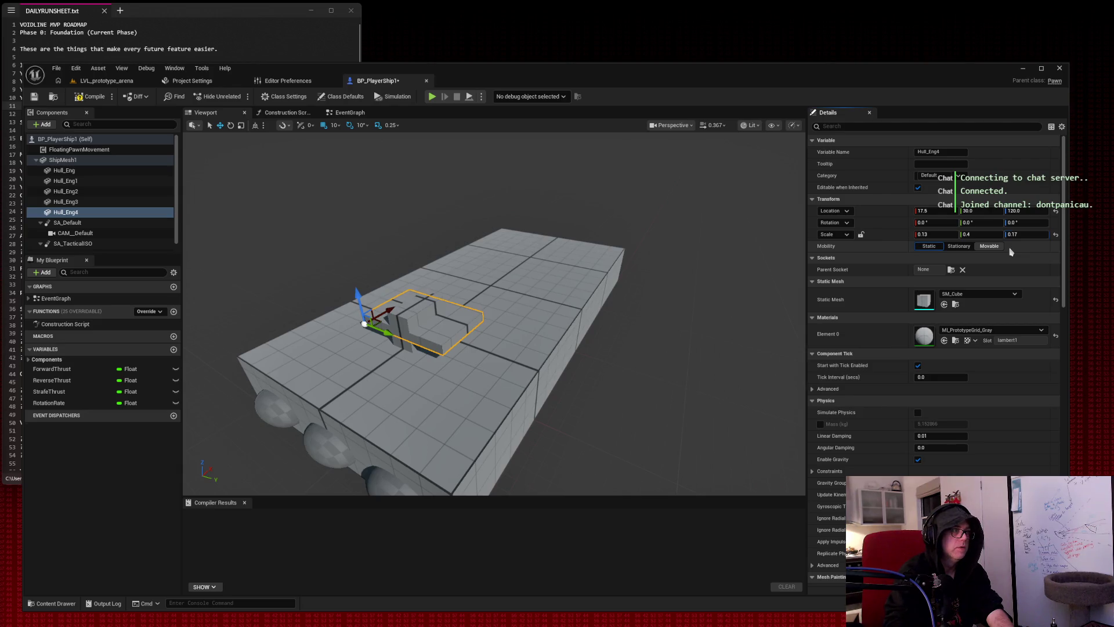
Move the slab forward onto the hull top at Z 120, then deselect it.
key(f)
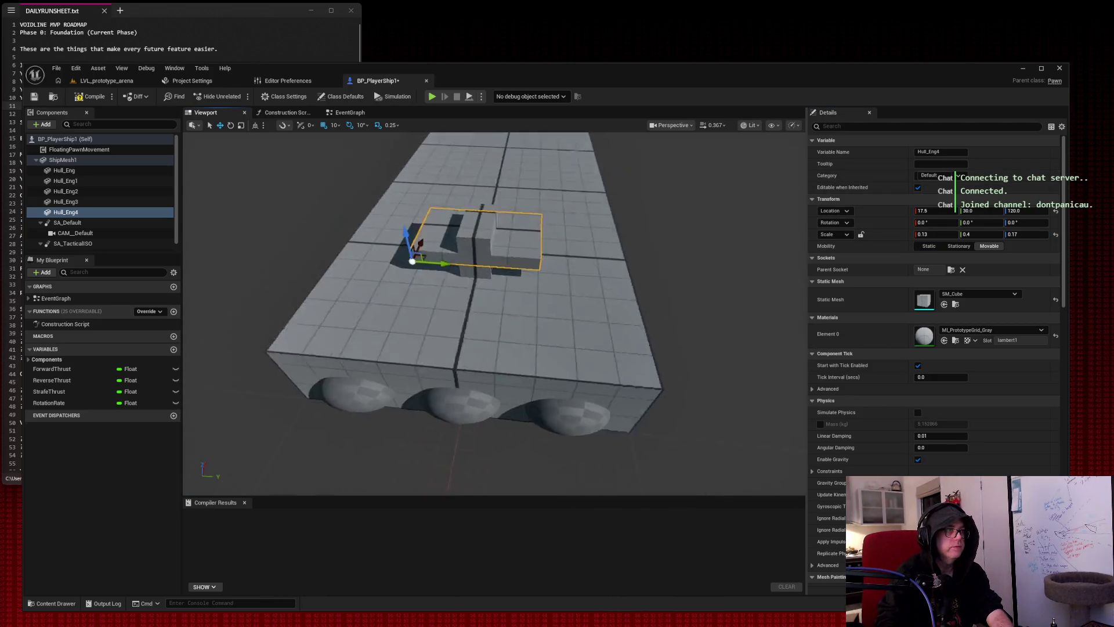
scroll(442, 240, down, 2)
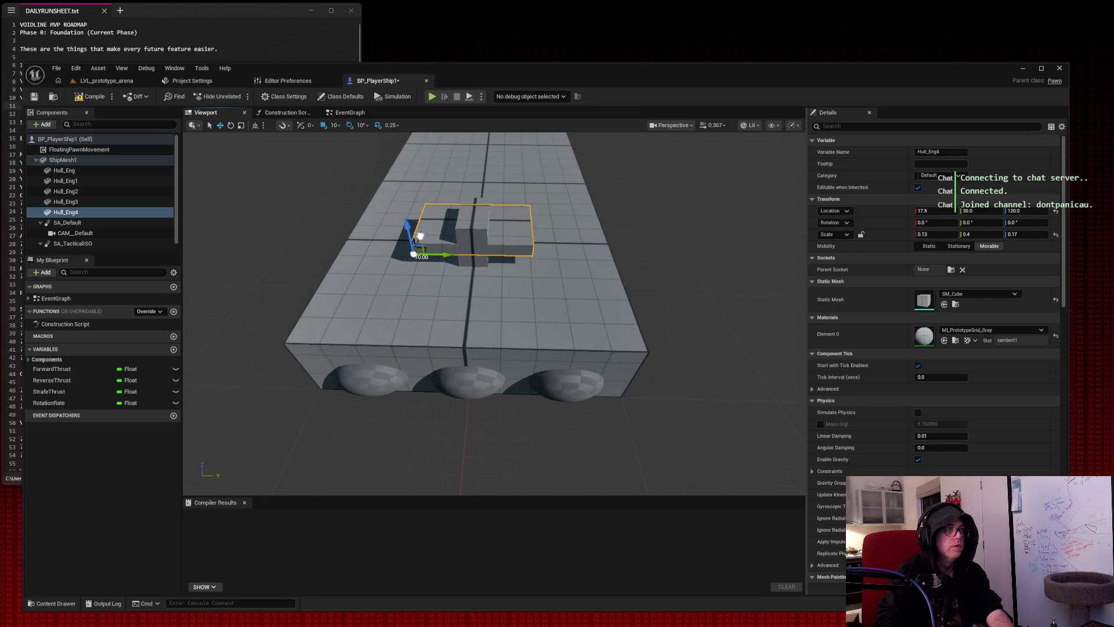
drag(420, 238, 418, 242)
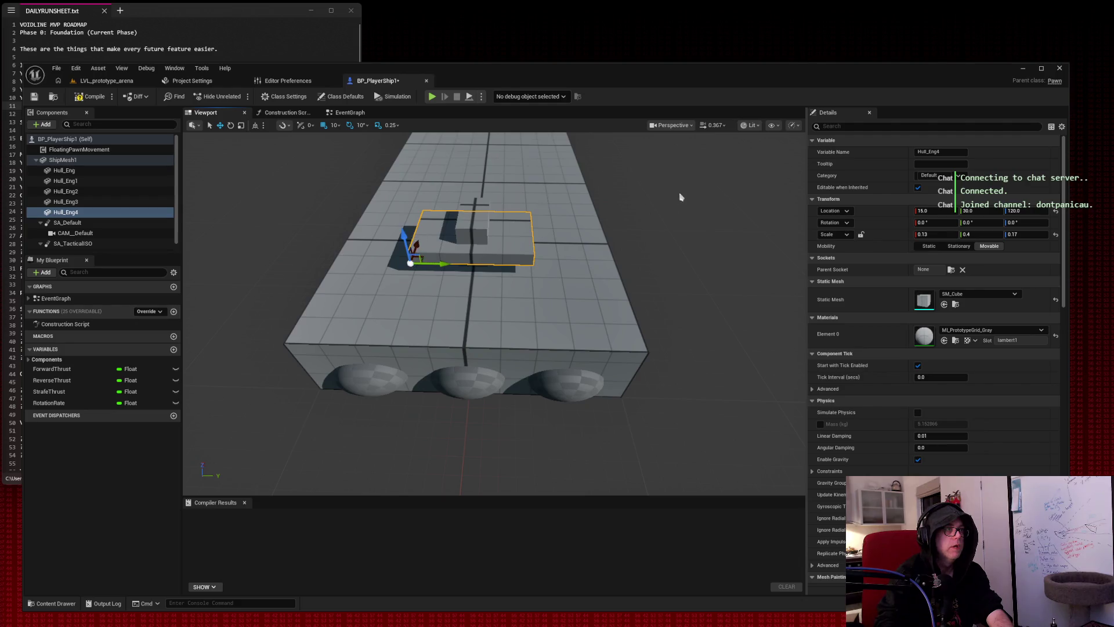
key(f)
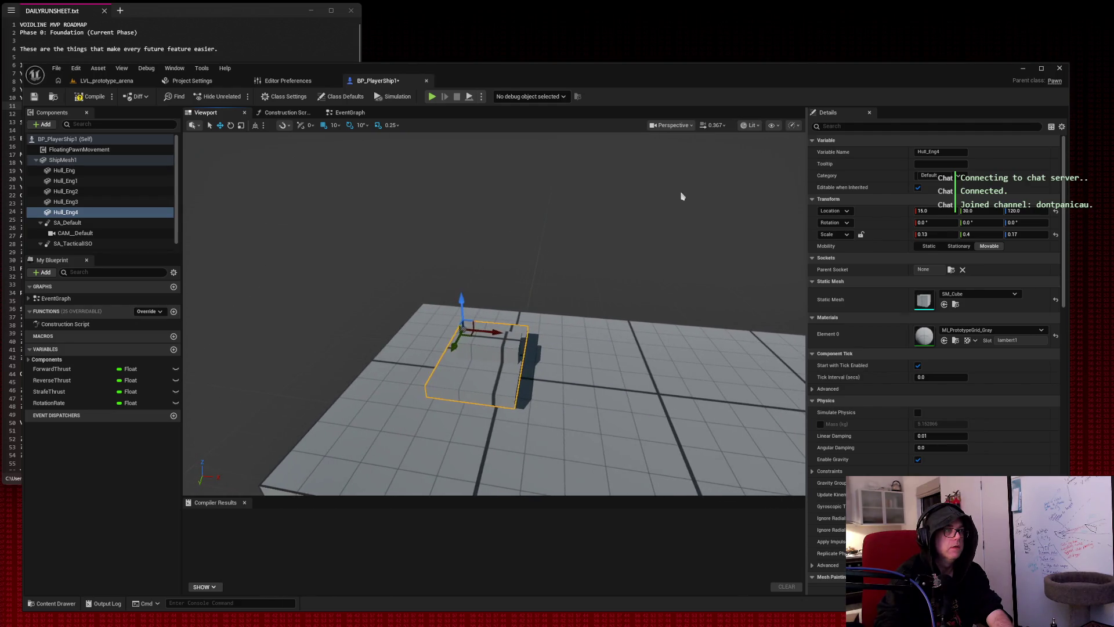
click(682, 196)
mouse_move(493, 313)
mouse_down()
mouse_move(523, 314)
mouse_move(505, 336)
mouse_move(465, 337)
mouse_move(450, 351)
mouse_up()
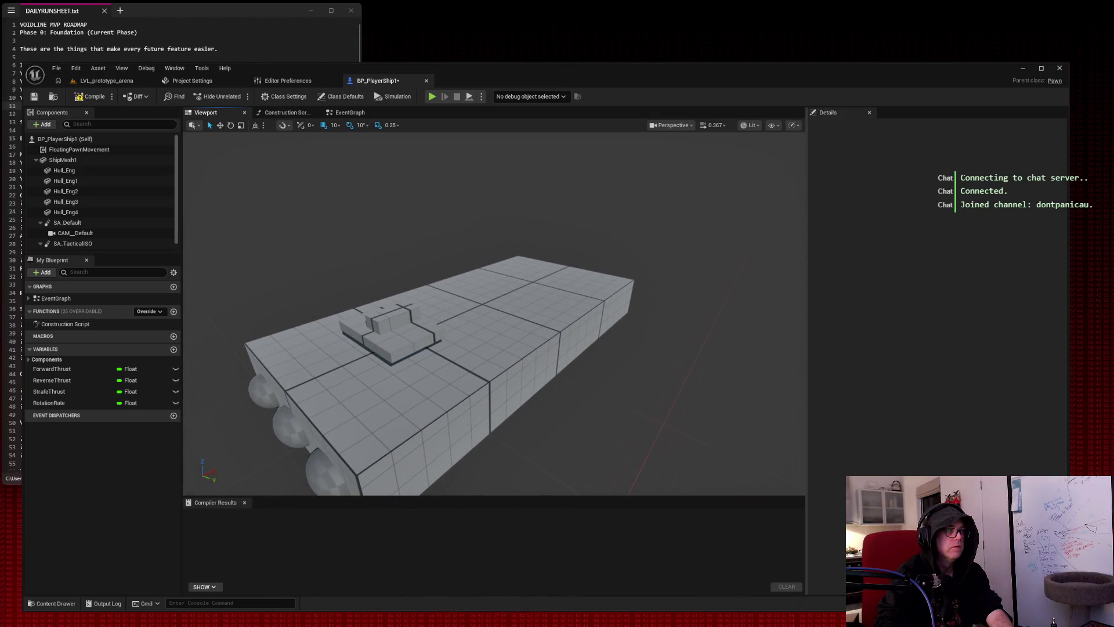
Duplicate the engine pod sphere and move the copy onto the hull top.
click(287, 441)
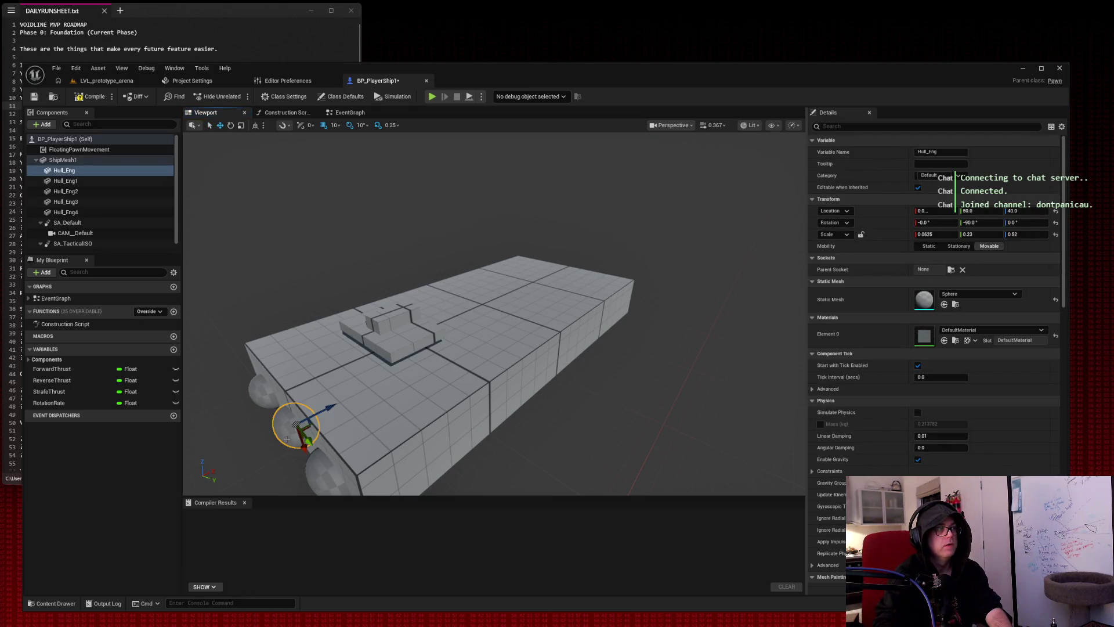
key(ctrl+d)
mouse_move(297, 427)
mouse_down()
mouse_move(525, 312)
mouse_move(482, 342)
mouse_move(508, 379)
mouse_move(508, 441)
mouse_up()
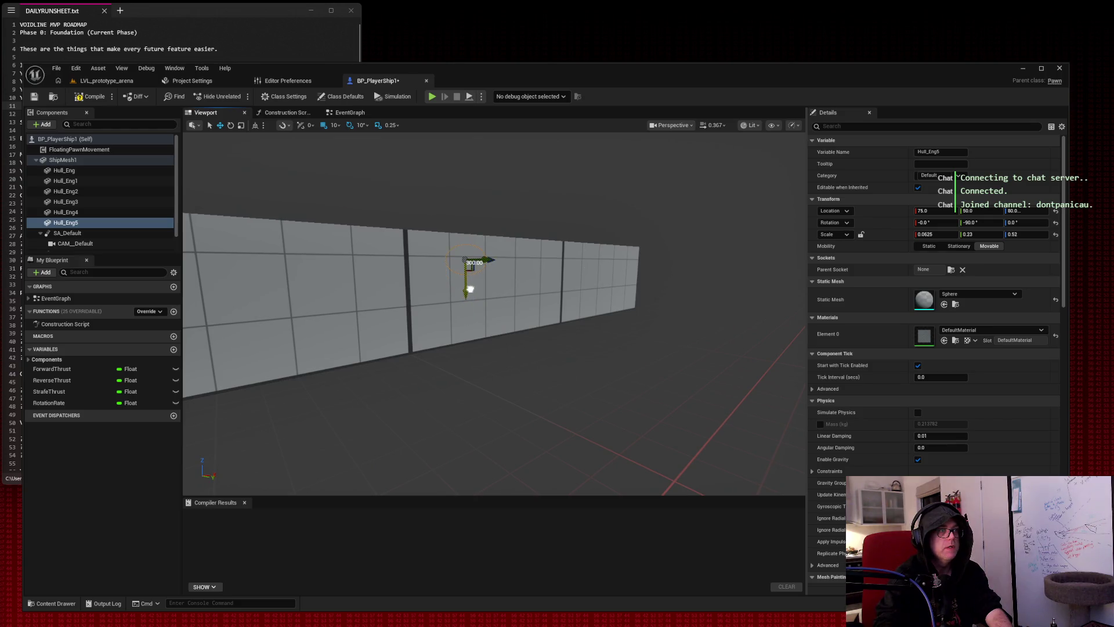
mouse_move(474, 274)
mouse_down()
mouse_move(521, 307)
mouse_move(499, 359)
mouse_up()
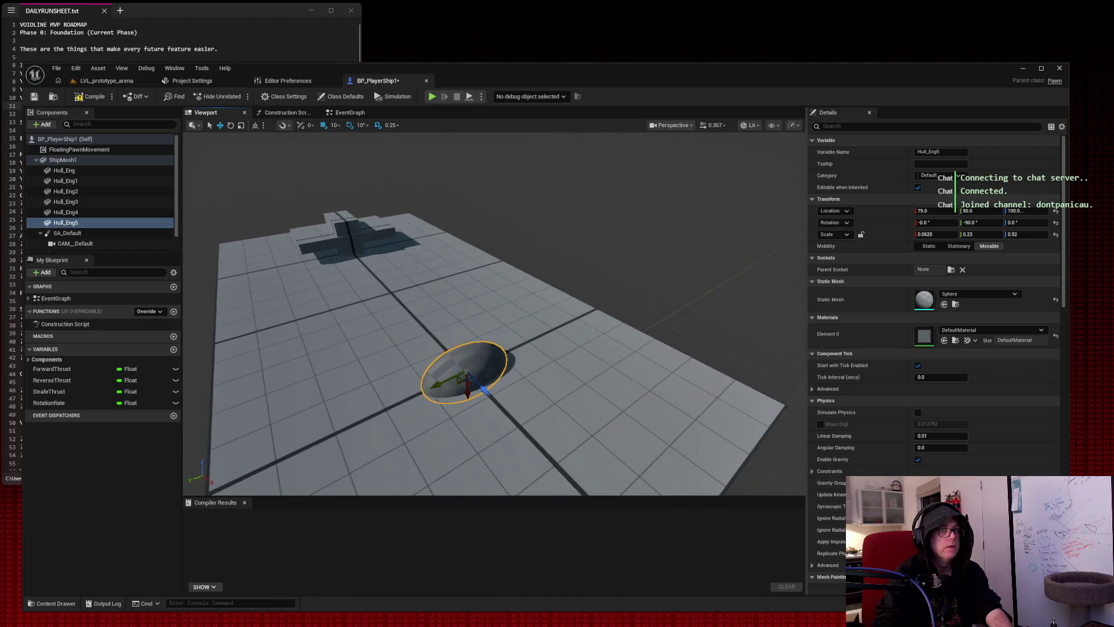
Give the dome pitch 0 and scale 0.13, 0.13, 0.4, and make it Movable.
text(0)
key(Tab)
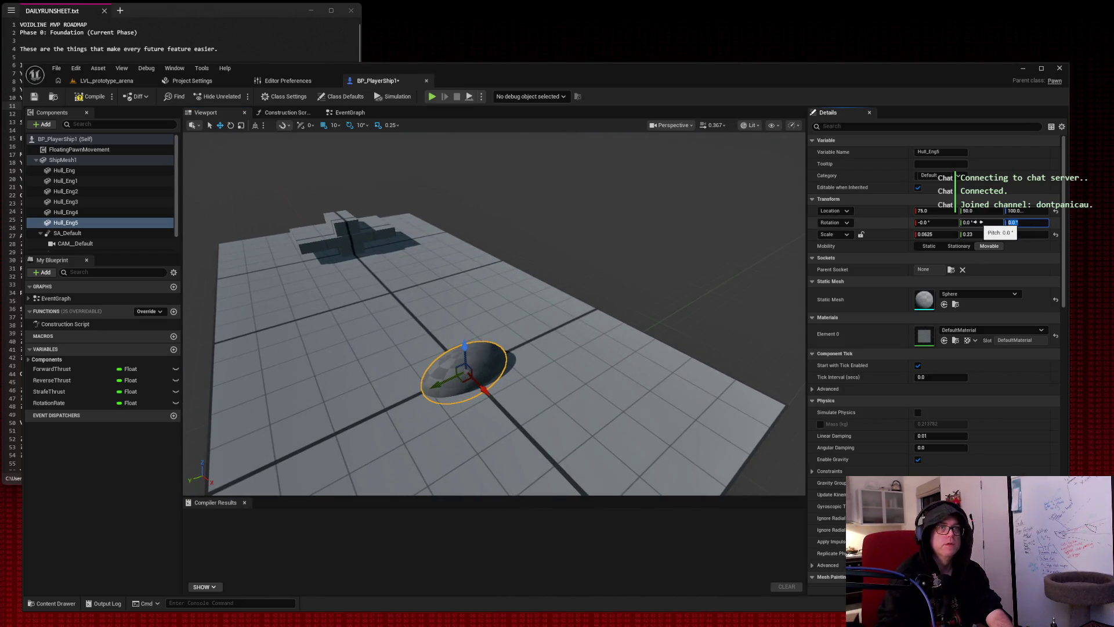
mouse_move(936, 234)
mouse_down()
mouse_move(970, 235)
mouse_move(953, 235)
mouse_up()
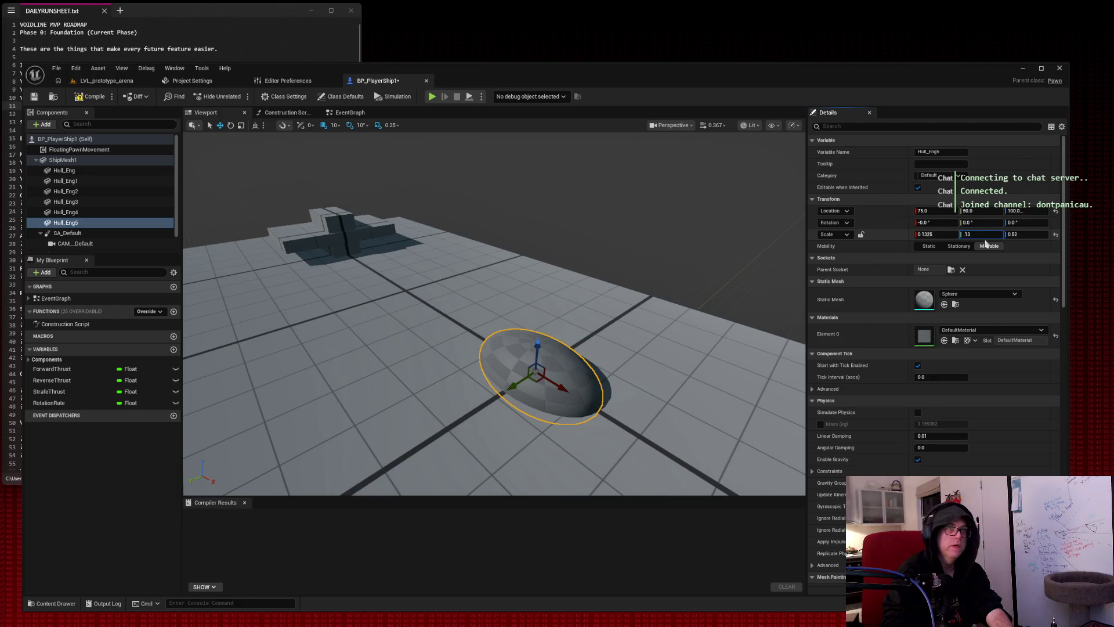
key(shift+Tab)
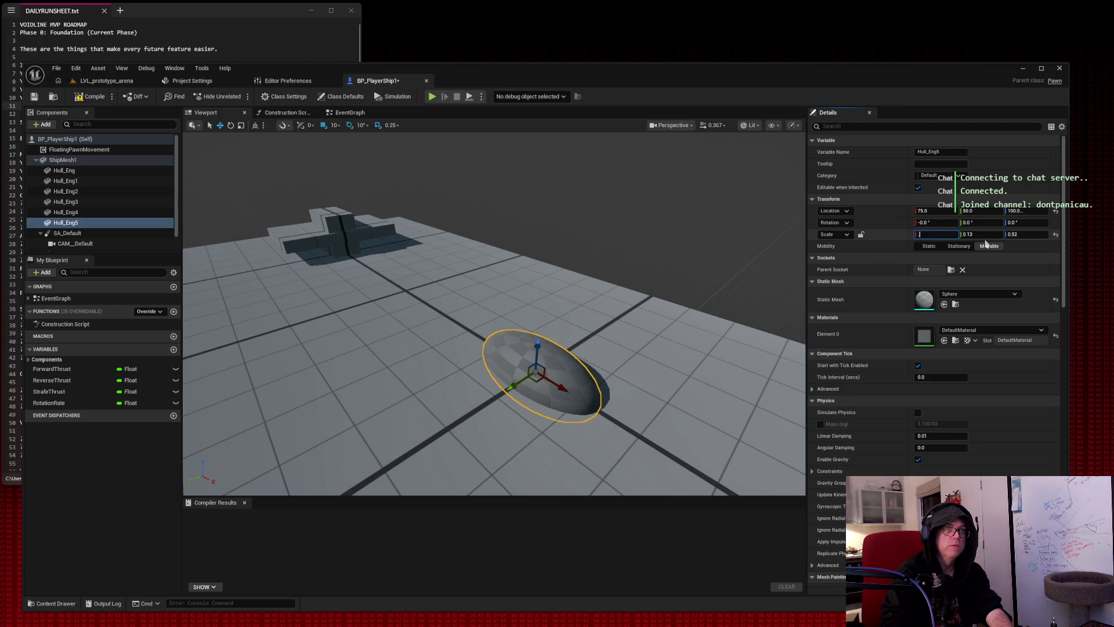
text(.13)
key(Tab)
key(Tab)
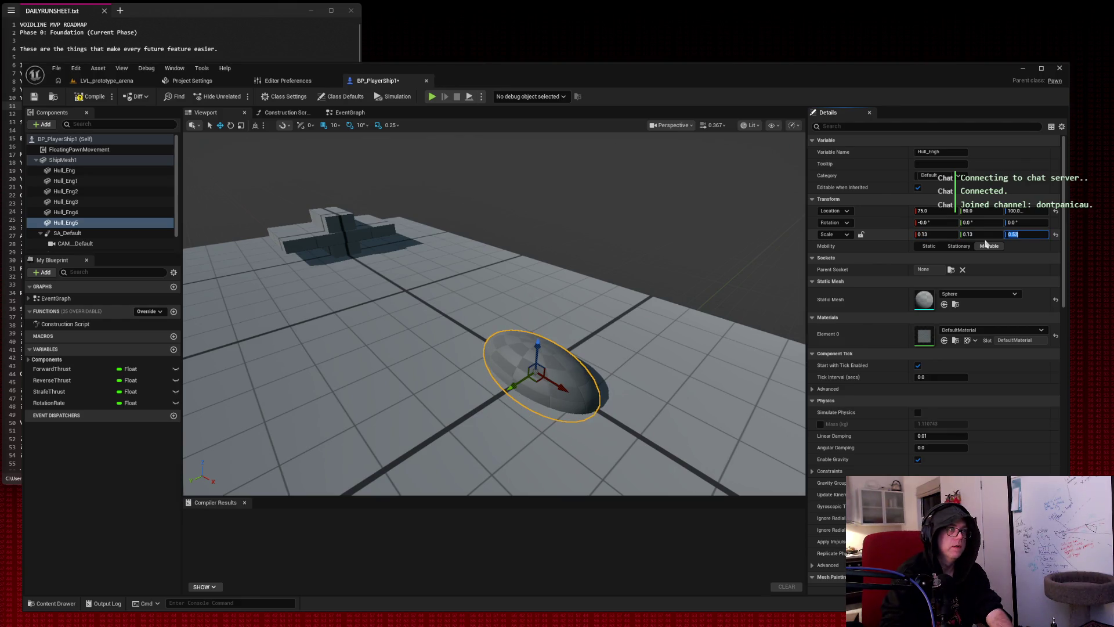
click(989, 246)
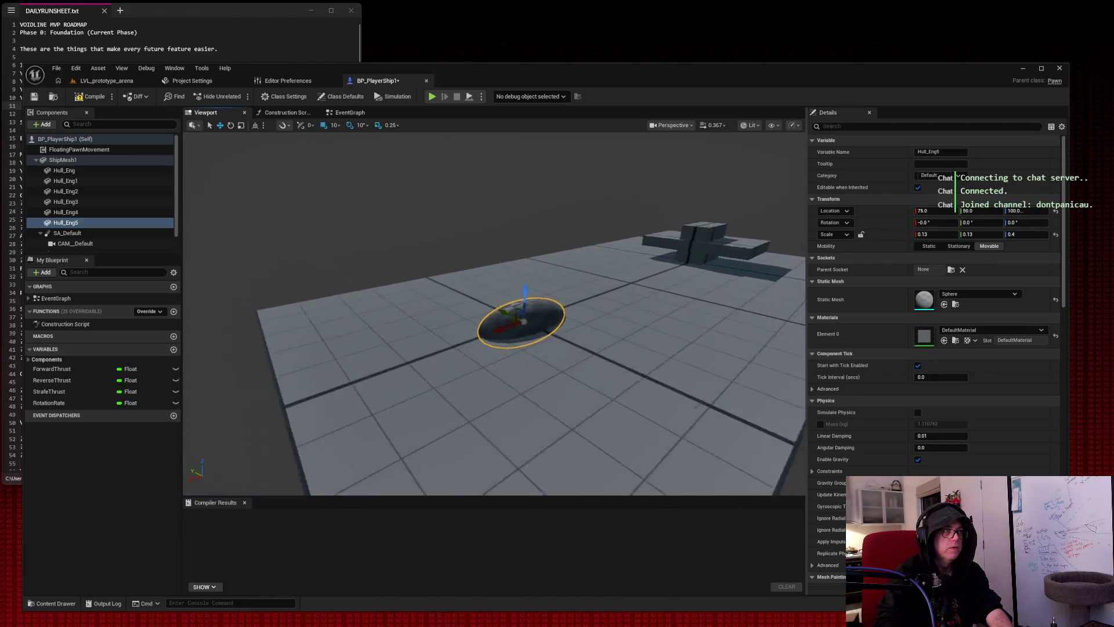
click(520, 181)
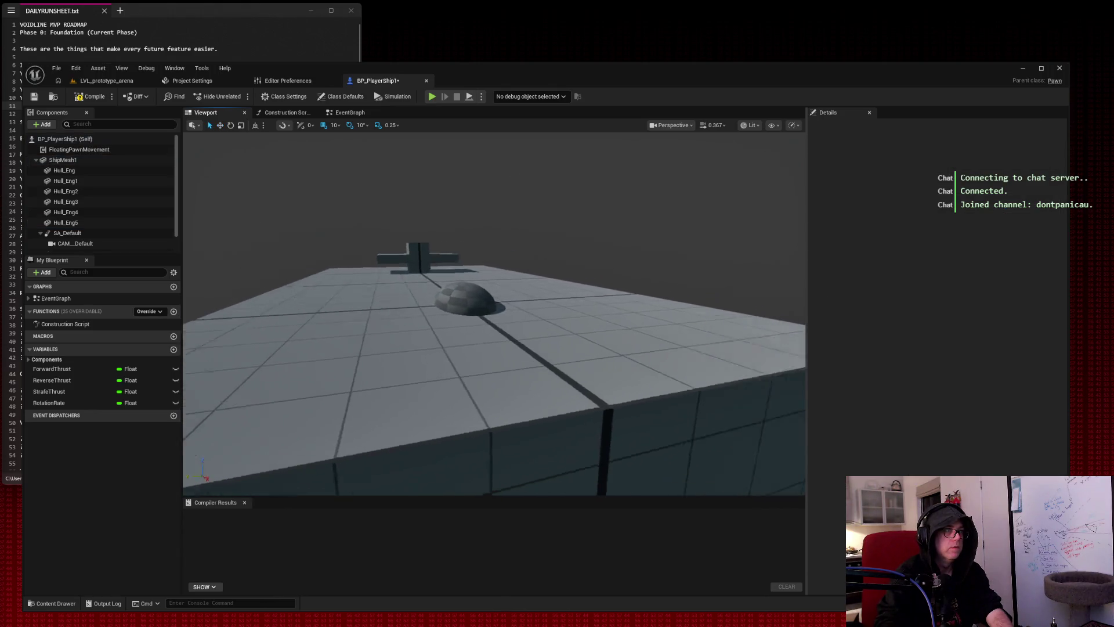
key(w)
key(s)
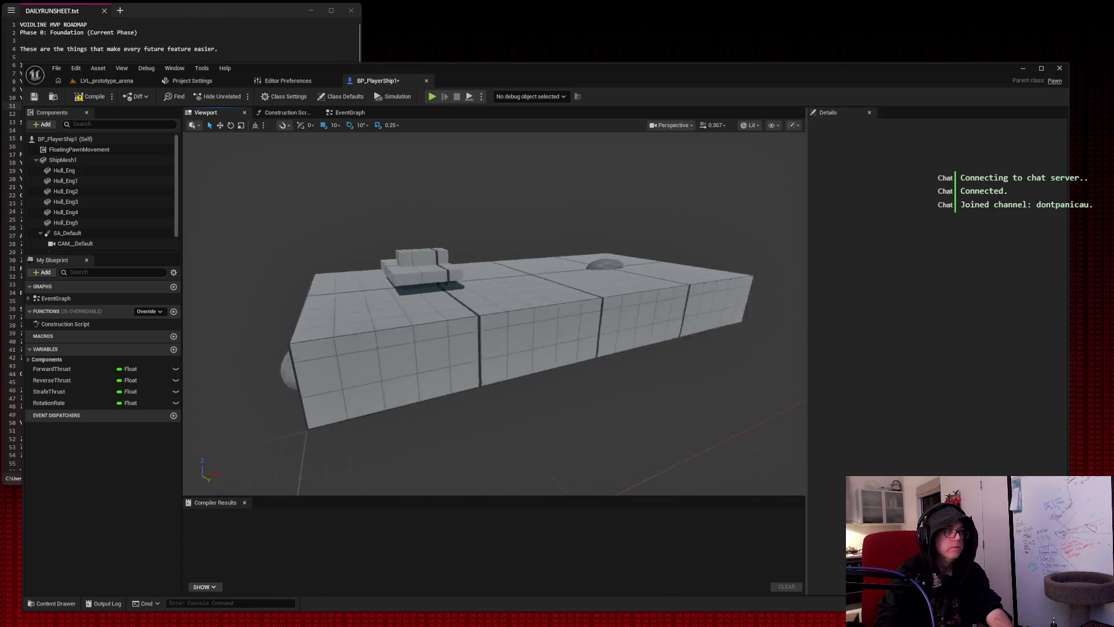
key(s)
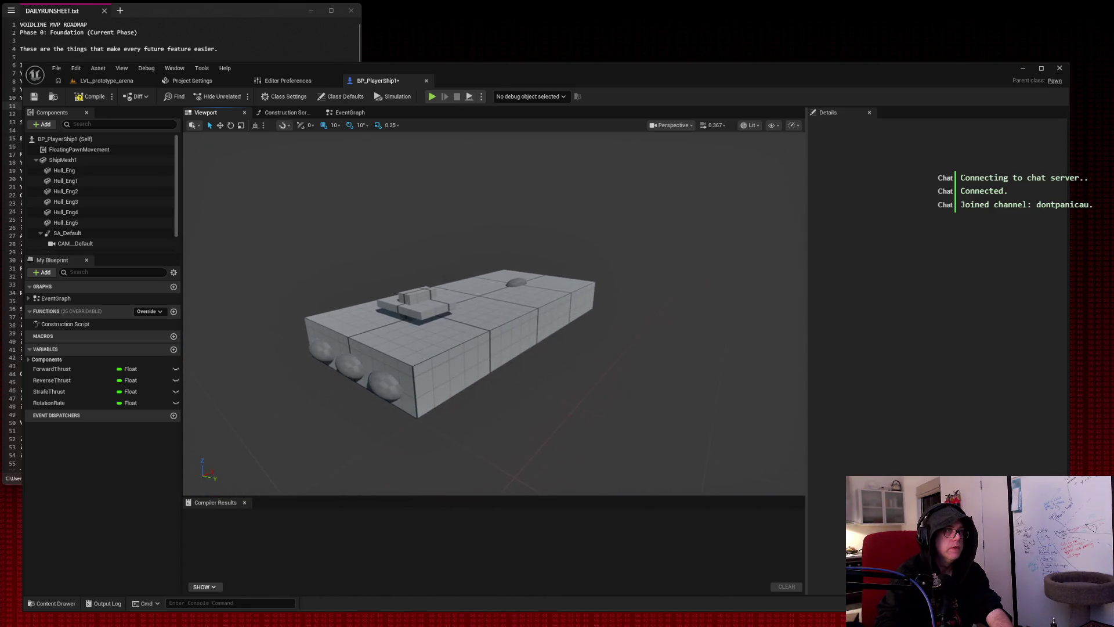
key(w)
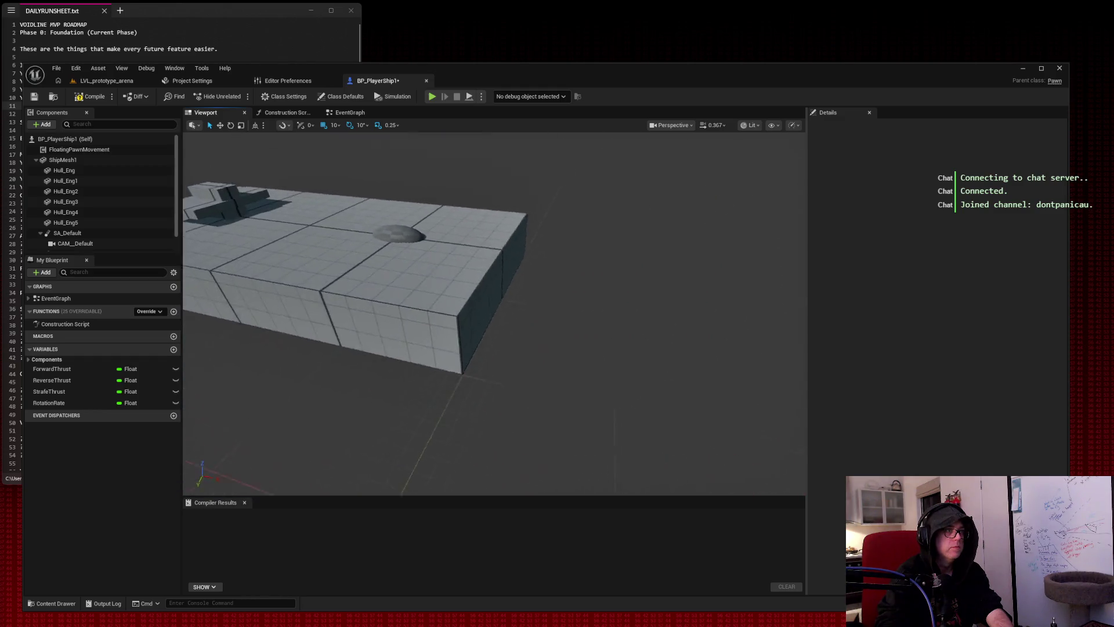
key(s)
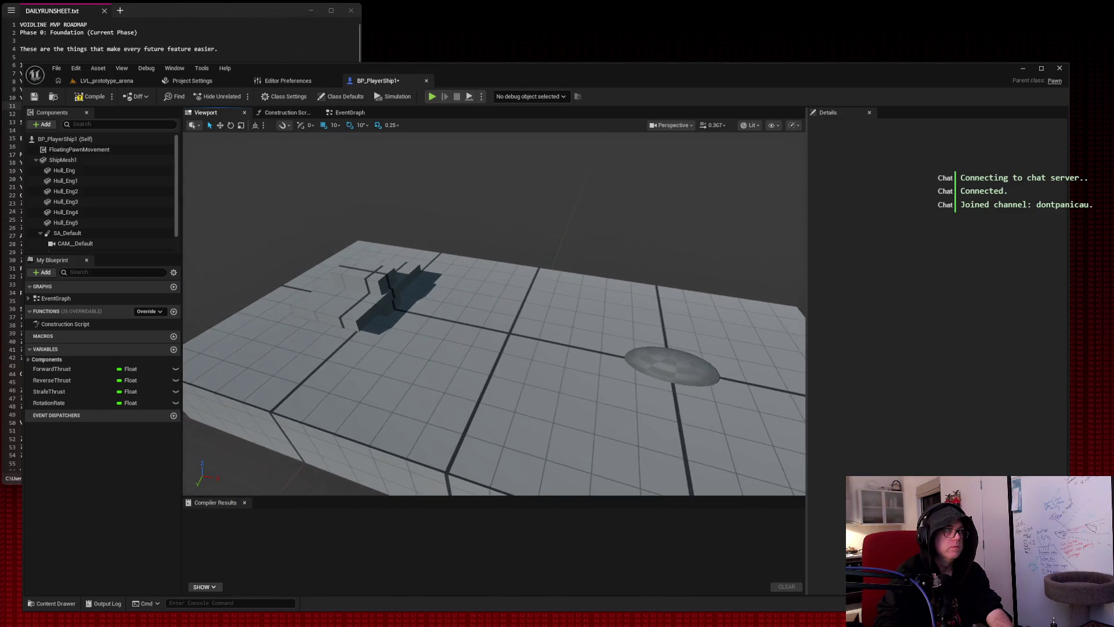
key(s)
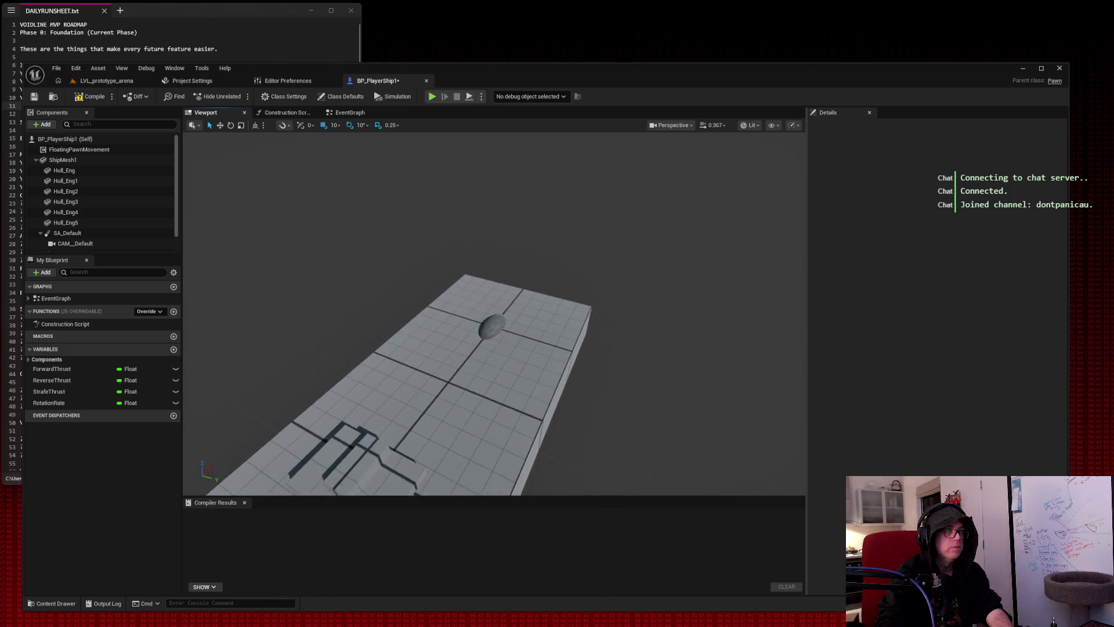
key(a)
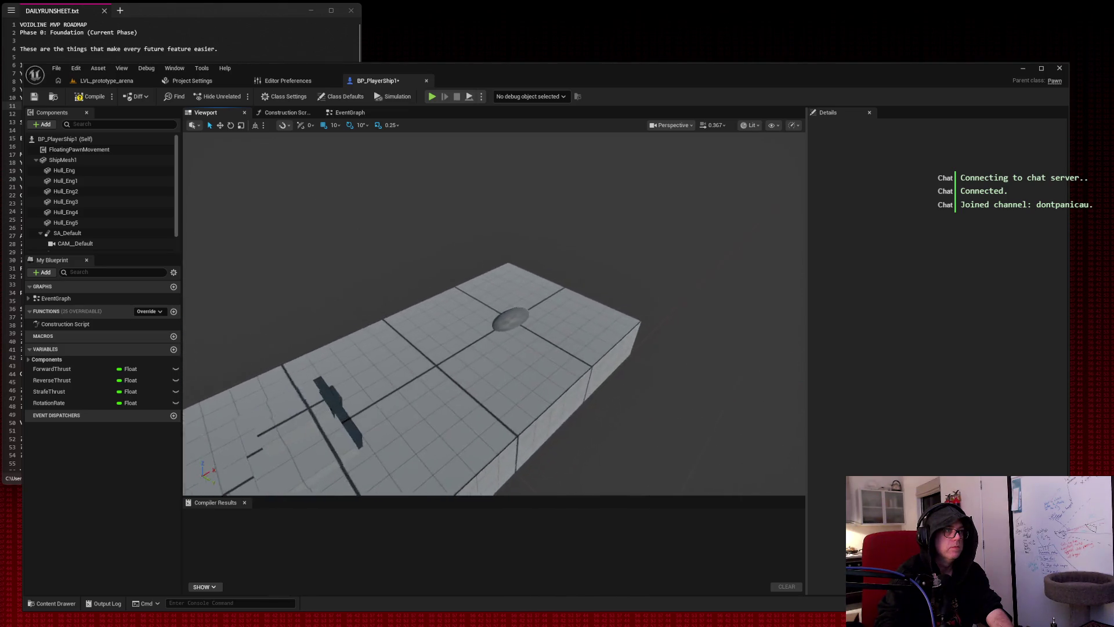
key(w)
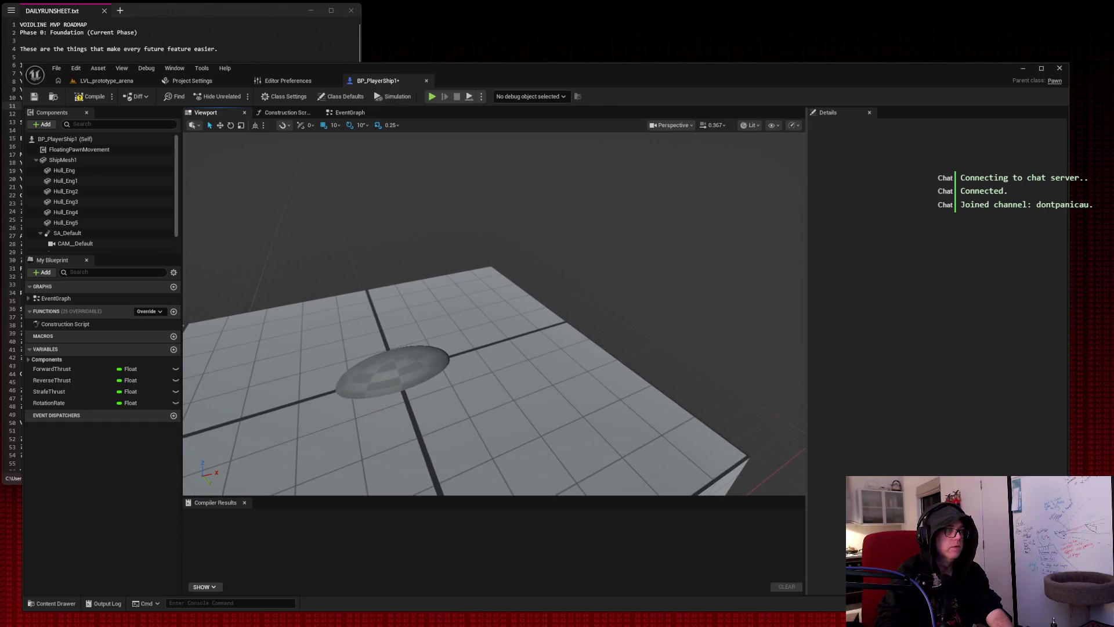
key(a)
click(550, 376)
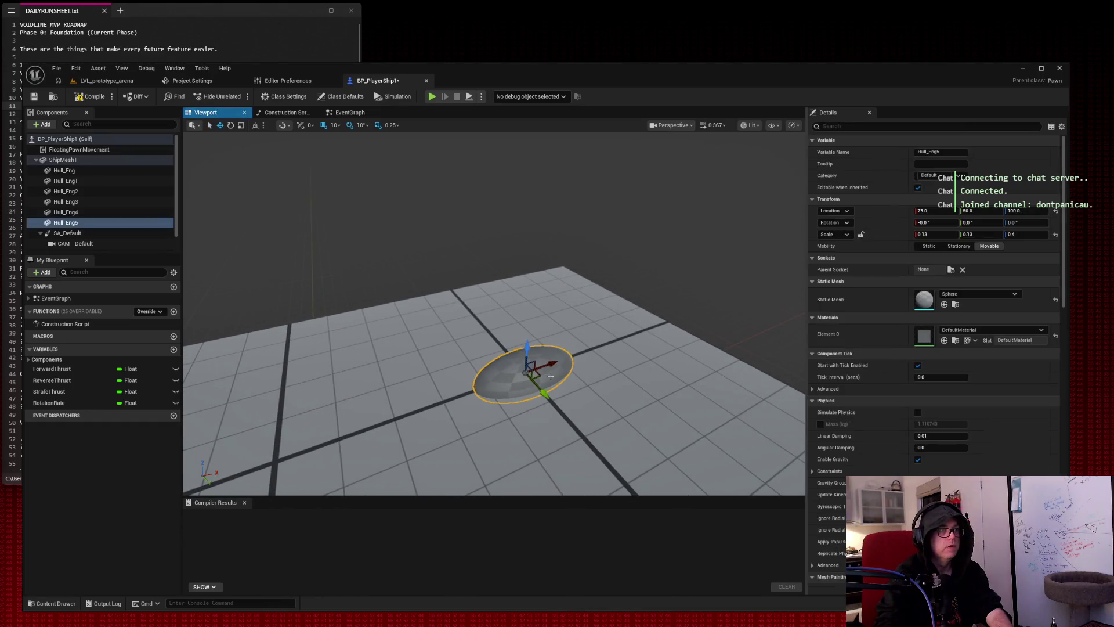
Duplicate the dome, raise the copy to height 140, and swap its mesh to SM_Cylinder.
key(ctrl+d)
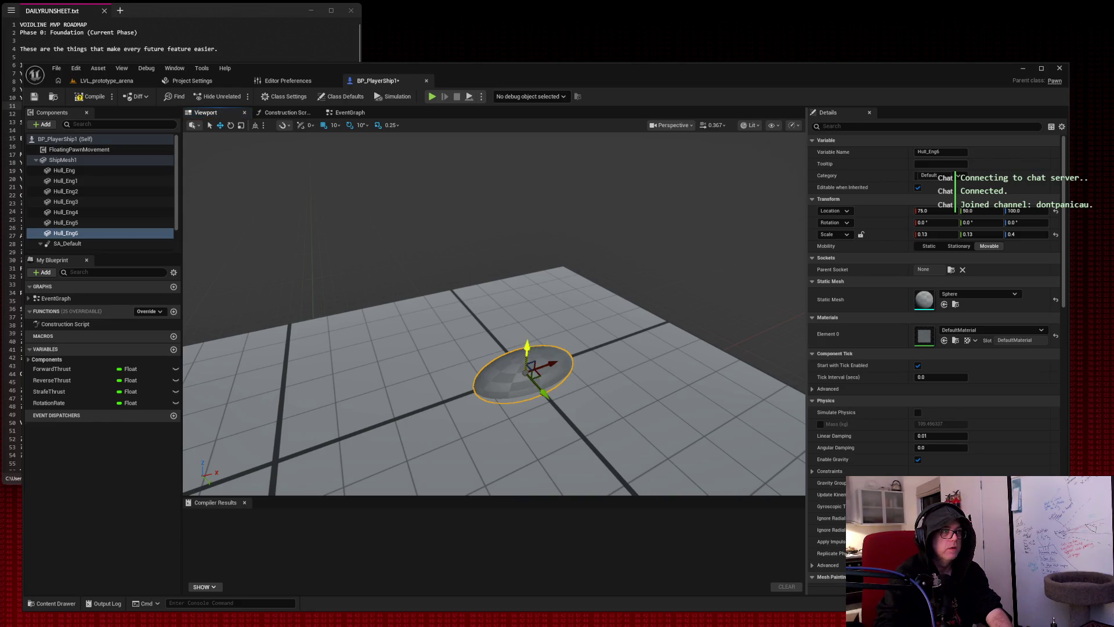
drag(527, 349, 528, 319)
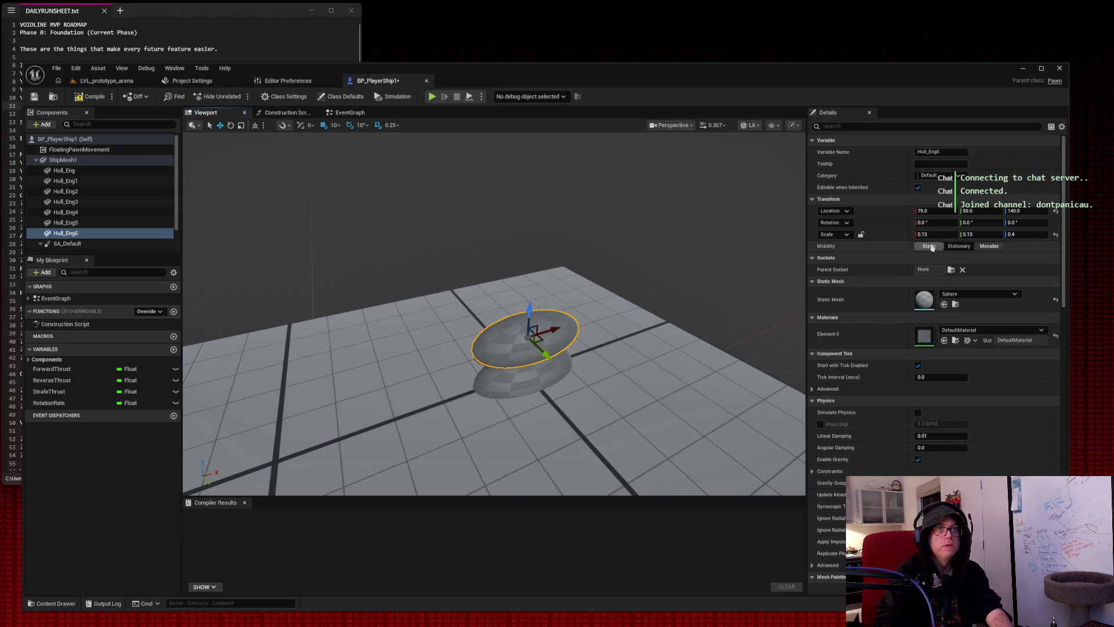
click(979, 294)
text(cylinder)
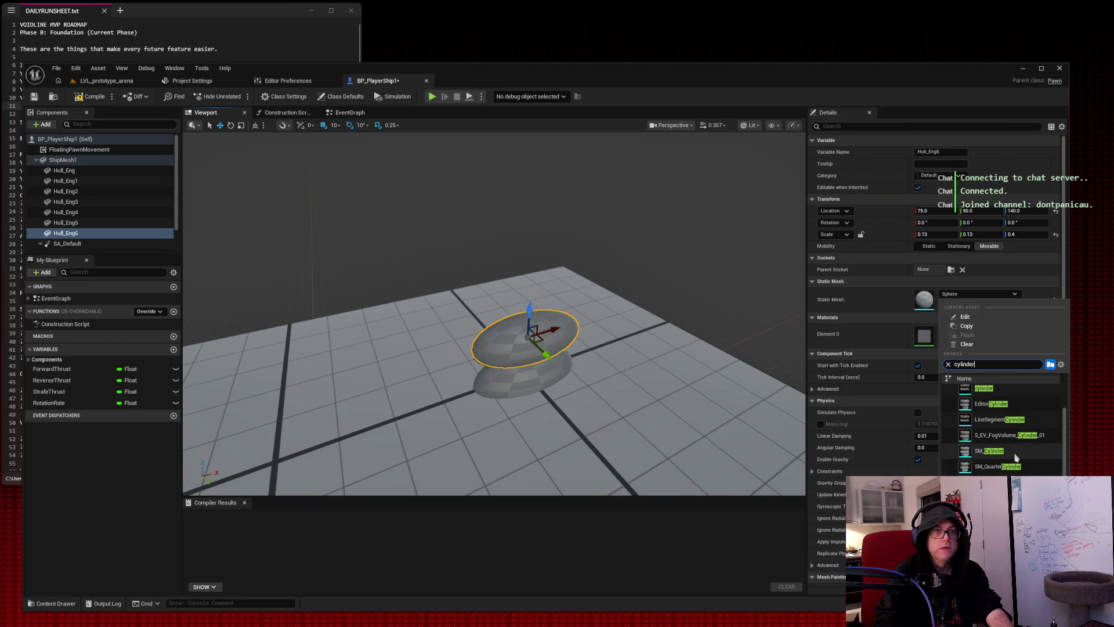
click(991, 451)
Tilt the cylinder to pitch -77 and shrink it into a thin barrel.
mouse_move(475, 248)
mouse_down()
mouse_move(452, 237)
mouse_move(429, 255)
mouse_move(474, 248)
mouse_up()
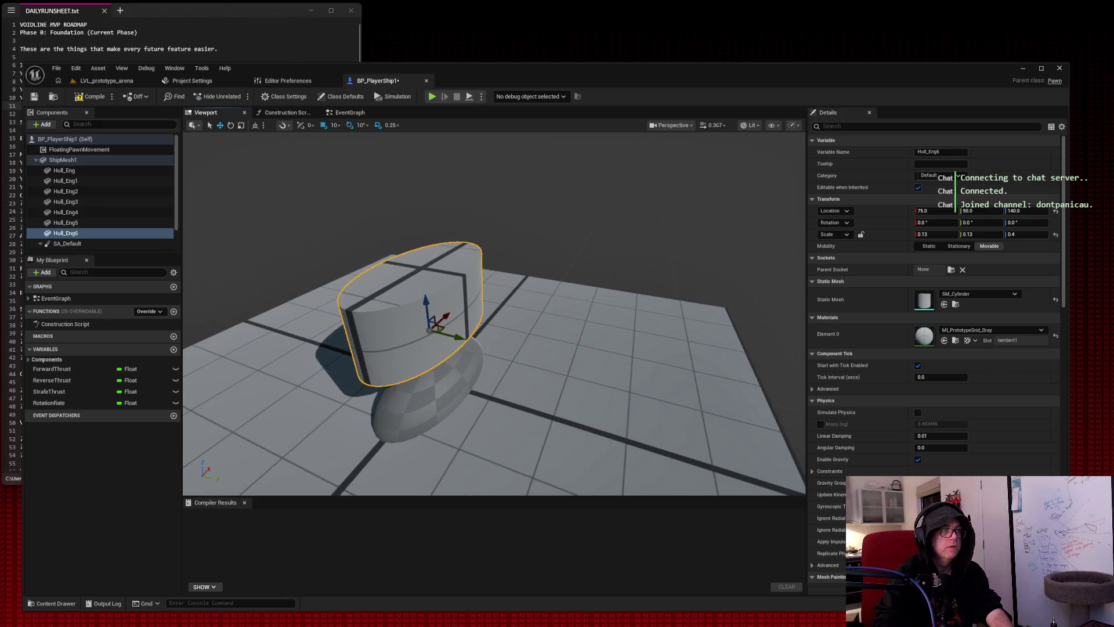
drag(981, 222, 923, 222)
drag(679, 186, 609, 195)
mouse_move(477, 281)
mouse_down()
mouse_move(464, 279)
mouse_move(477, 281)
mouse_up()
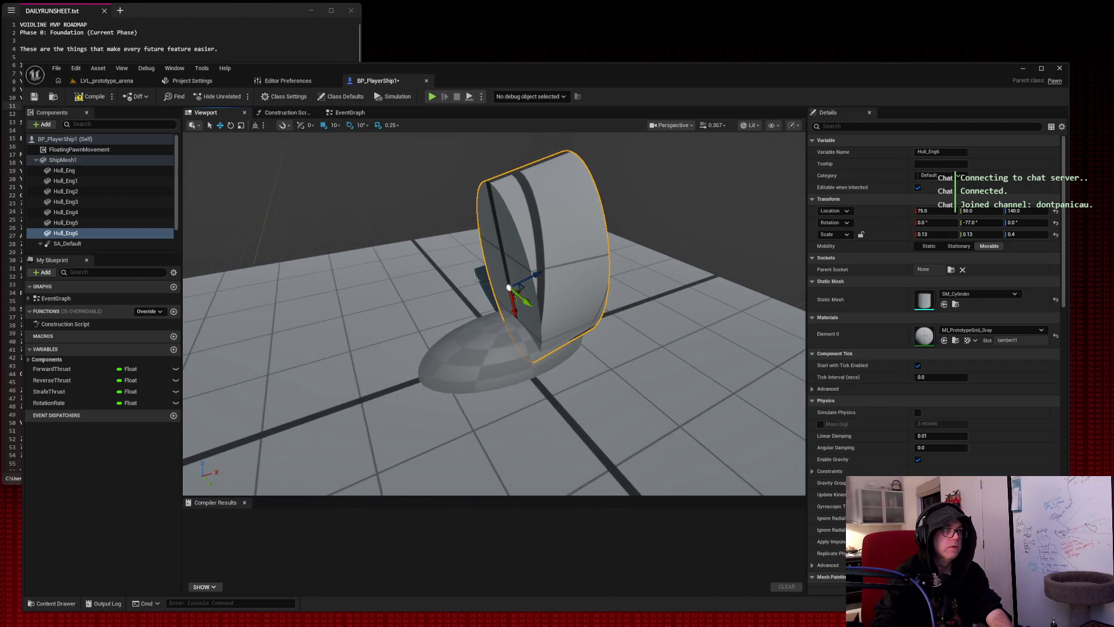
mouse_move(936, 233)
mouse_down()
mouse_move(923, 234)
mouse_move(968, 234)
mouse_move(959, 234)
mouse_up()
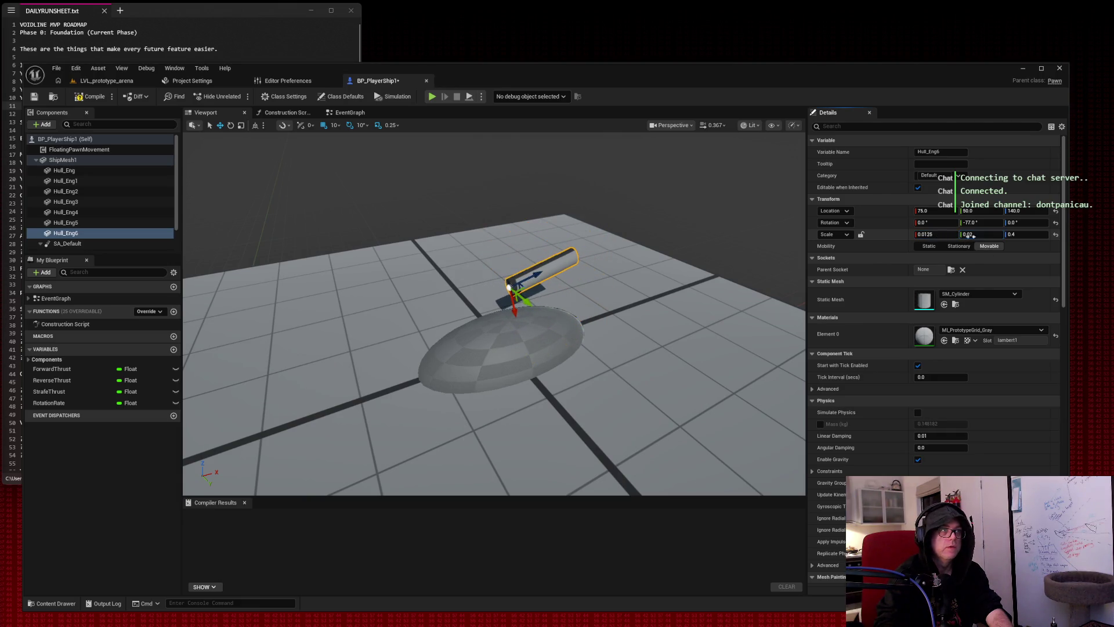
click(1029, 234)
text(0.54)
drag(1021, 234, 1018, 234)
key(f)
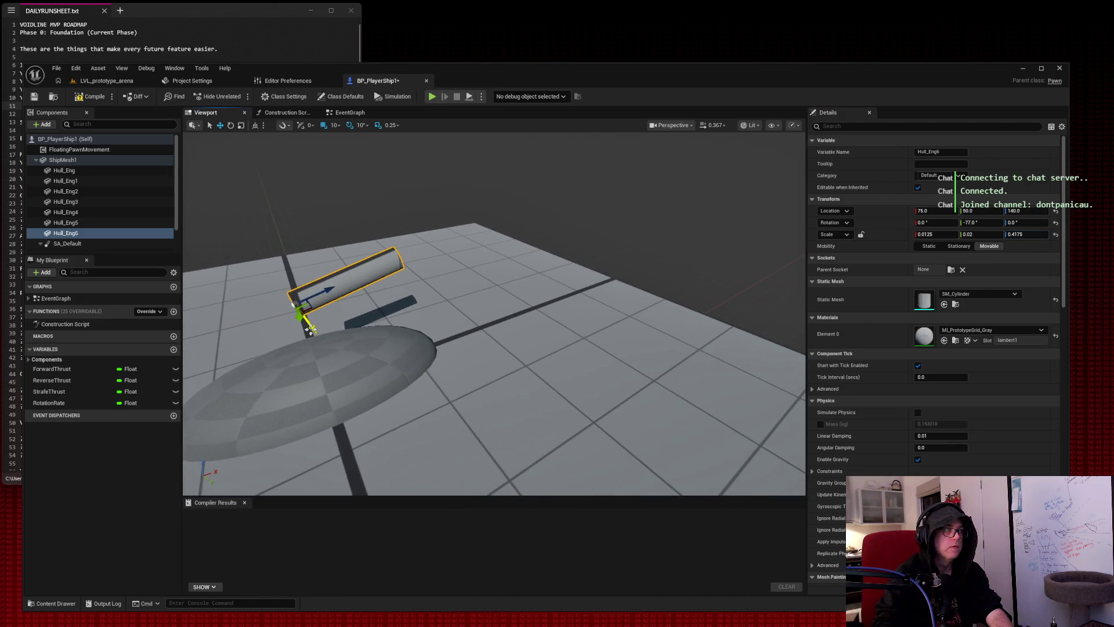
Lower the barrel into the dome, then paste a hull block copy as ShipMesh2.
mouse_move(316, 336)
mouse_down()
mouse_move(365, 357)
mouse_move(395, 325)
mouse_move(441, 313)
mouse_move(383, 331)
mouse_up()
mouse_move(501, 365)
mouse_down()
mouse_move(500, 400)
mouse_move(383, 400)
mouse_move(331, 427)
mouse_up()
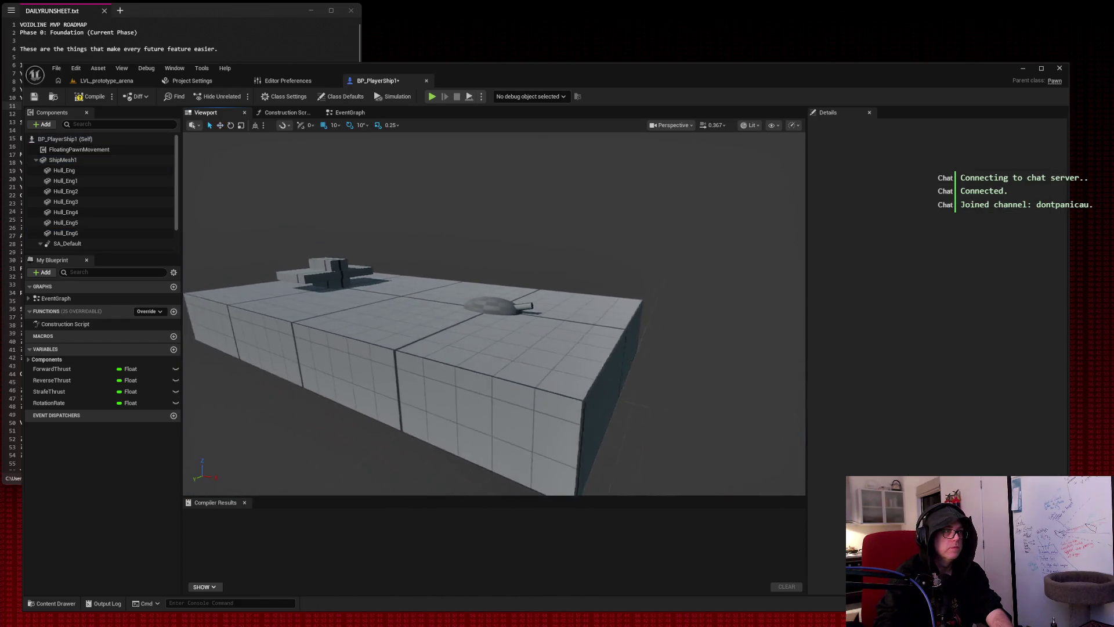
scroll(493, 314, up, 6)
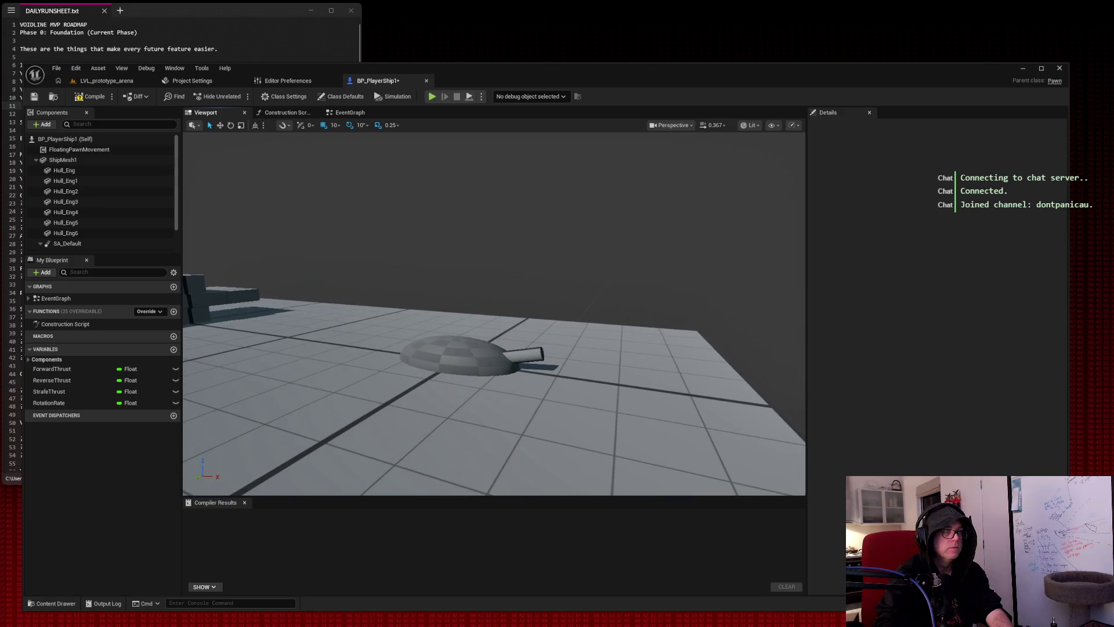
mouse_move(648, 227)
mouse_down()
mouse_move(648, 244)
mouse_move(626, 250)
mouse_move(615, 232)
mouse_move(615, 255)
mouse_up()
mouse_move(665, 210)
mouse_down()
mouse_move(666, 175)
mouse_move(650, 174)
mouse_move(665, 210)
mouse_up()
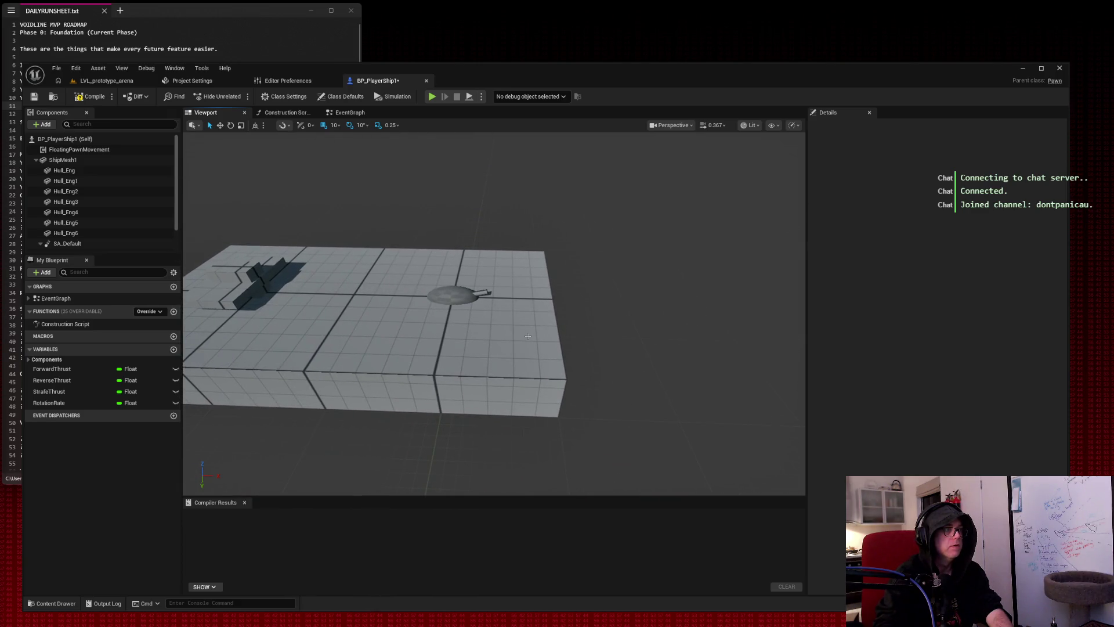
key(ctrl+v)
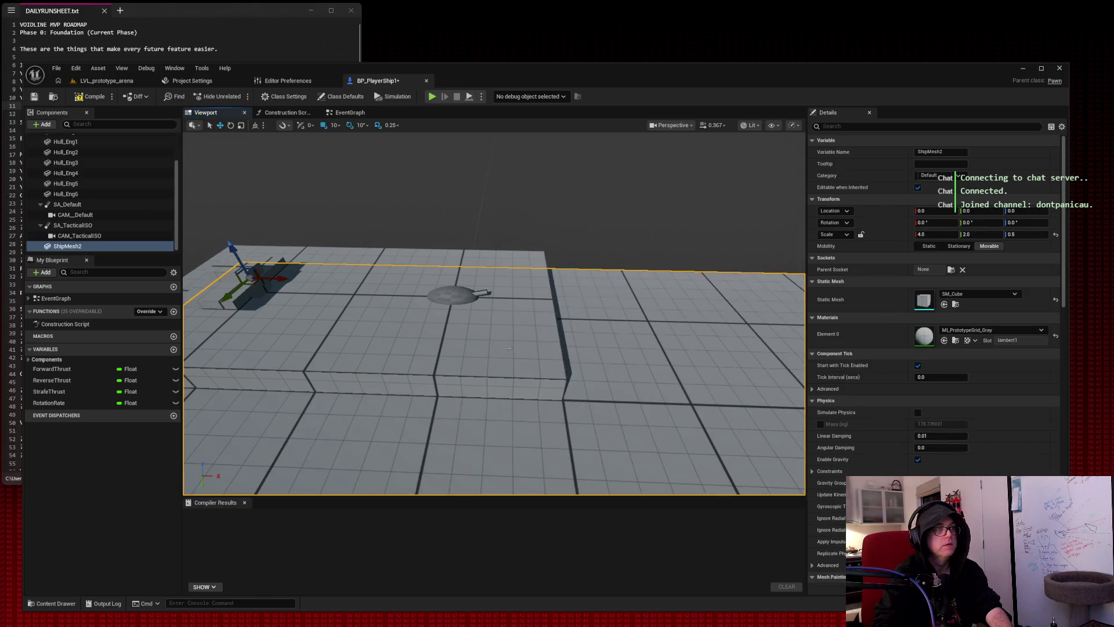
Delete the extra ShipMesh2 slab and make a fresh copy of the ShipMesh1 hull block.
drag(603, 222, 496, 184)
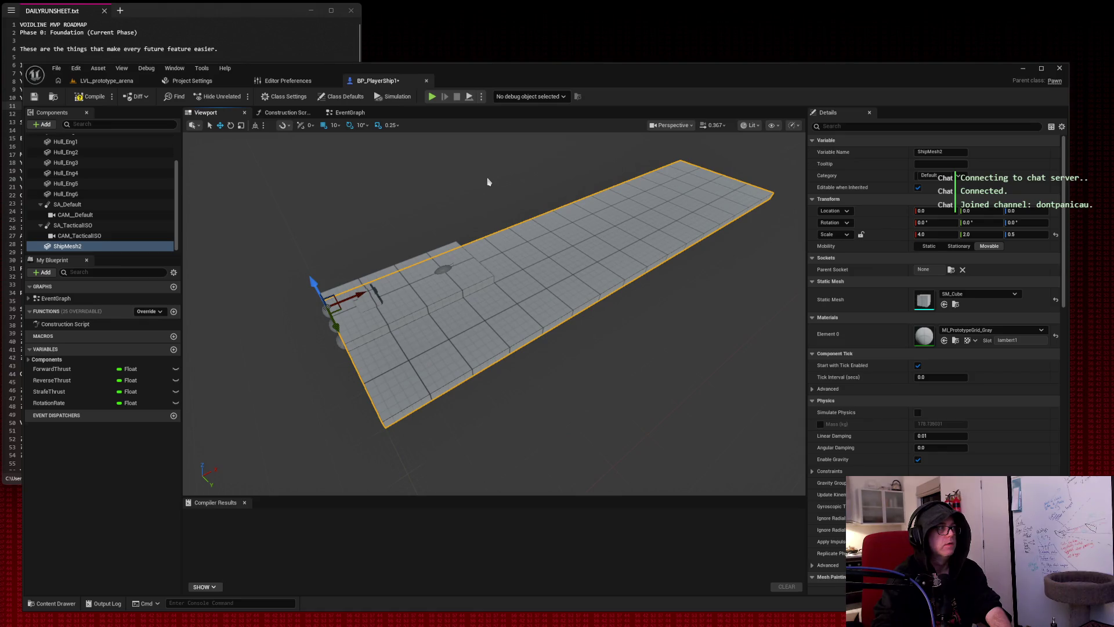
key(Delete)
click(447, 267)
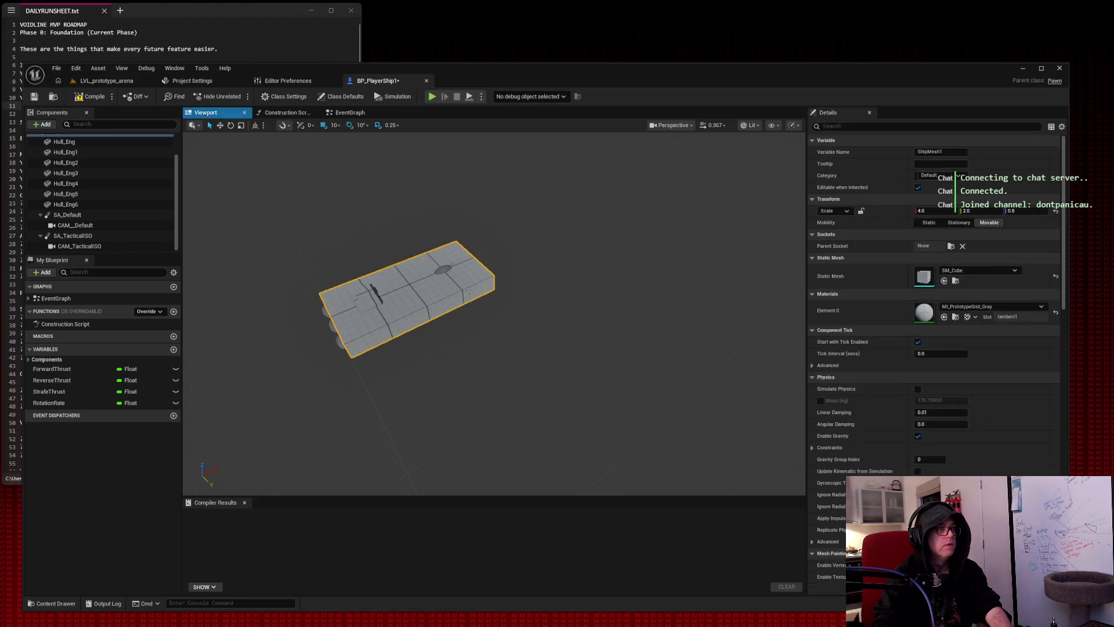
key(ctrl+z)
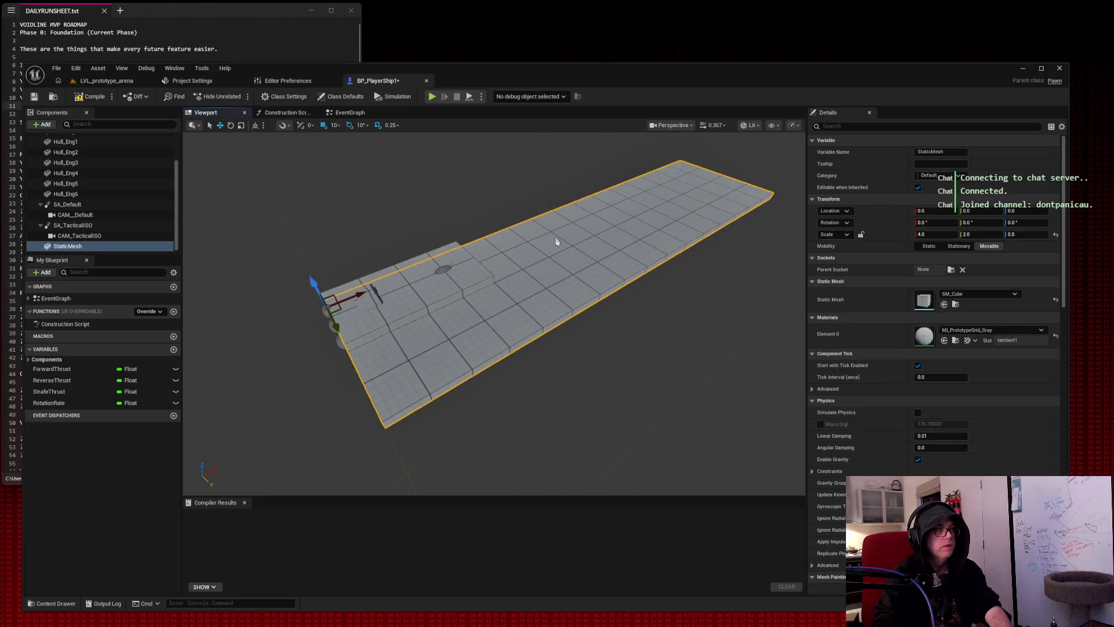
Scale the new plate to about 0.92 × 0.97 × 0.1 and move it off the hull to X 190.
drag(938, 235, 894, 235)
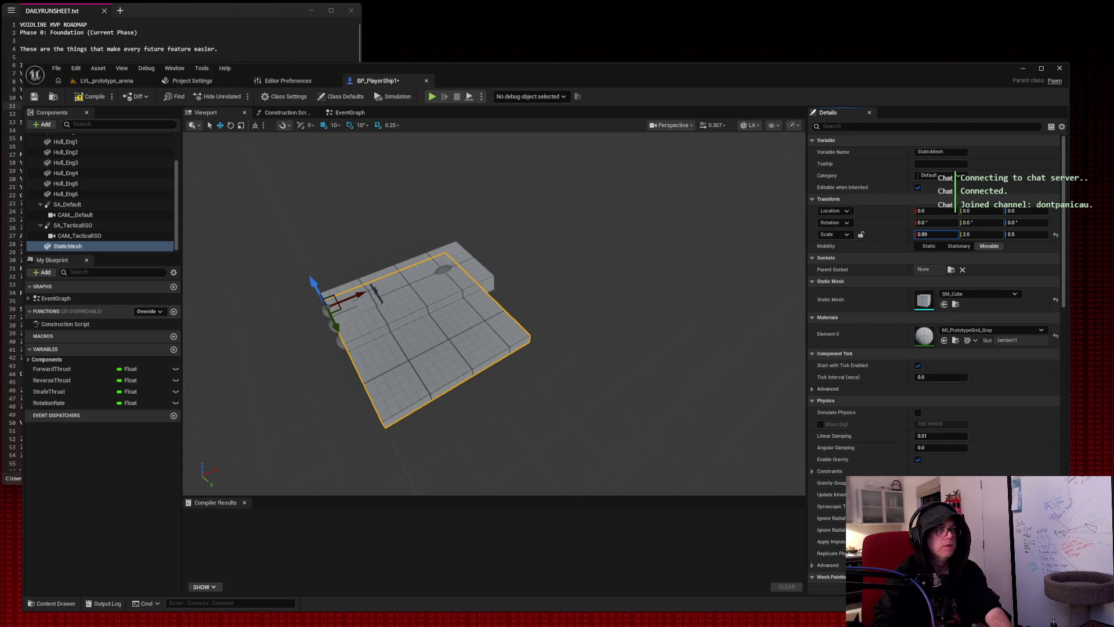
drag(988, 234, 968, 234)
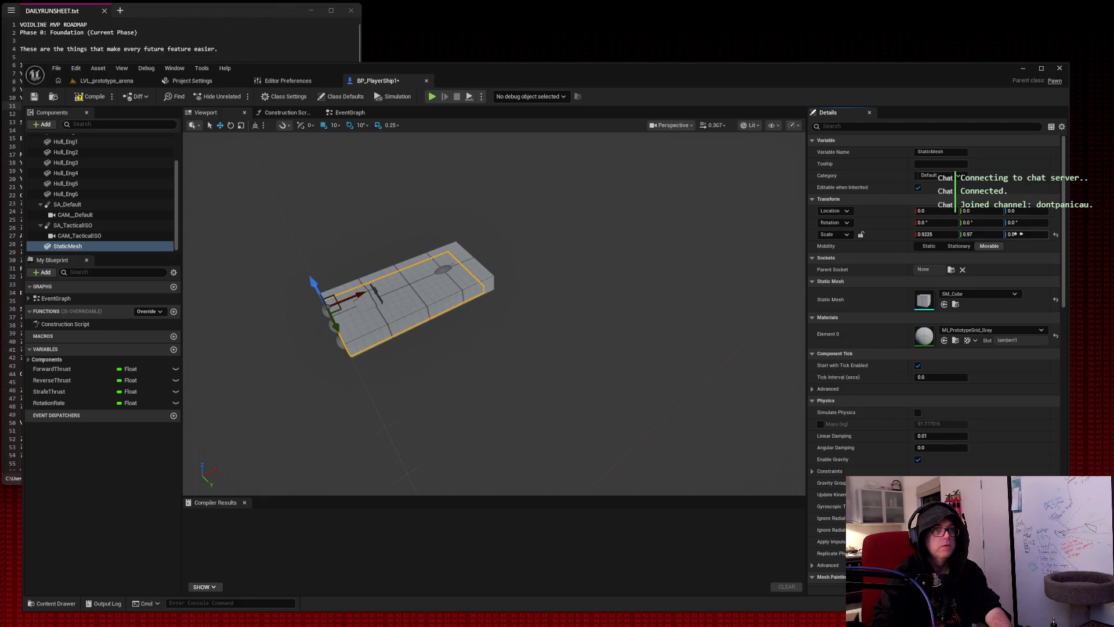
drag(1026, 233, 1017, 234)
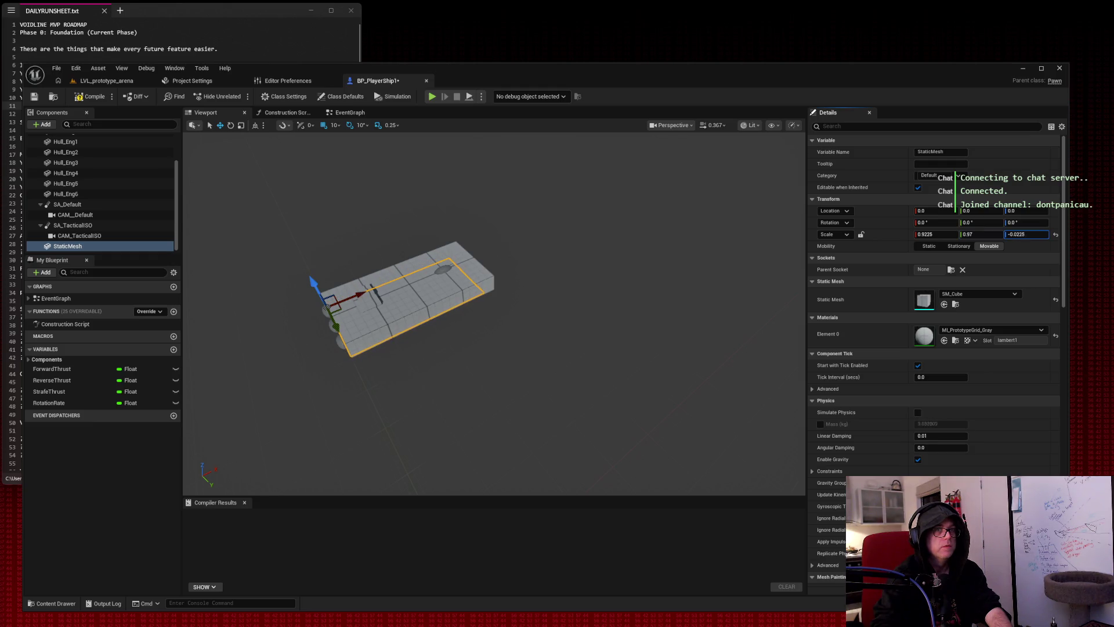
click(1027, 234)
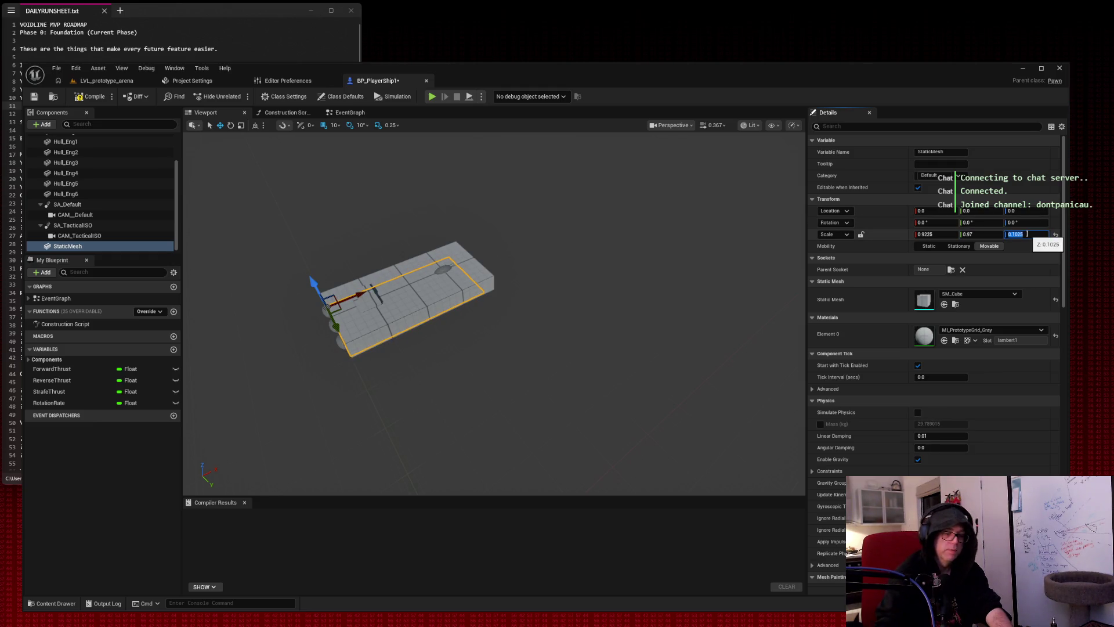
key(Tab)
mouse_move(357, 296)
mouse_down()
mouse_move(589, 199)
mouse_move(736, 226)
mouse_move(365, 237)
mouse_move(402, 356)
mouse_up()
click(415, 356)
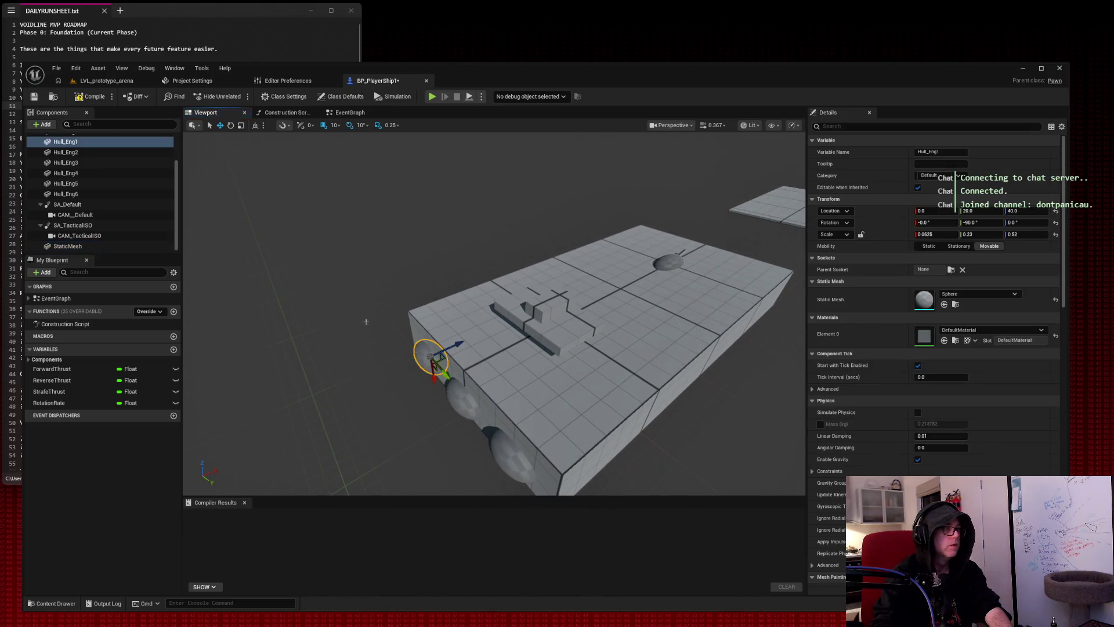
Rename the first engine sphere Hull_Eng to Hull_Eng01.
click(458, 395)
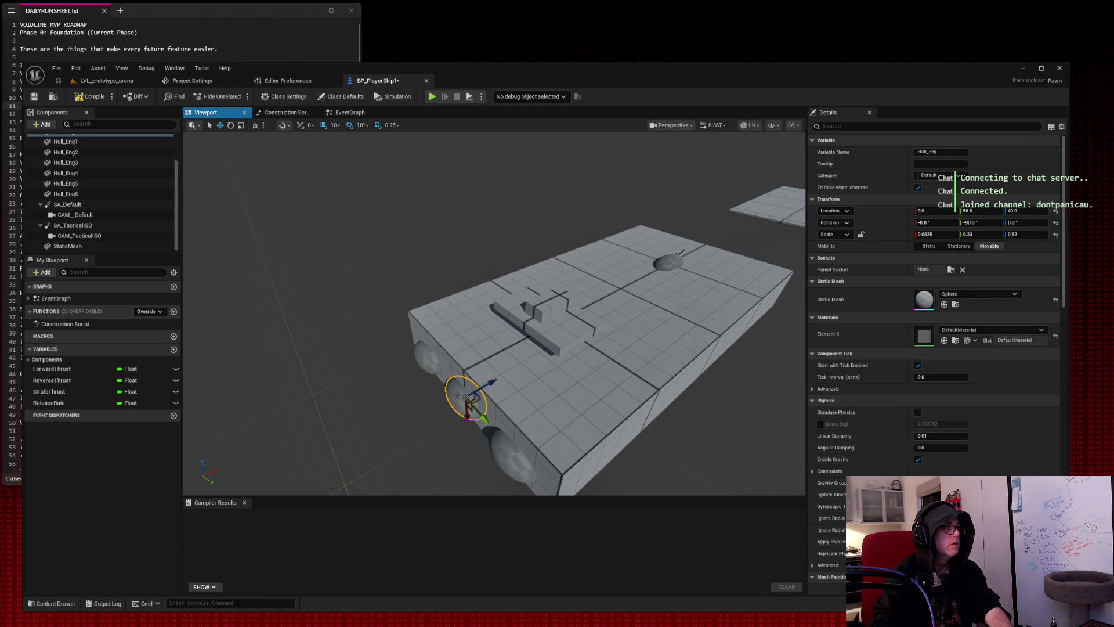
scroll(105, 186, up, 2)
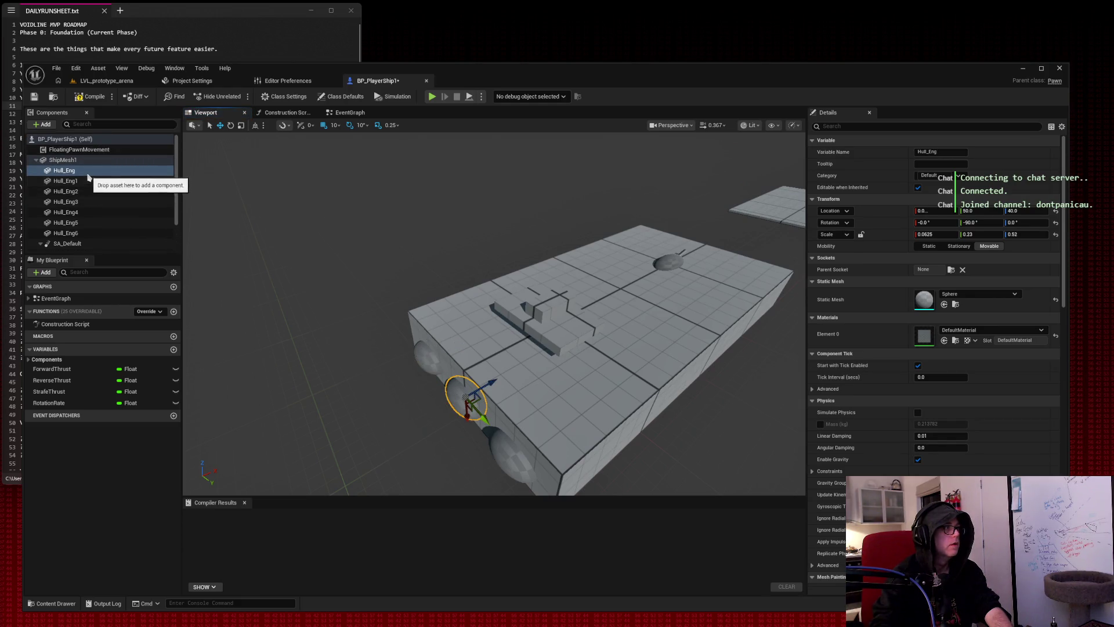
right_click(75, 172)
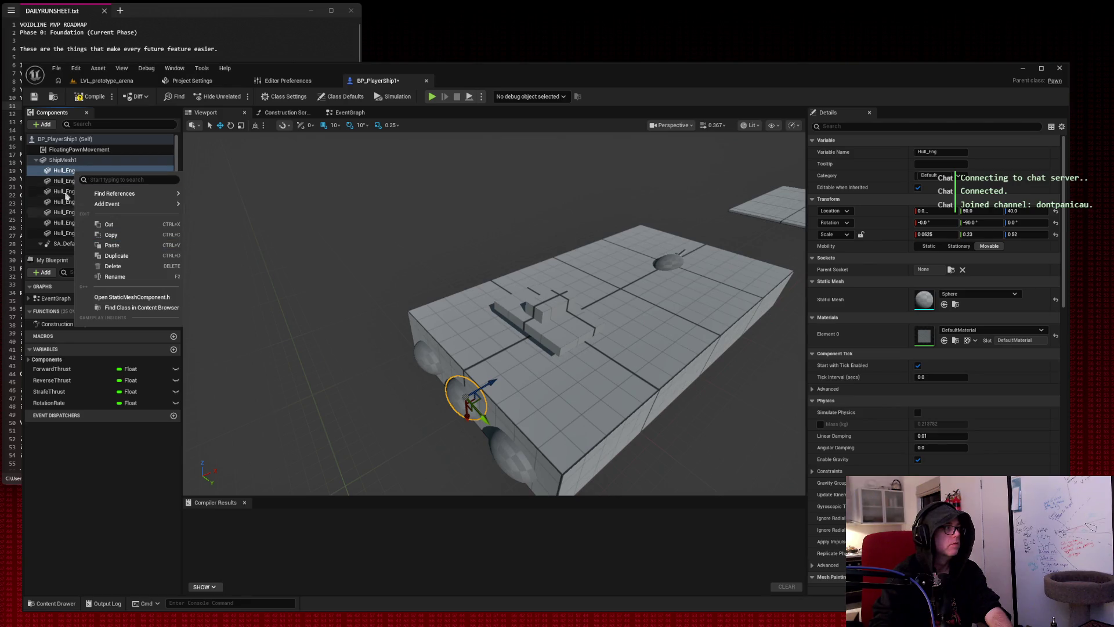
right_click(68, 181)
click(62, 192)
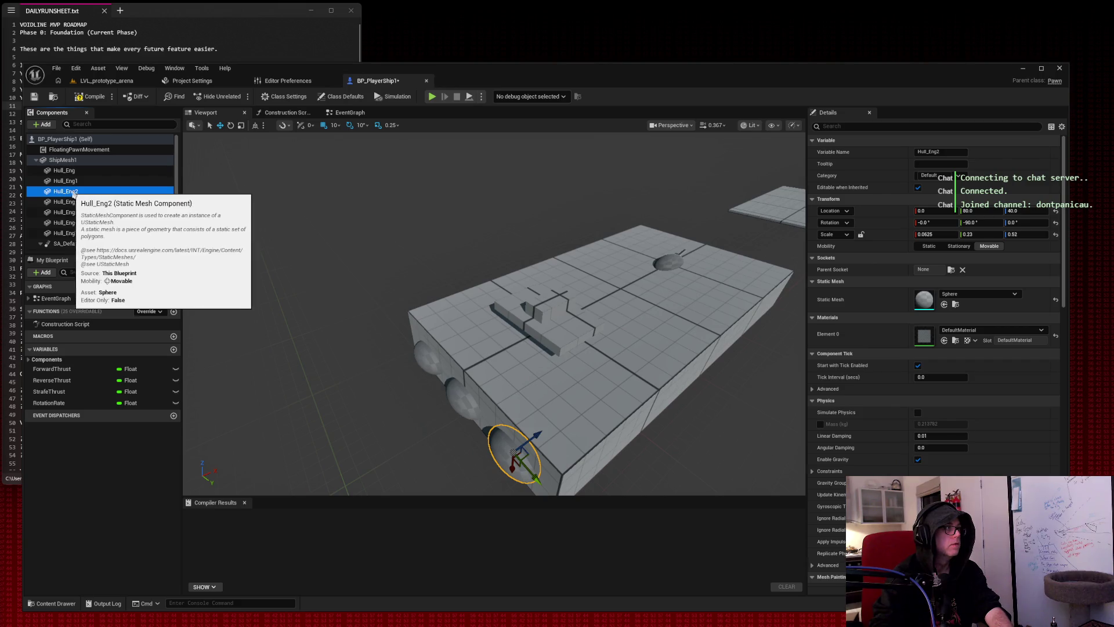
right_click(68, 173)
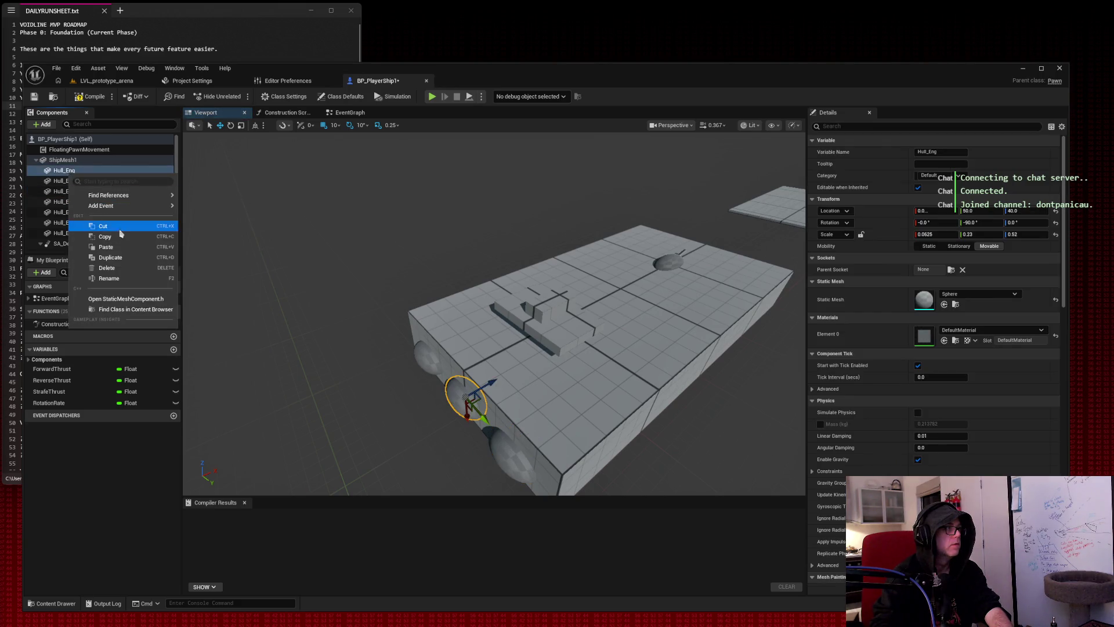
click(118, 278)
text(01)
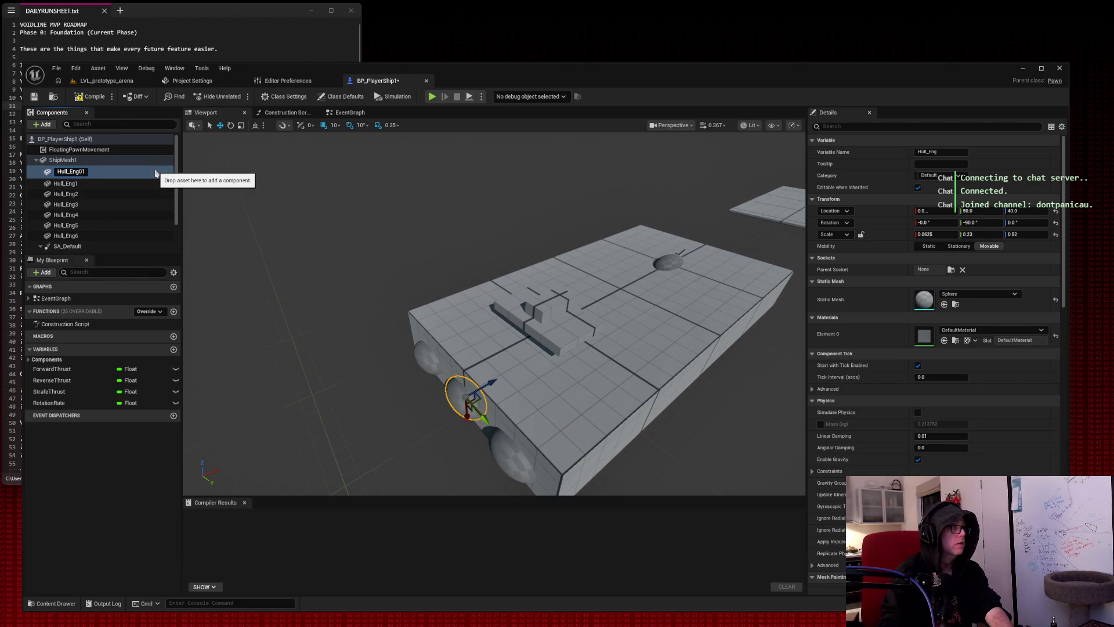
Rename Hull_Eng1 to Hull_Eng02 and Hull_Eng2 to Hull_Eng03, then begin renaming Hull_Eng3.
right_click(65, 181)
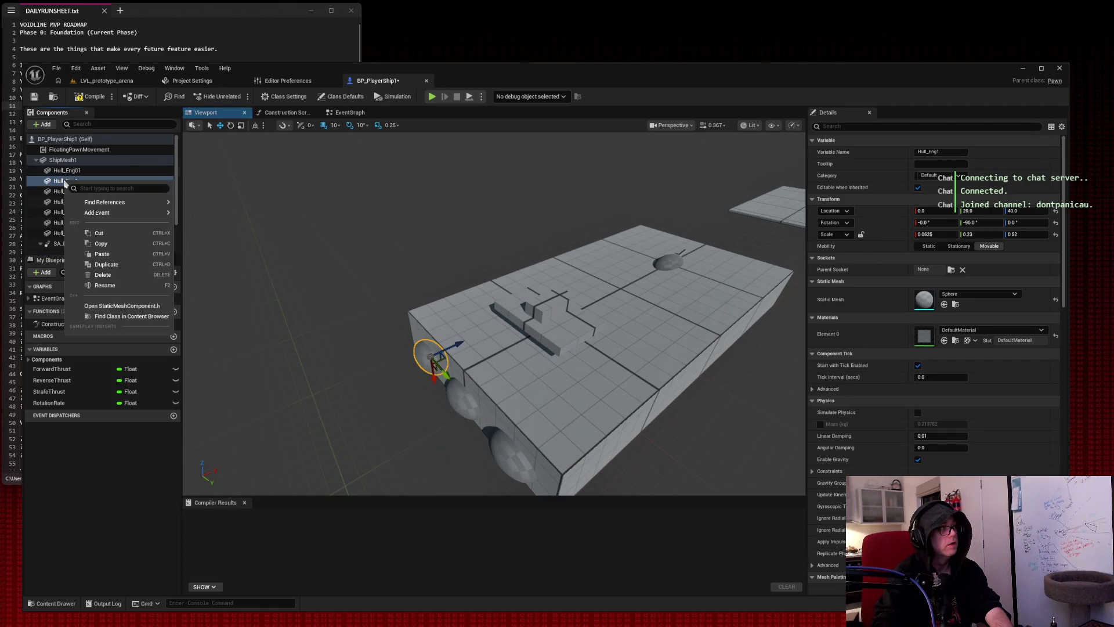
click(107, 285)
text(Hull_Eng02)
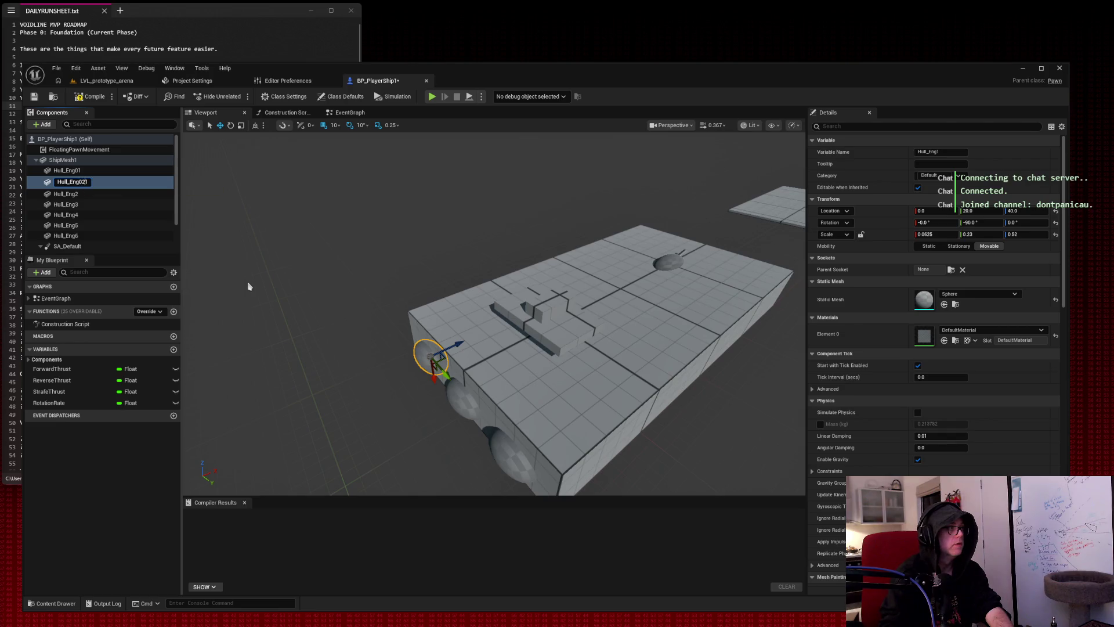
key(Return)
key(Down)
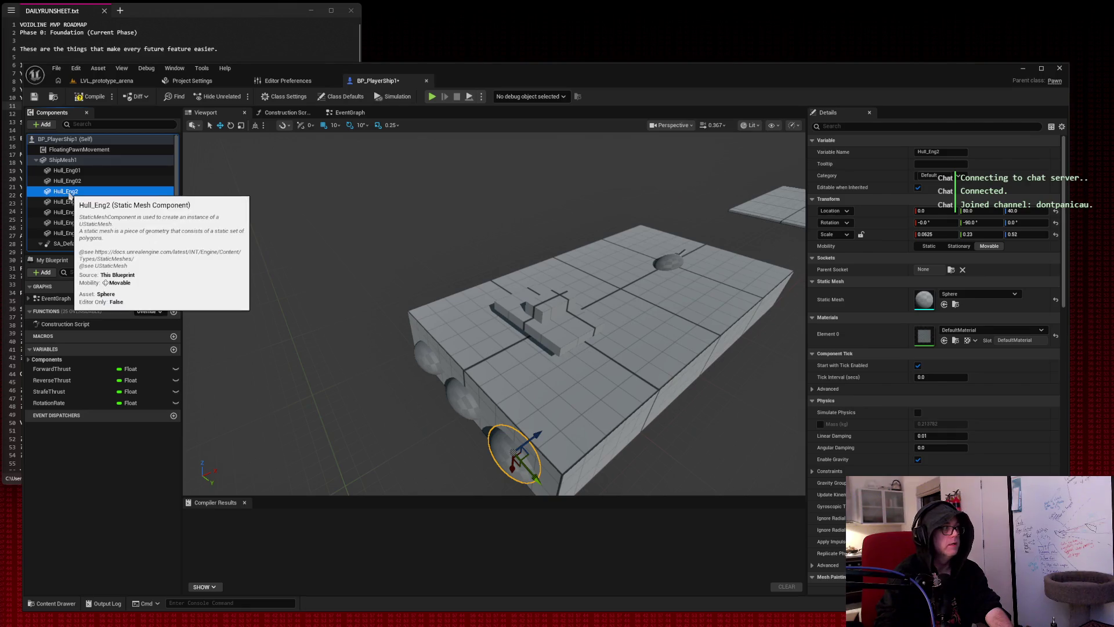
right_click(93, 193)
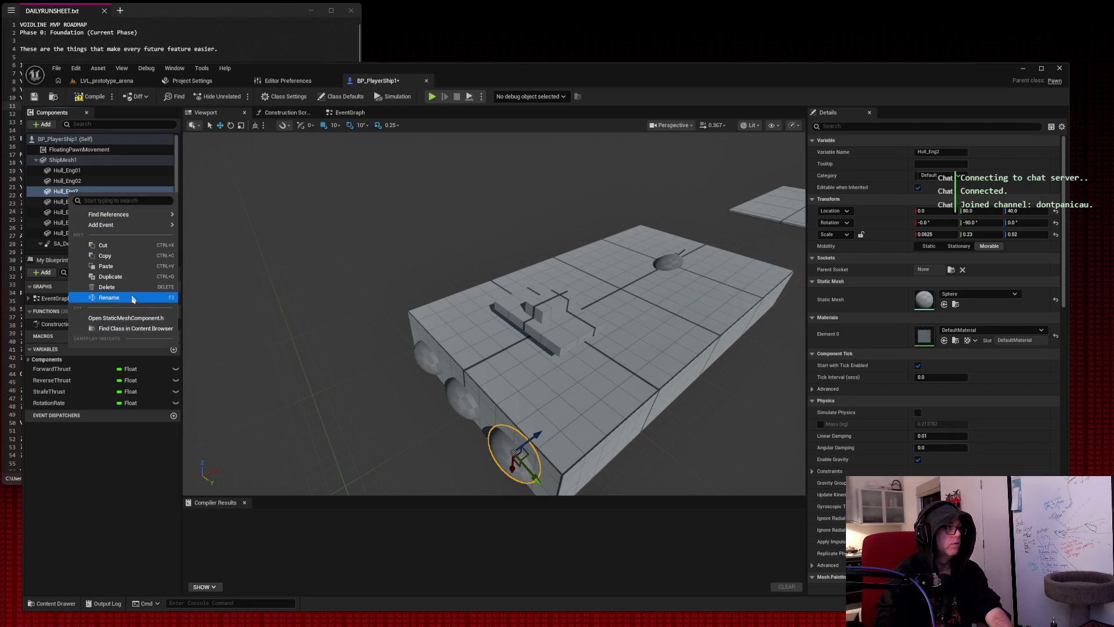
click(110, 298)
click(79, 192)
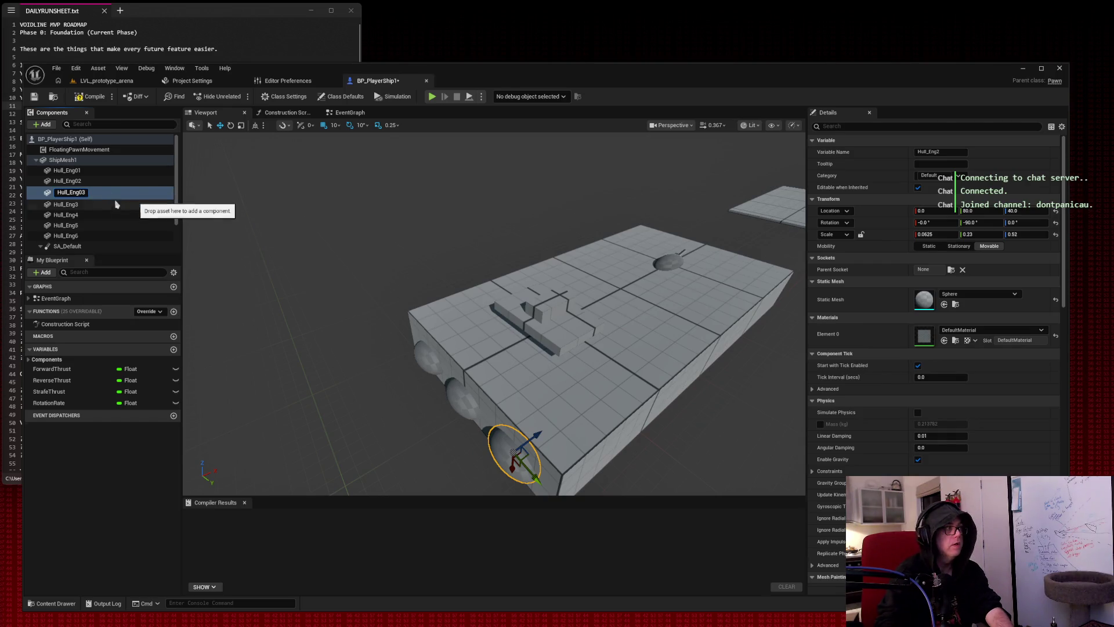
click(89, 203)
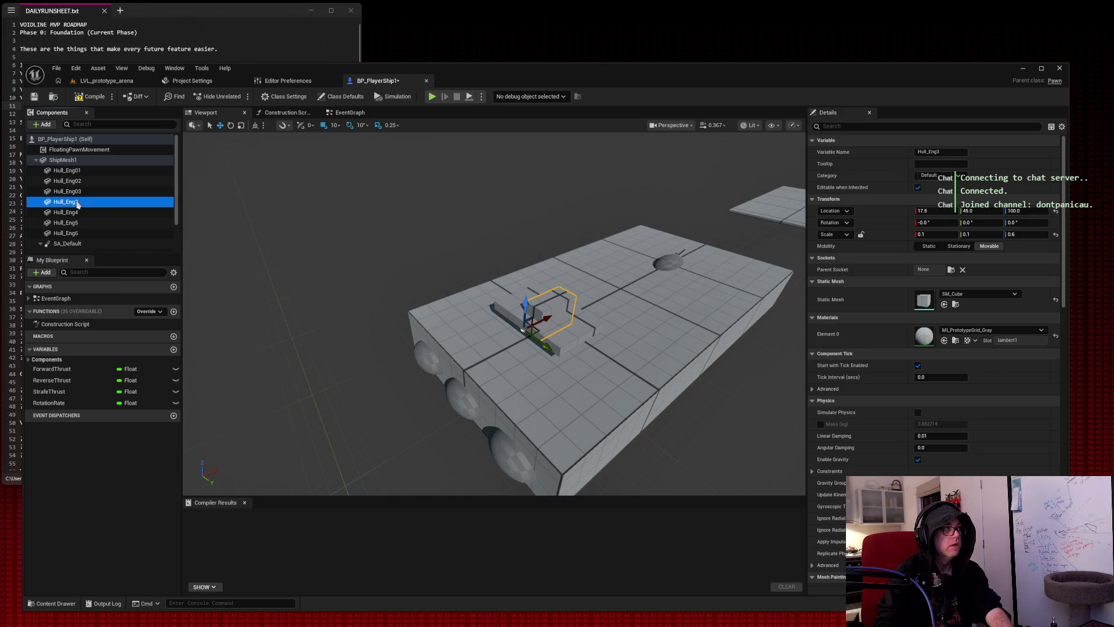
right_click(79, 203)
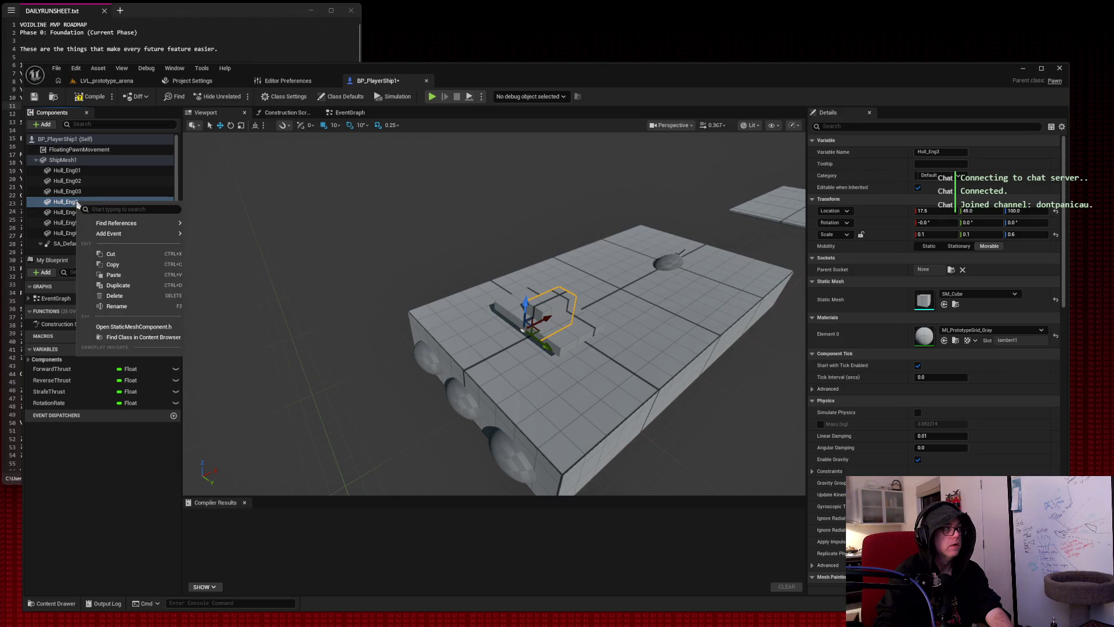
click(135, 312)
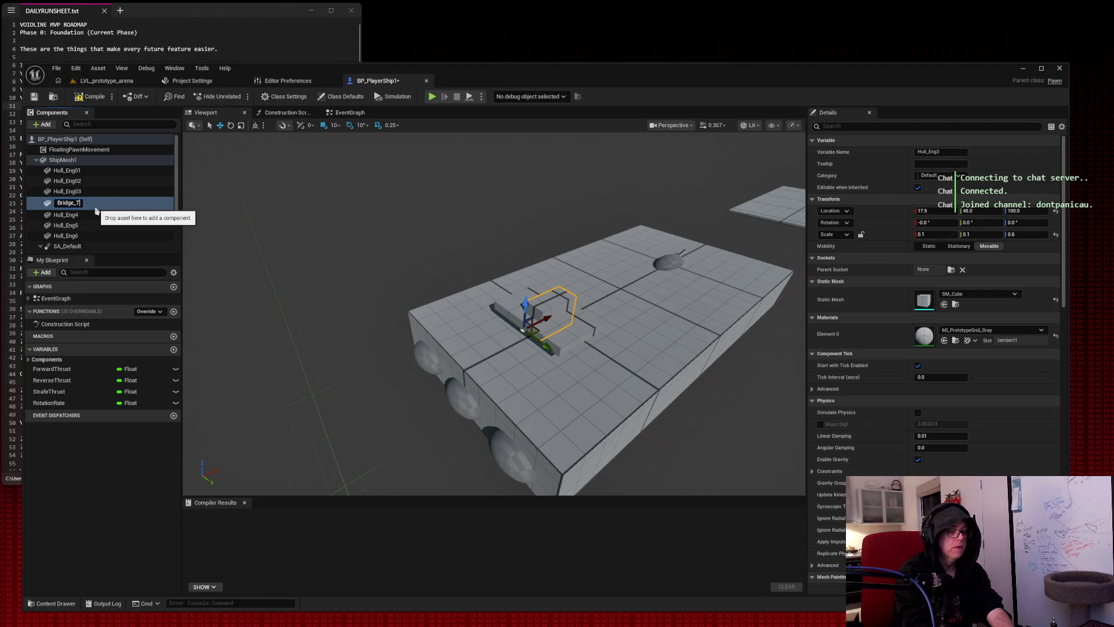
Finish naming Bridge_Neck and rename Hull_Eng4 to Bridge_Deck.
drag(95, 210, 96, 212)
click(68, 212)
right_click(71, 215)
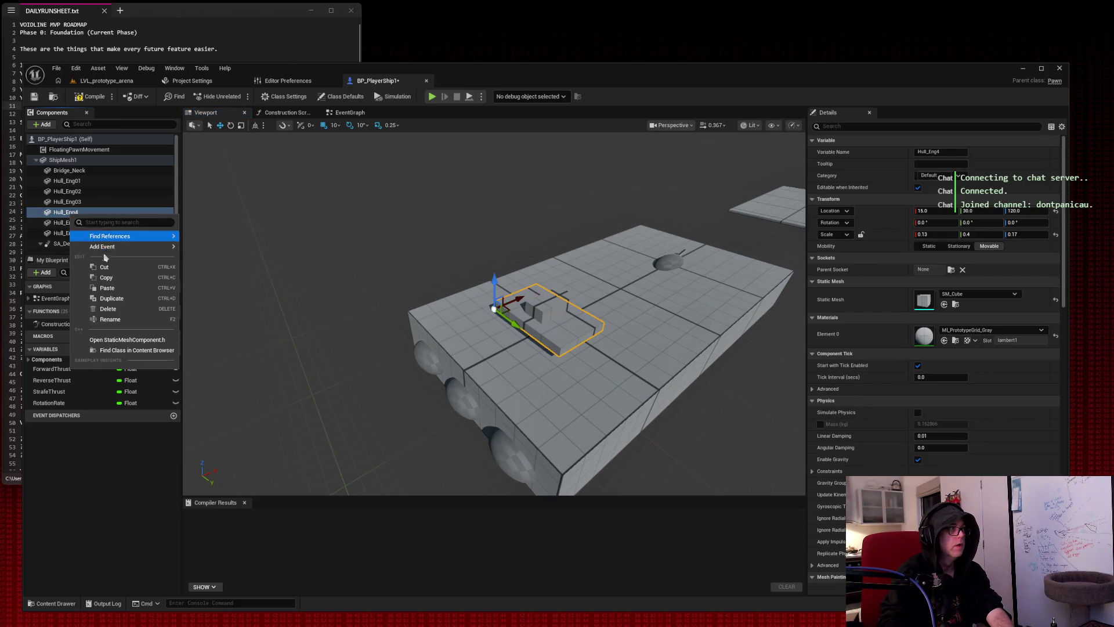
click(110, 319)
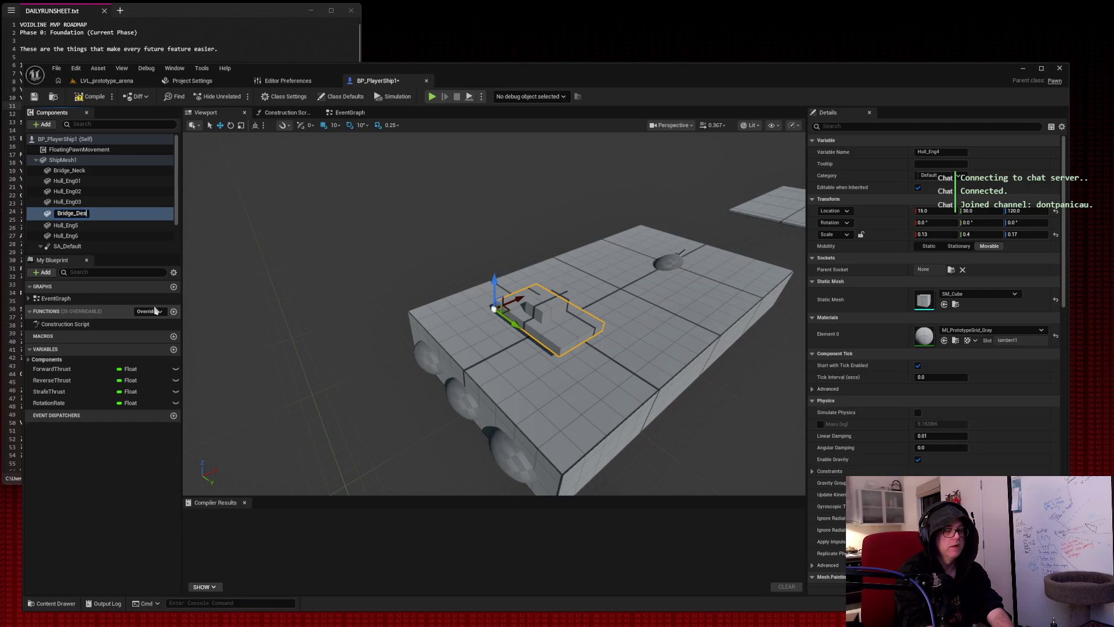
key(Return)
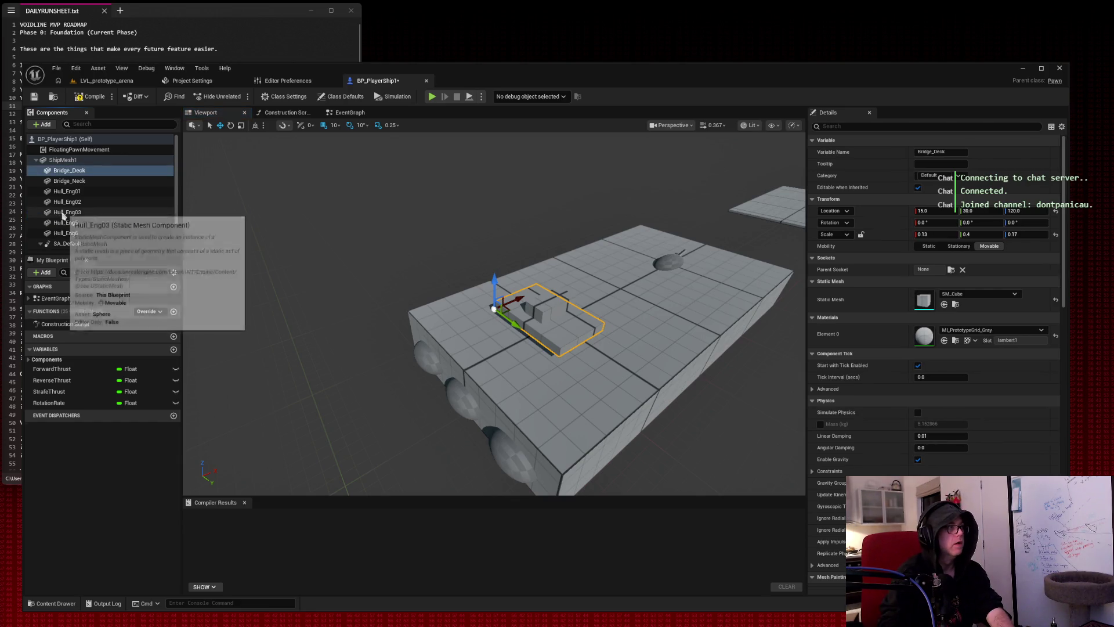
Rename the dome sphere to Turret_Ball and start giving the cylinder a Turret name.
click(76, 223)
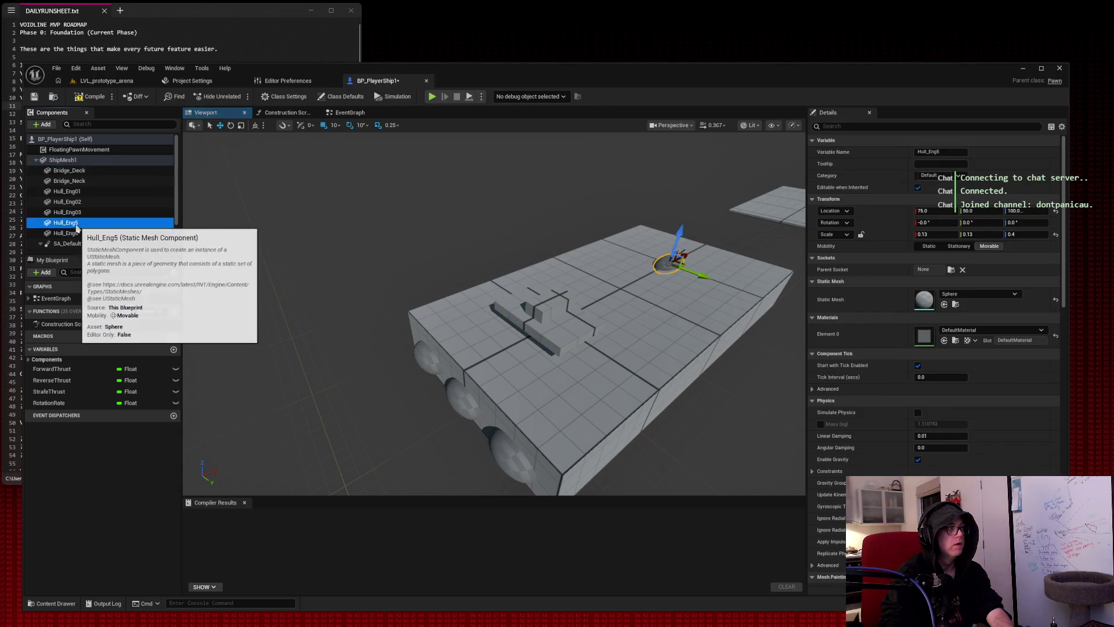
right_click(76, 227)
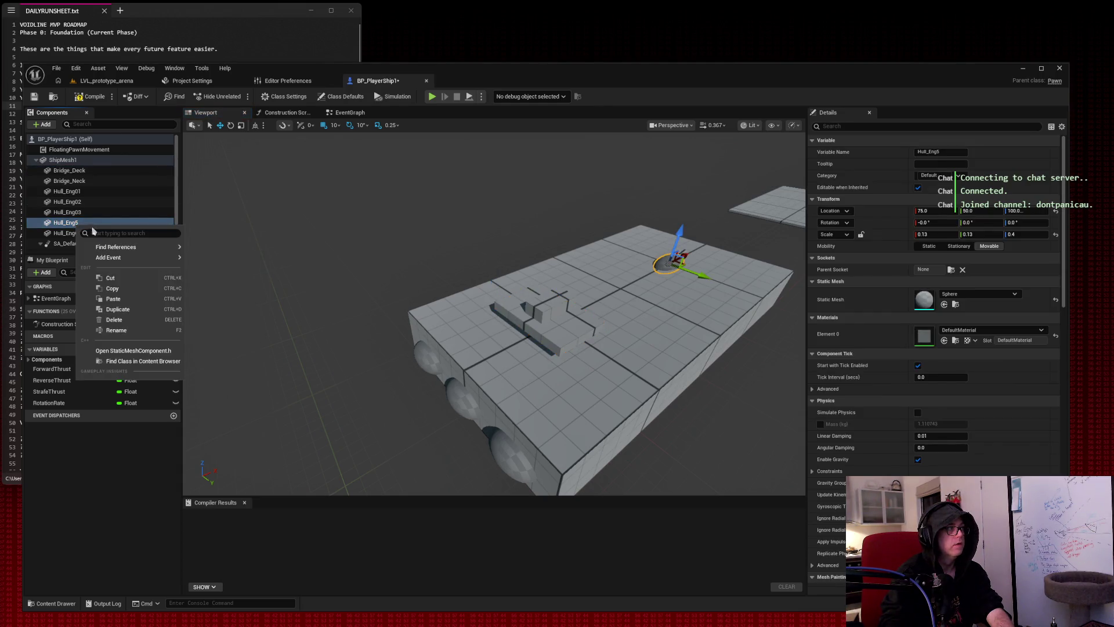
click(133, 336)
text(Turret_Ball)
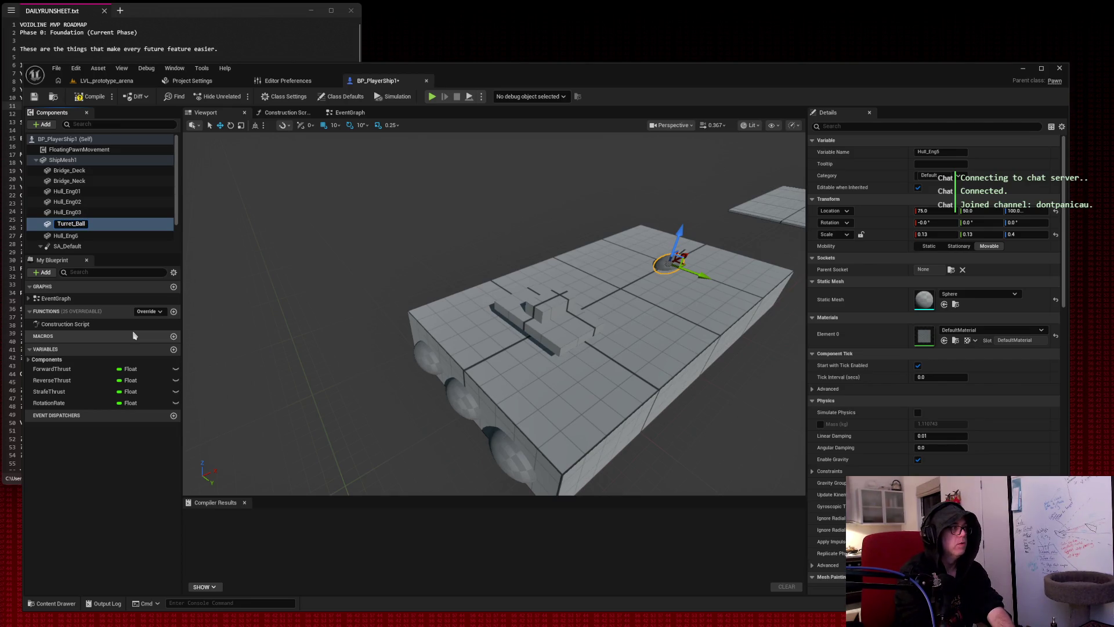
click(75, 223)
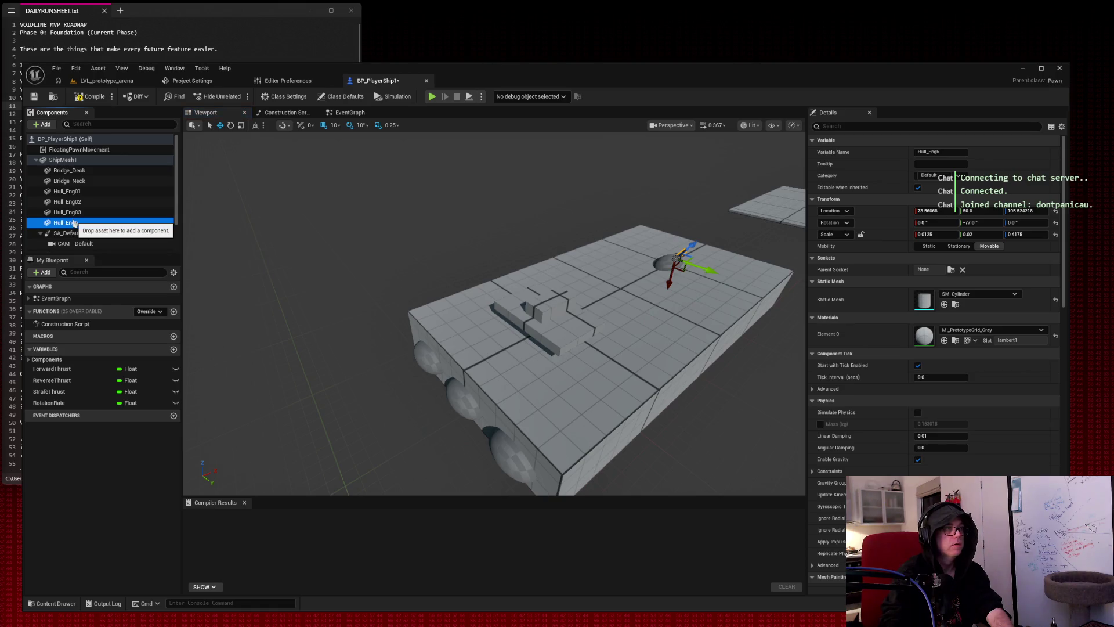
right_click(74, 223)
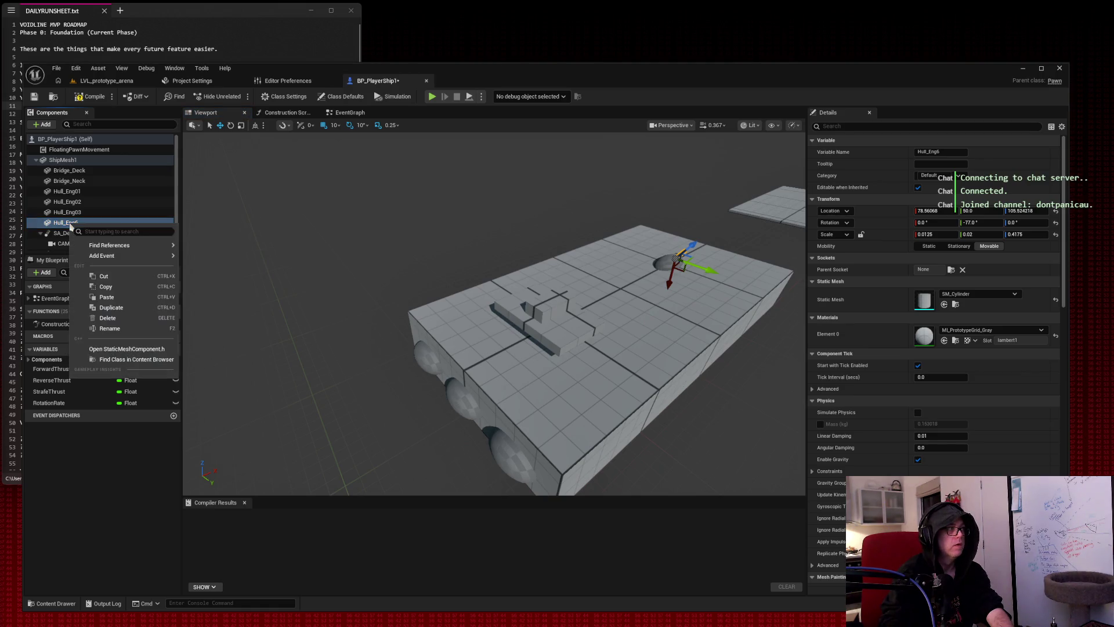
click(119, 329)
text(Turret_Cylinder01)
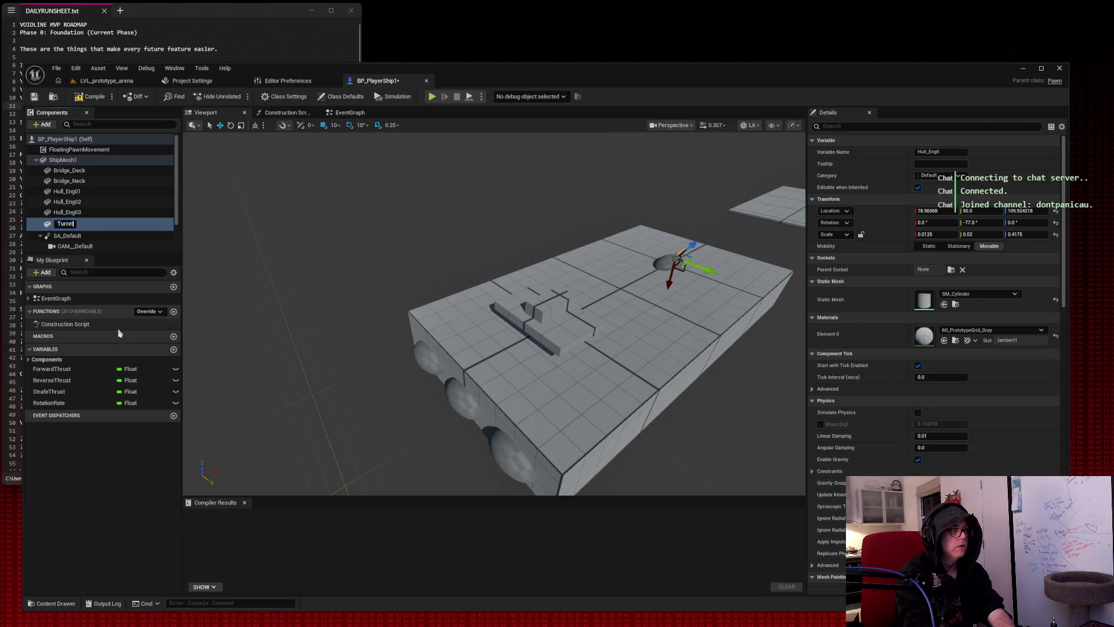
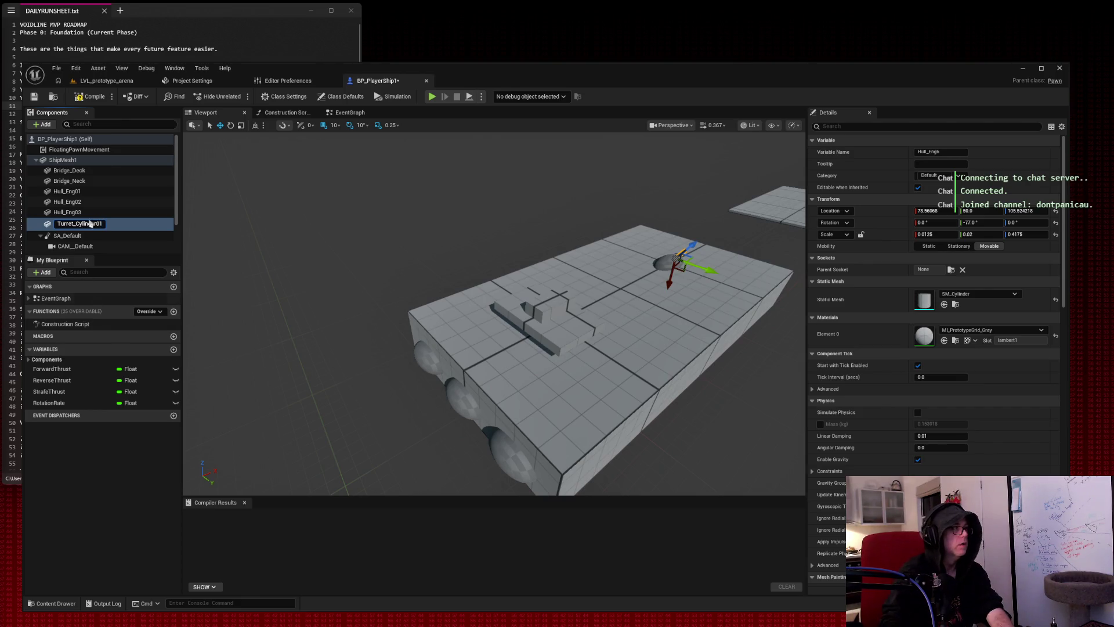
Rename the Bridge_Deck component to Bridge_Deck01.
click(84, 171)
right_click(84, 171)
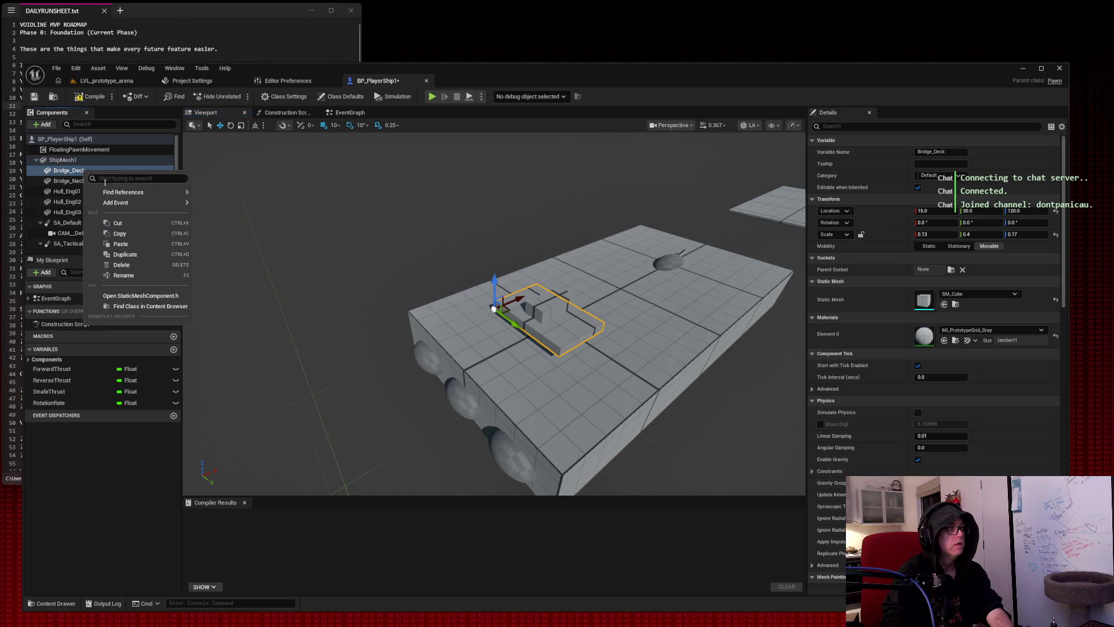
click(110, 277)
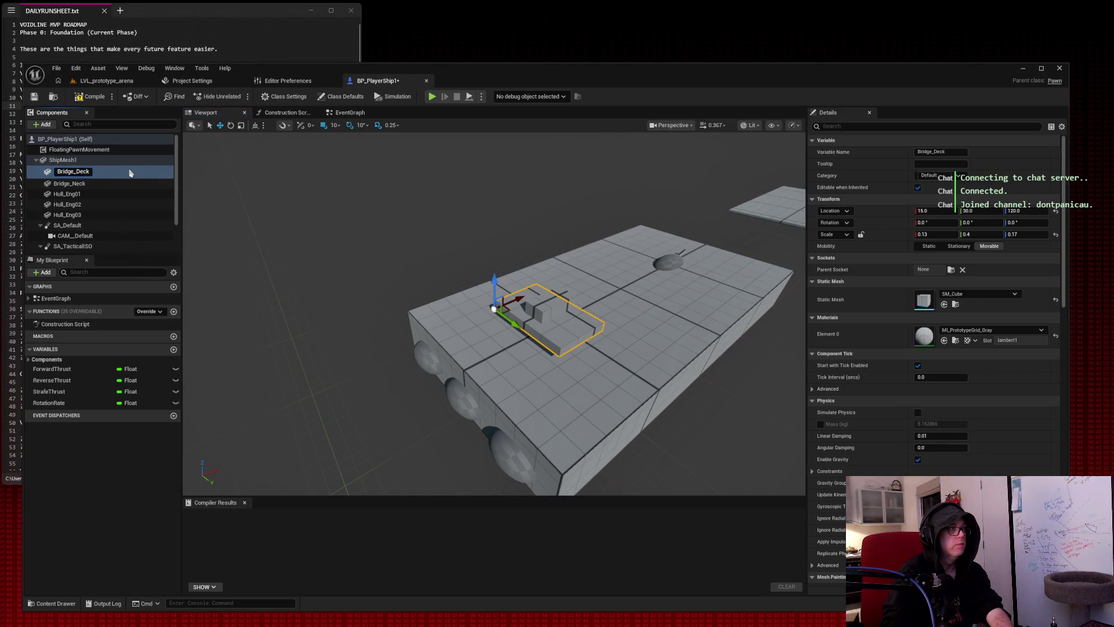
key(End)
text(01)
key(Return)
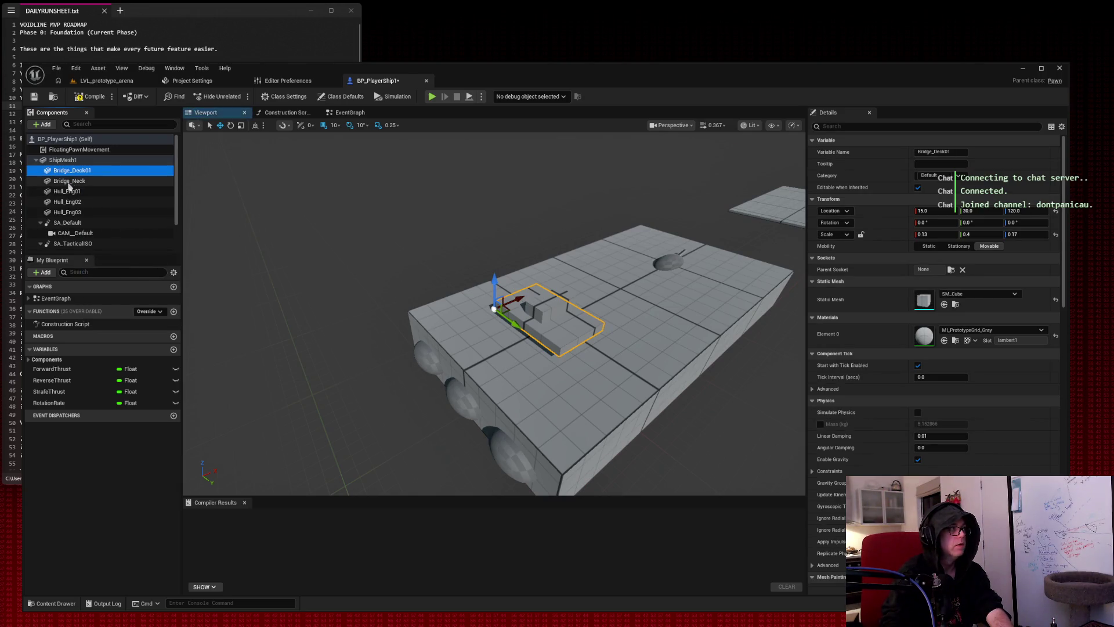
Rename the Bridge_Neck component to Bridge_Neck01.
right_click(69, 181)
click(99, 289)
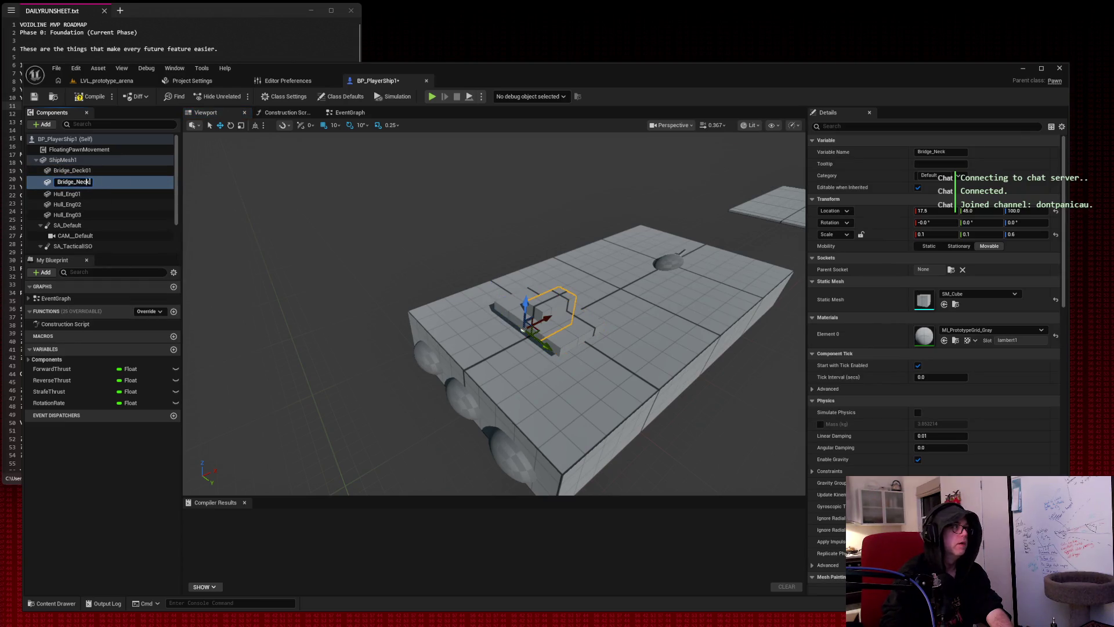
text(01)
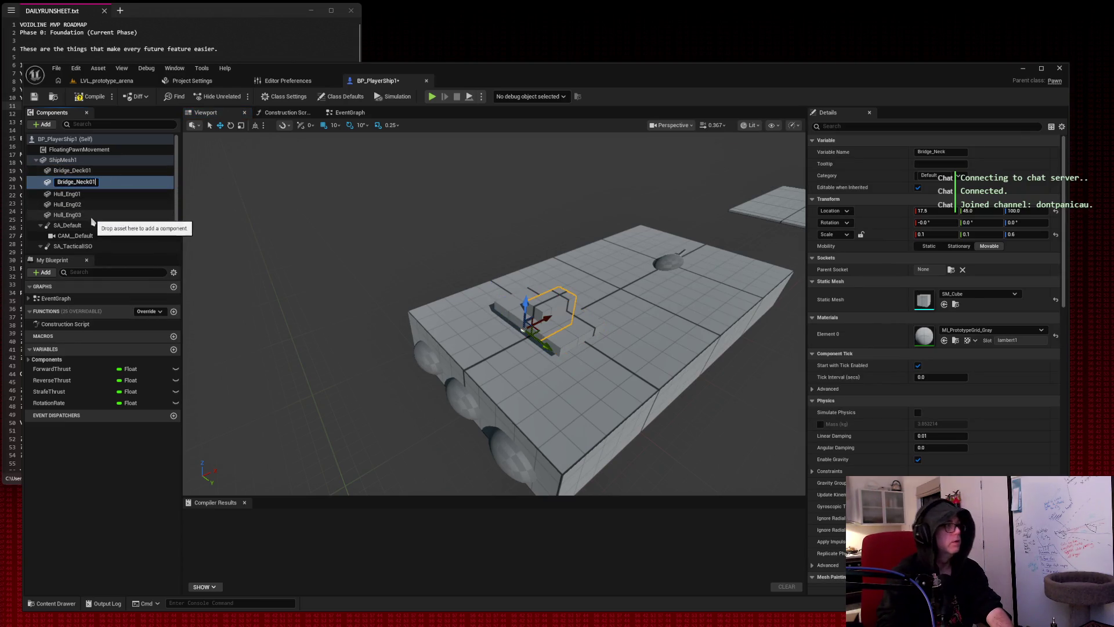
scroll(105, 218, down, 2)
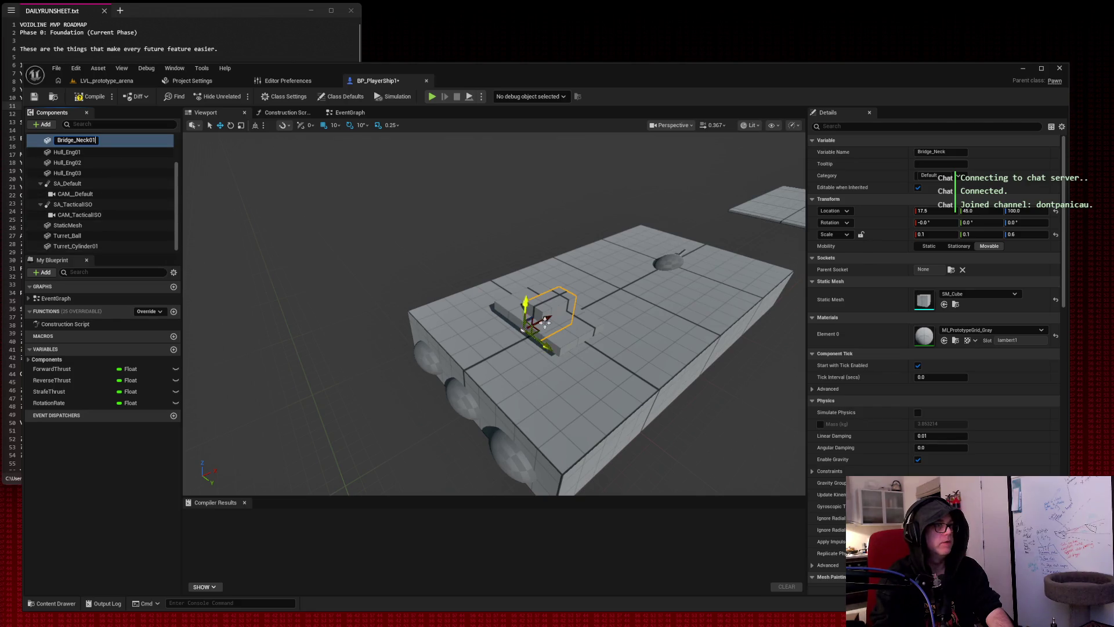
click(759, 197)
Rename the flat StaticMesh plate component to Shipmesh_triangle.
click(761, 198)
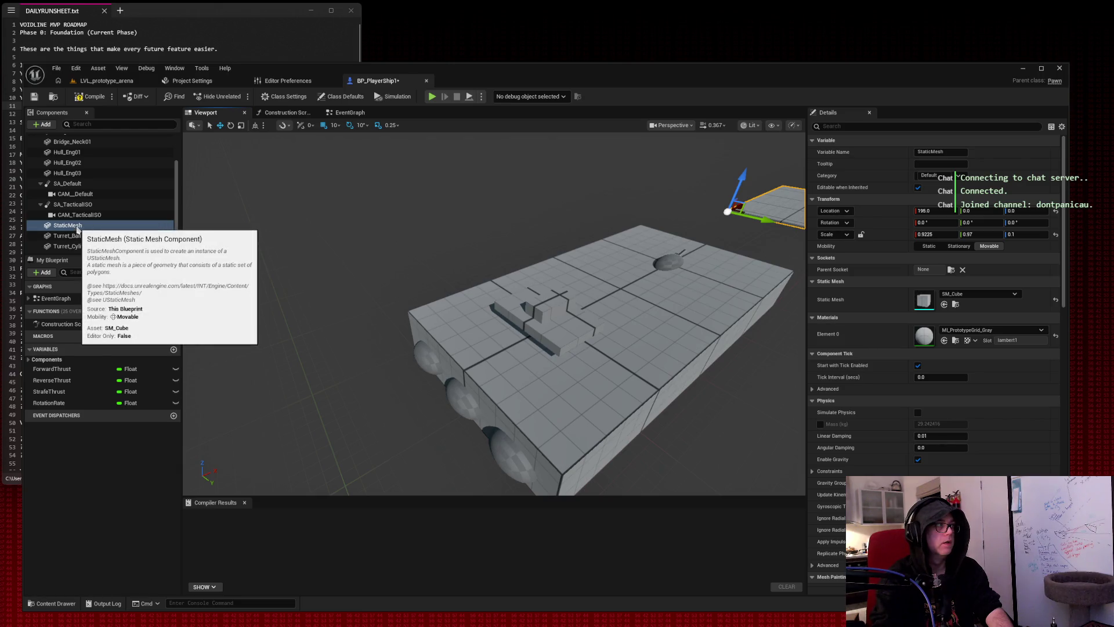
right_click(78, 228)
scroll(74, 183, up, 2)
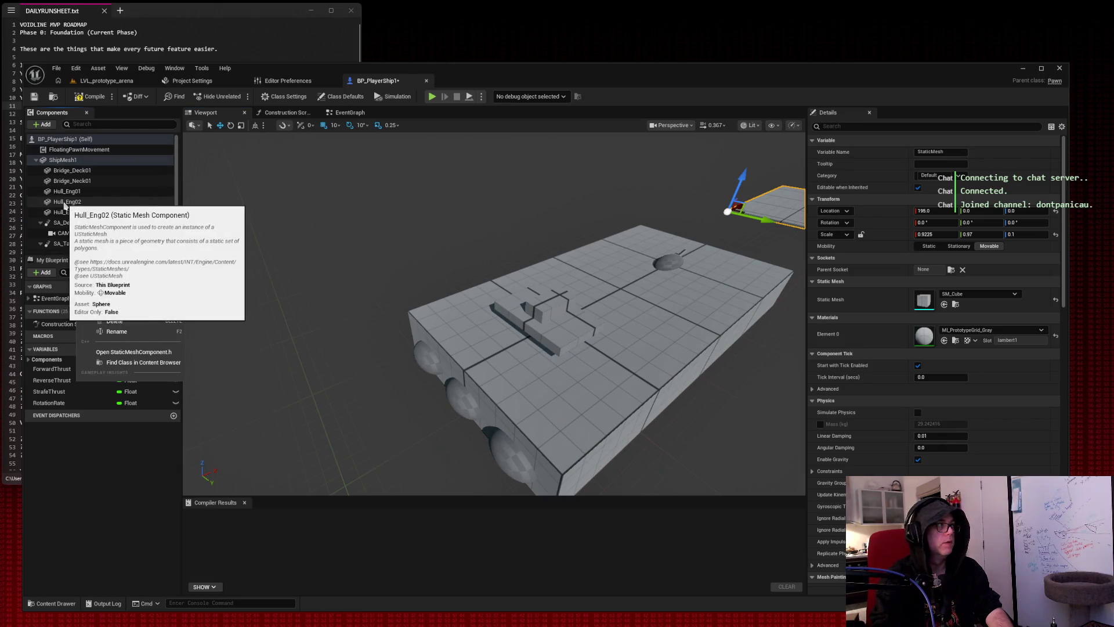
scroll(74, 184, down, 2)
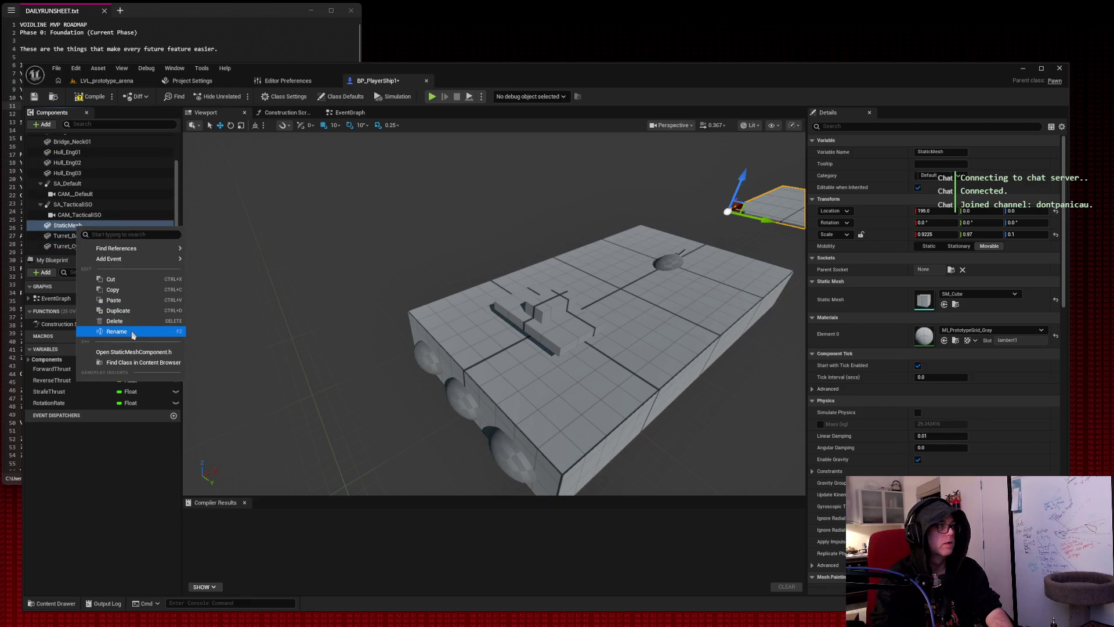
click(107, 334)
text(Shipmesh_triangle)
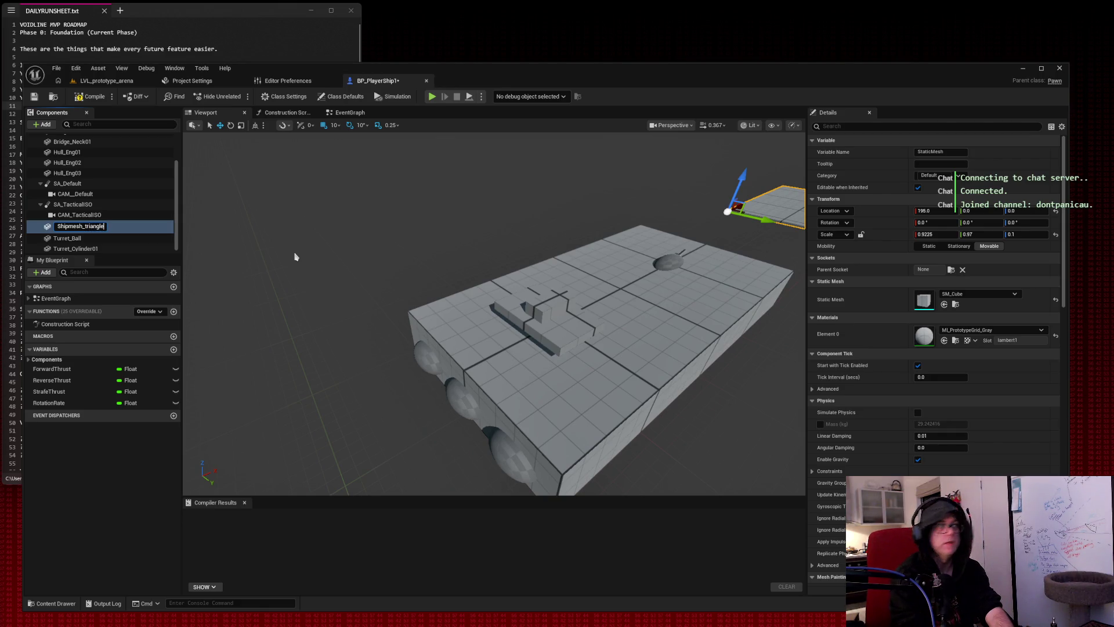
click(87, 216)
click(92, 227)
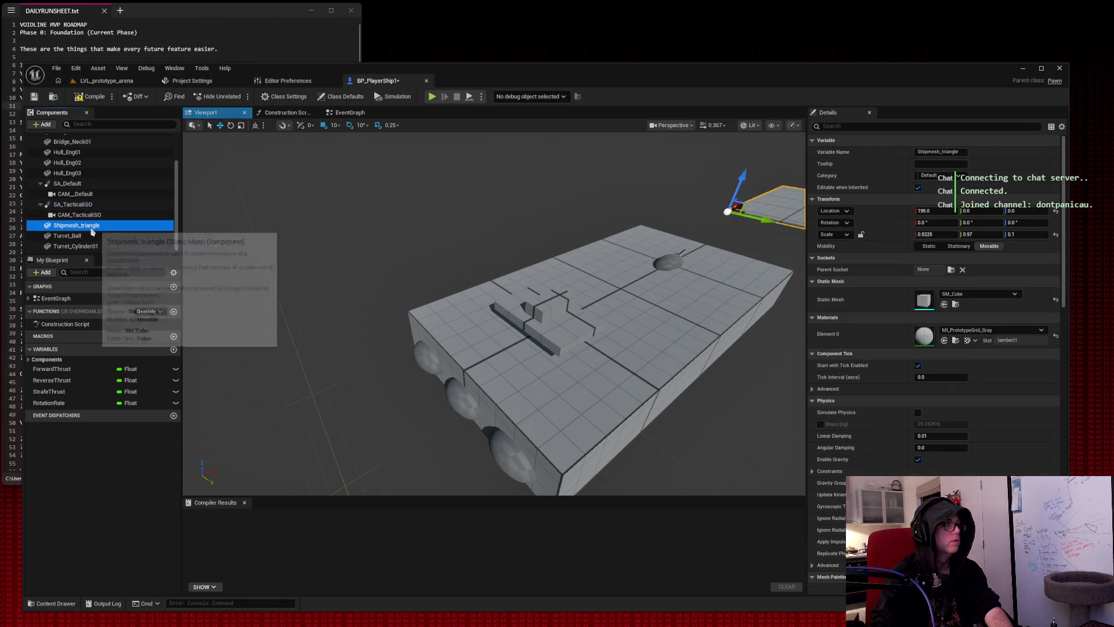
Swap the Shipmesh_triangle plate's static mesh to SM_Pyramid_01.
key(f)
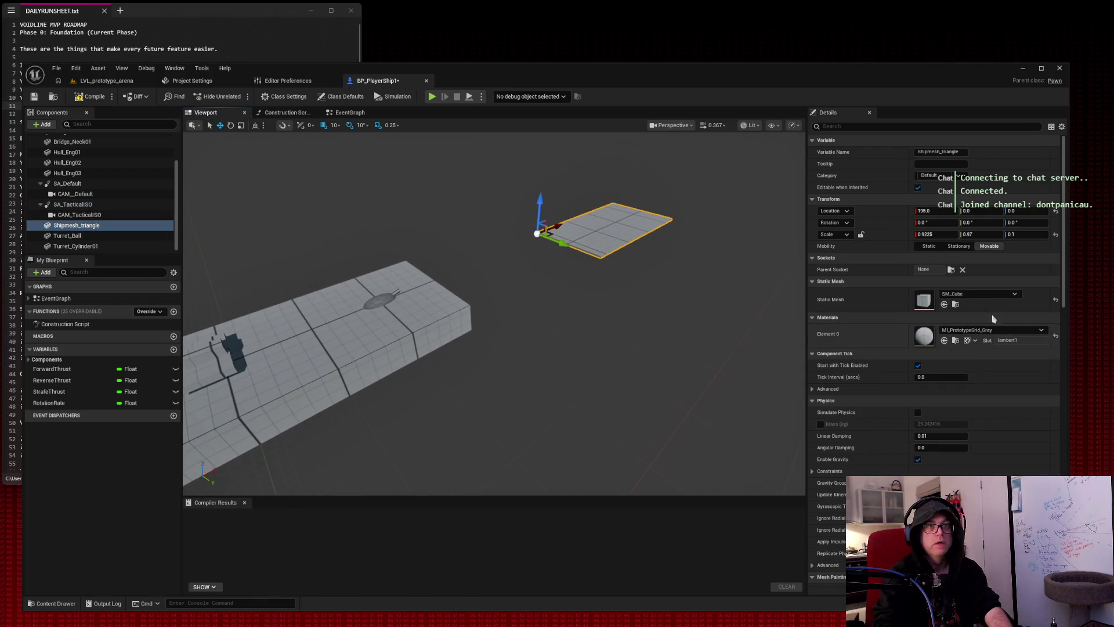
click(980, 293)
text(triang)
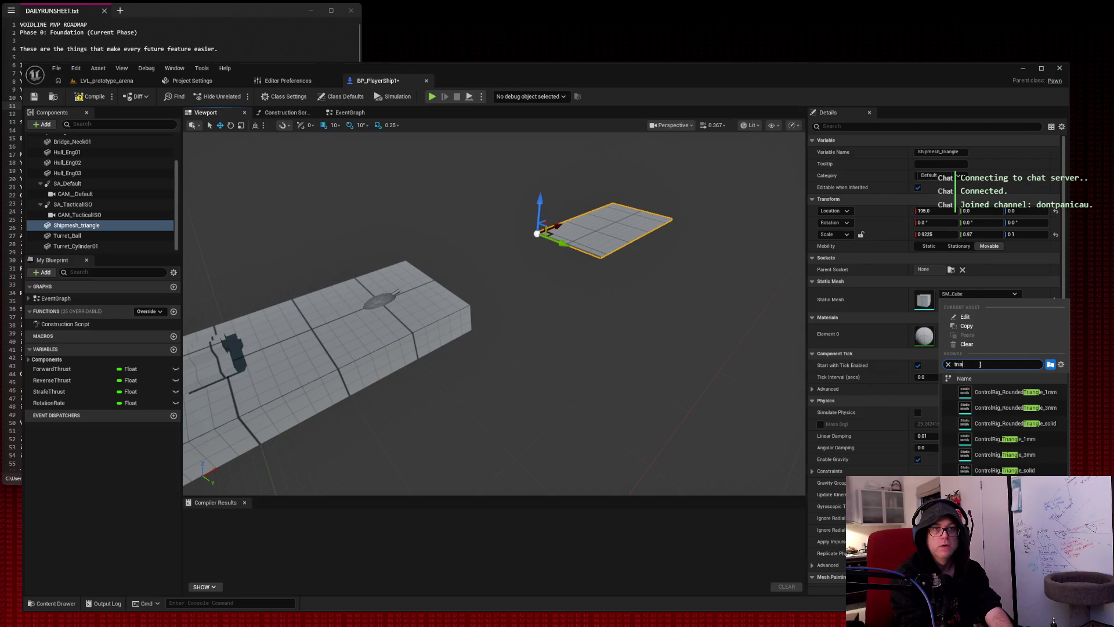
key(BackSpace)
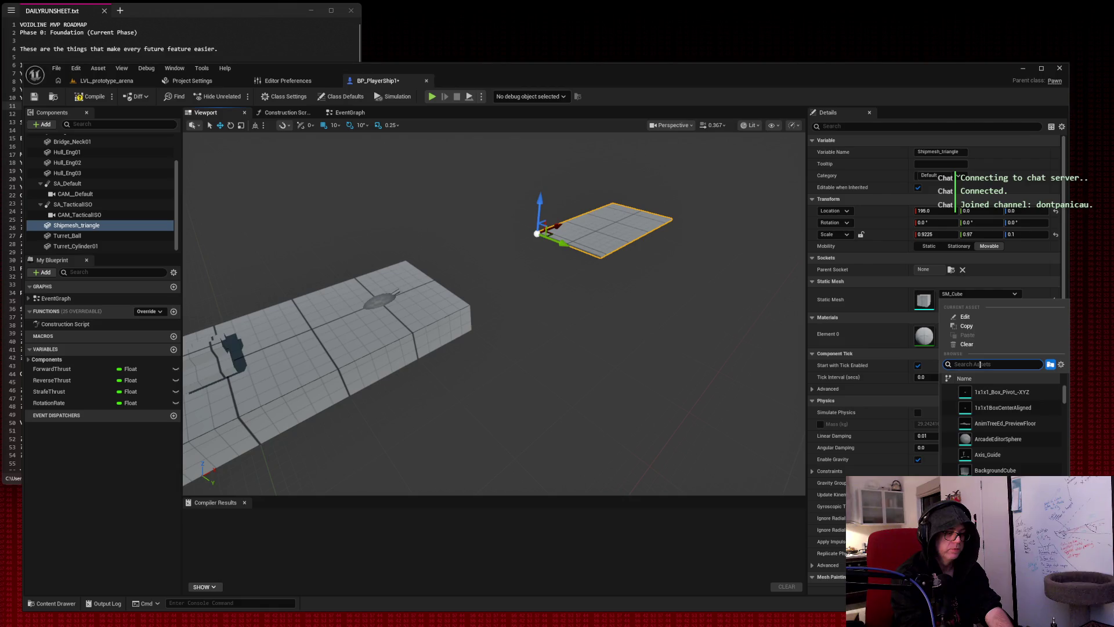
text(plyr)
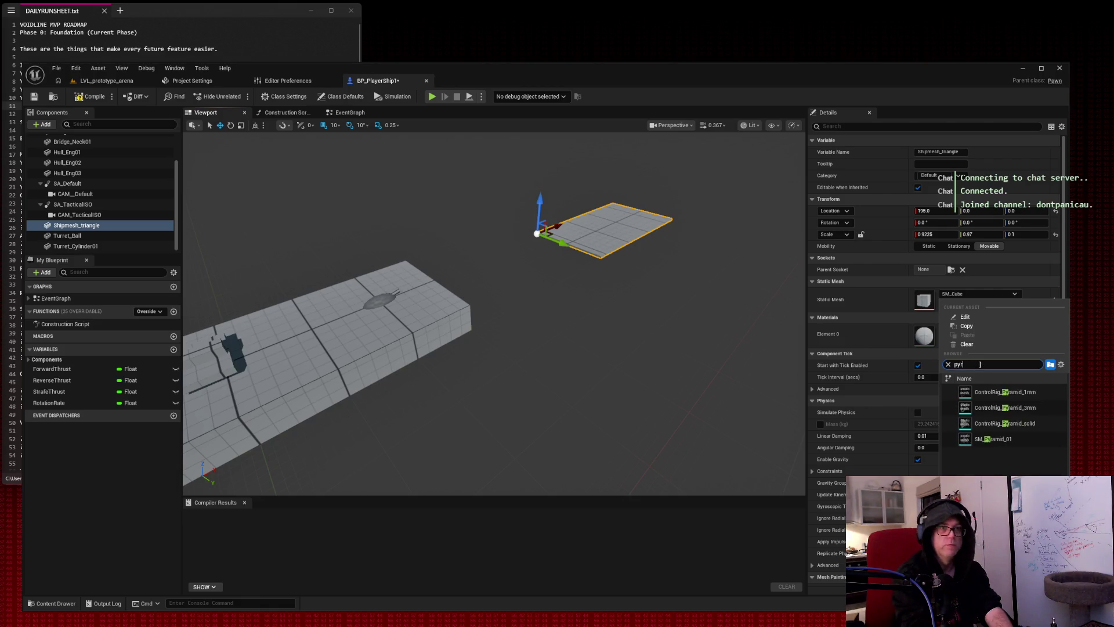
click(994, 438)
Stretch the pyramid's Y scale to 1.3775.
mouse_move(642, 244)
mouse_down()
mouse_move(685, 256)
mouse_move(627, 261)
mouse_move(644, 273)
mouse_move(600, 279)
mouse_up()
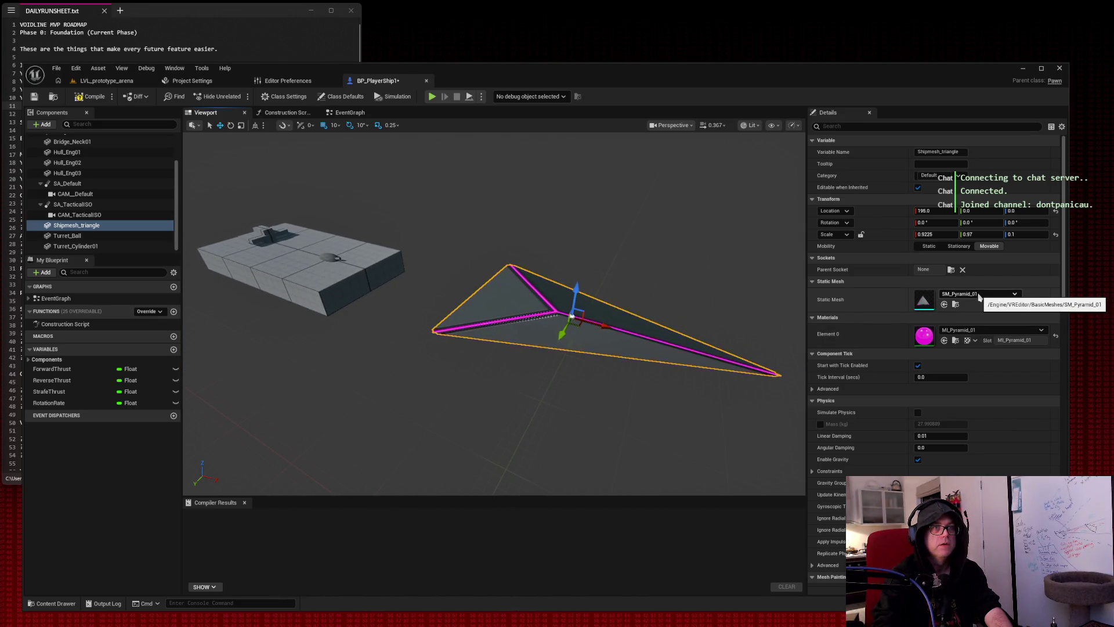
drag(981, 234, 1062, 235)
drag(493, 313, 452, 314)
click(997, 332)
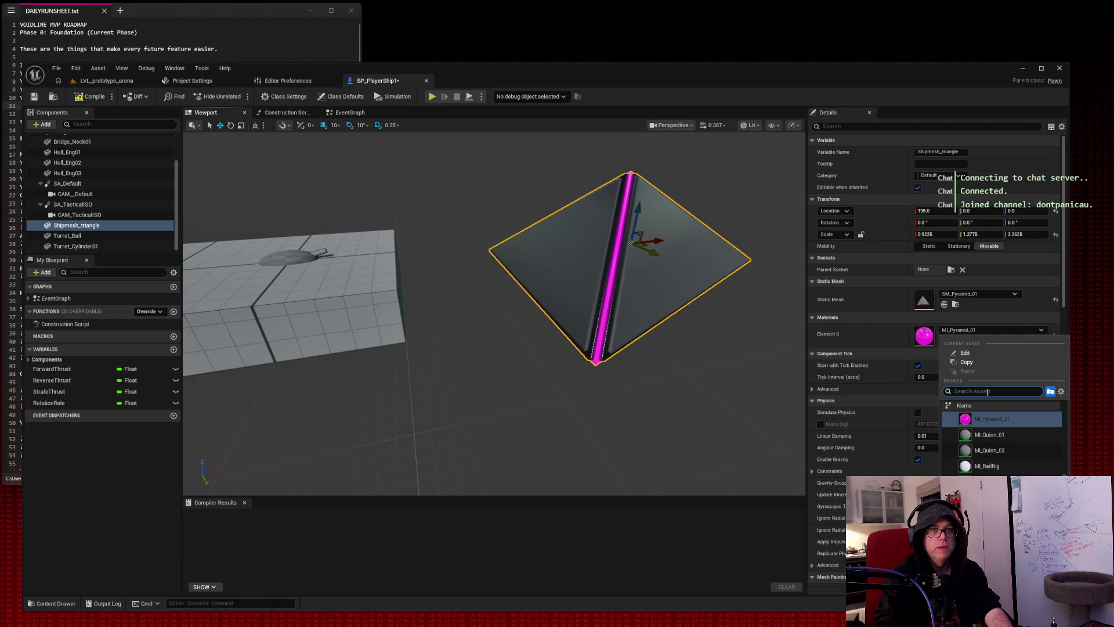
scroll(1027, 436, down, 8)
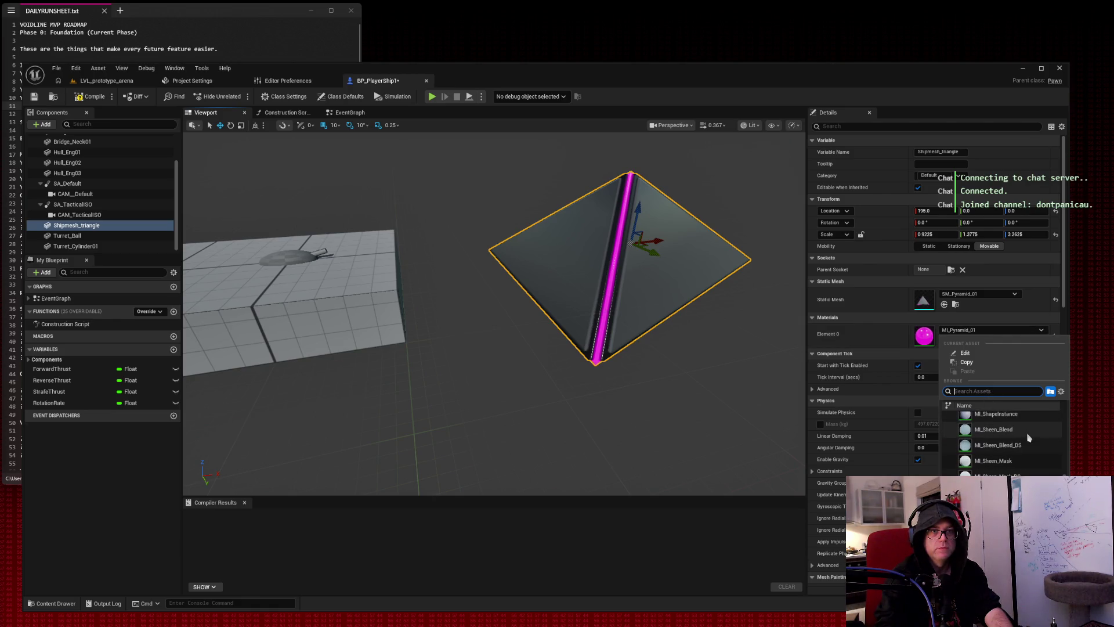
scroll(1028, 437, up, 10)
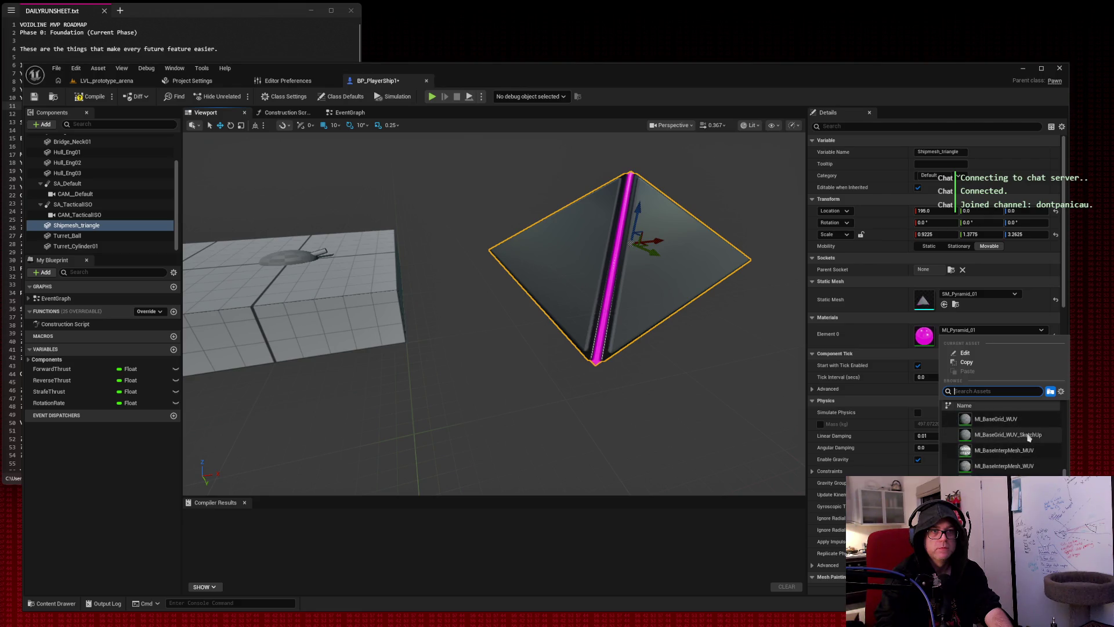
scroll(1028, 436, up, 5)
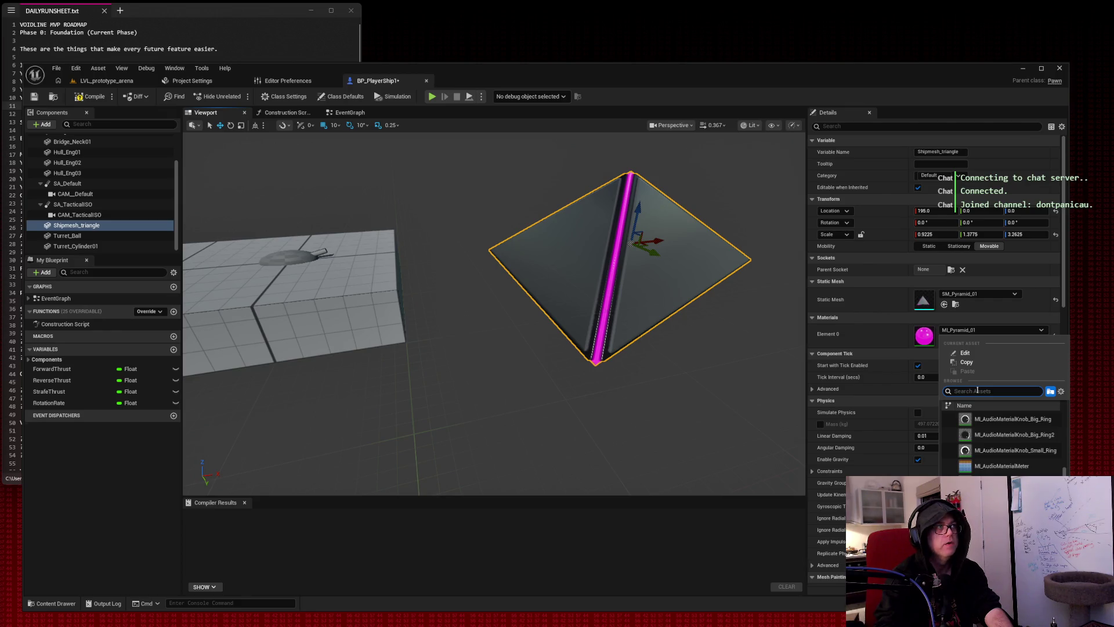
click(134, 85)
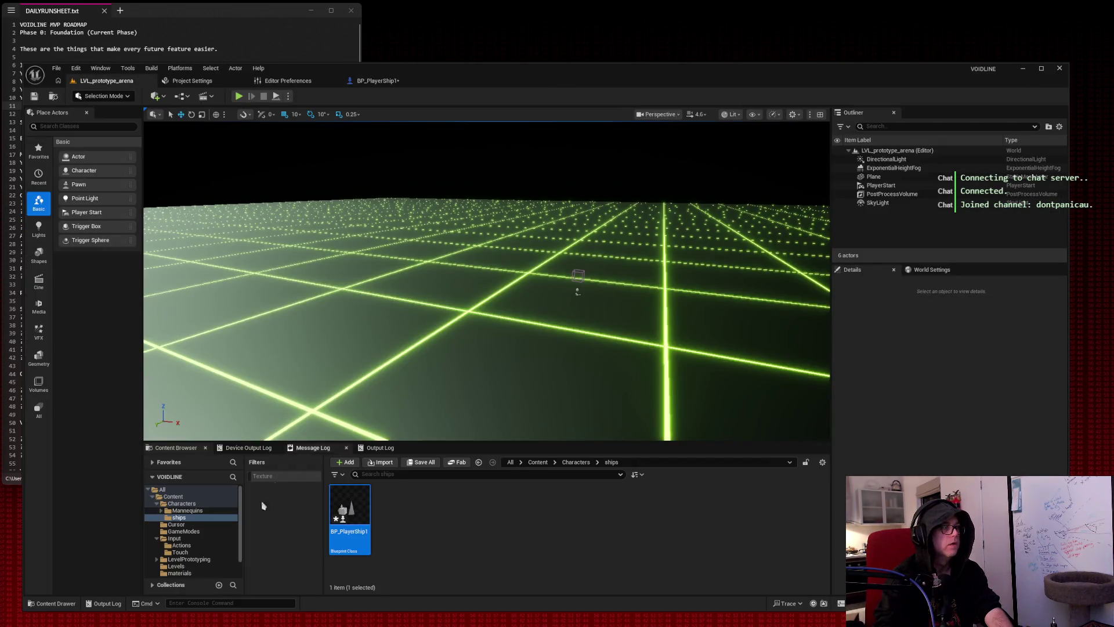
click(202, 572)
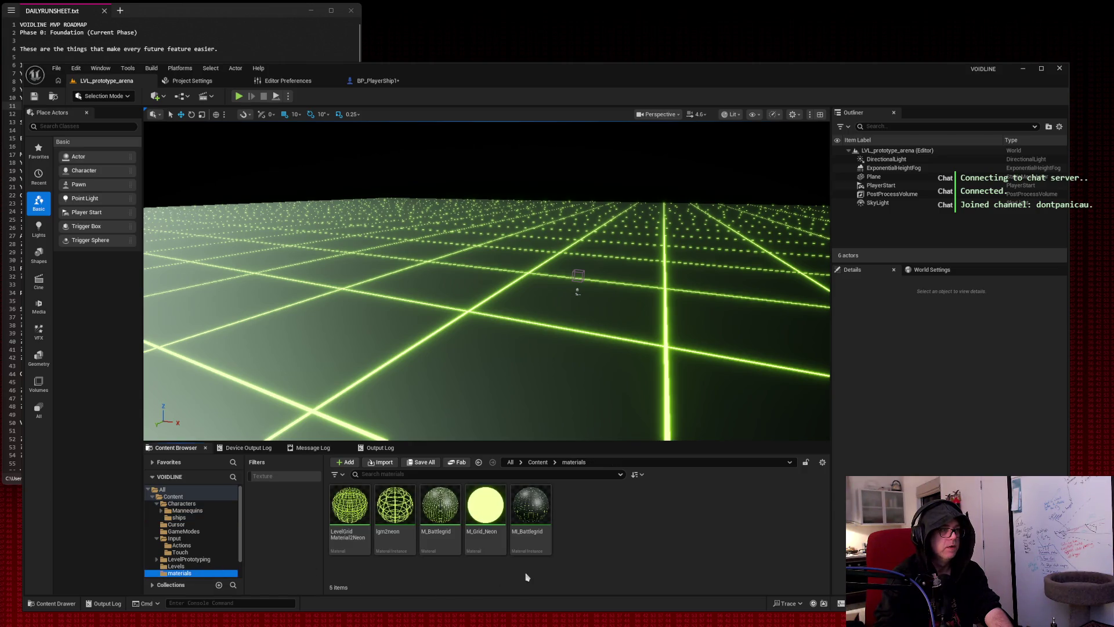
click(375, 81)
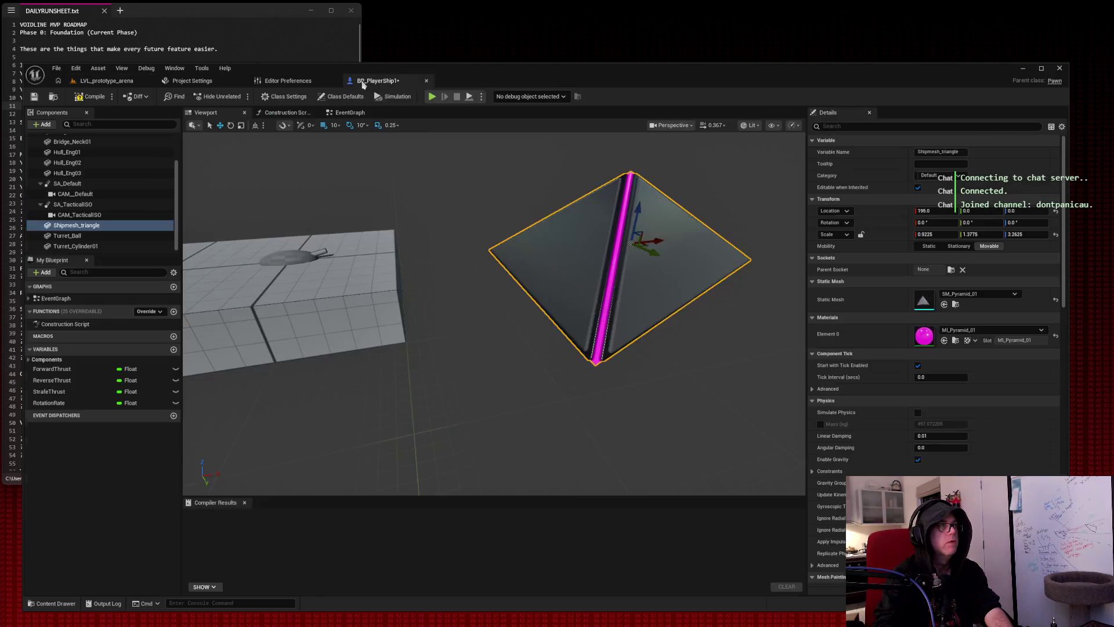
Try the M_Grid_Neon and Battlegrid materials on the pyramid nose piece.
click(982, 331)
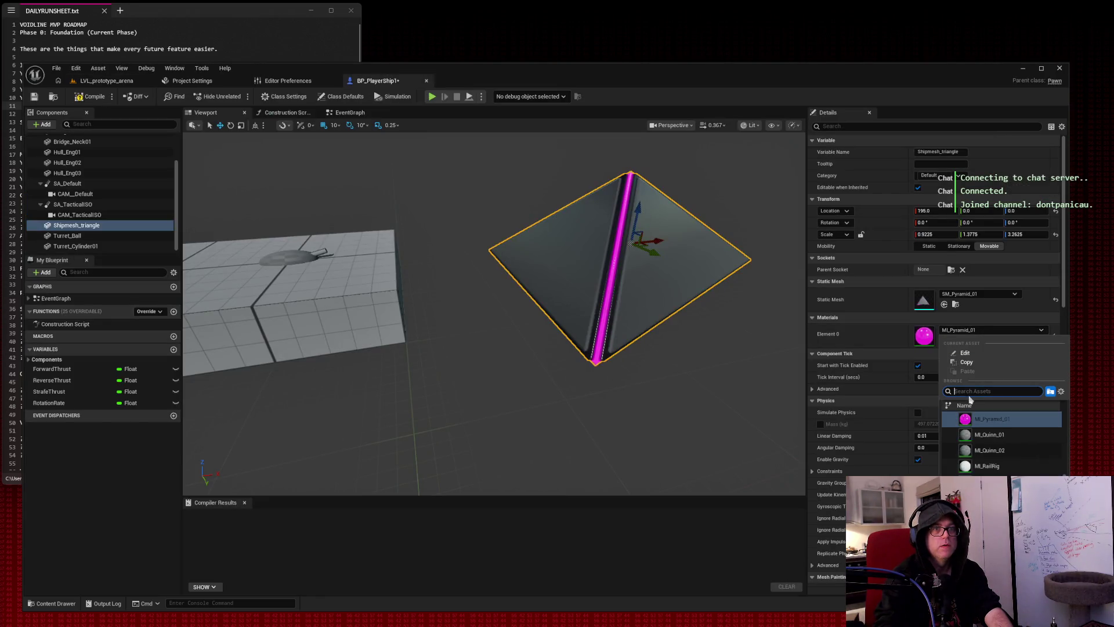
text(neon)
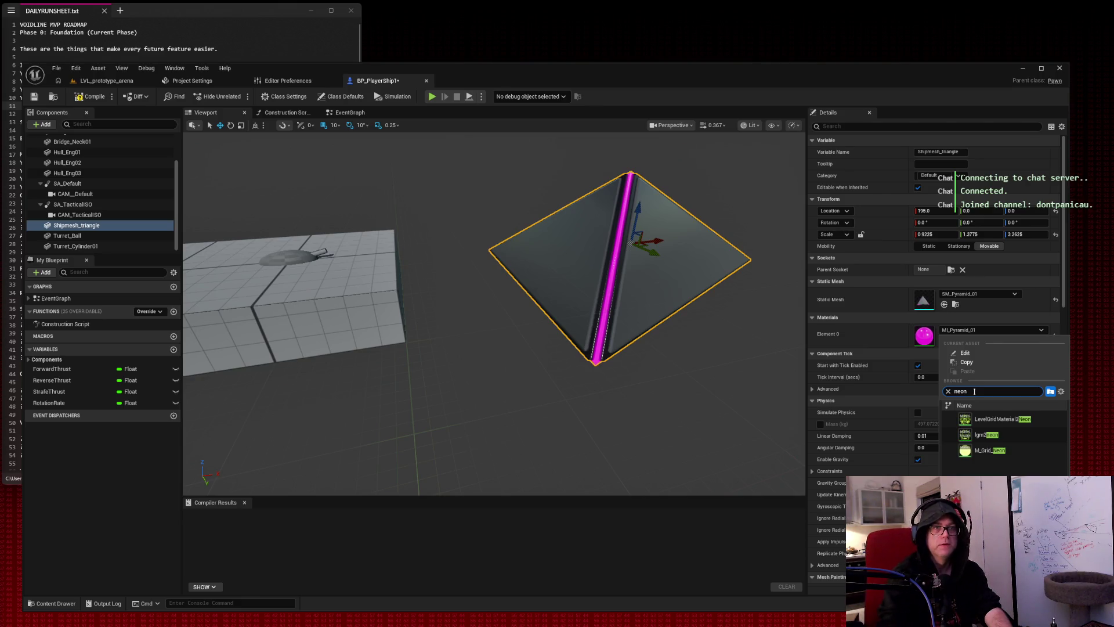
click(1001, 452)
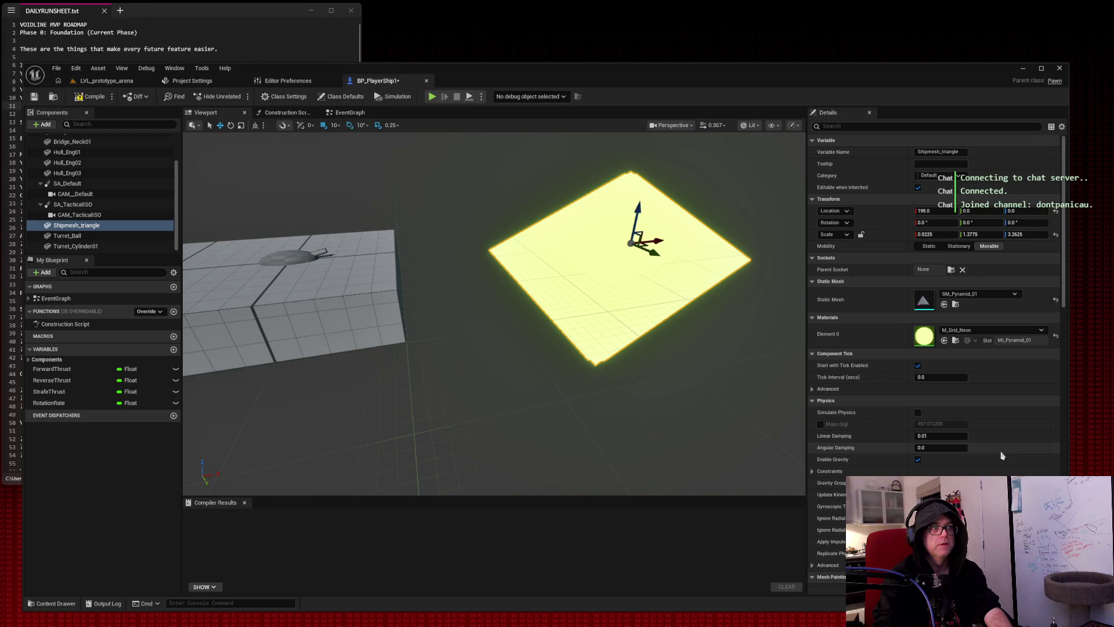
drag(667, 278, 736, 241)
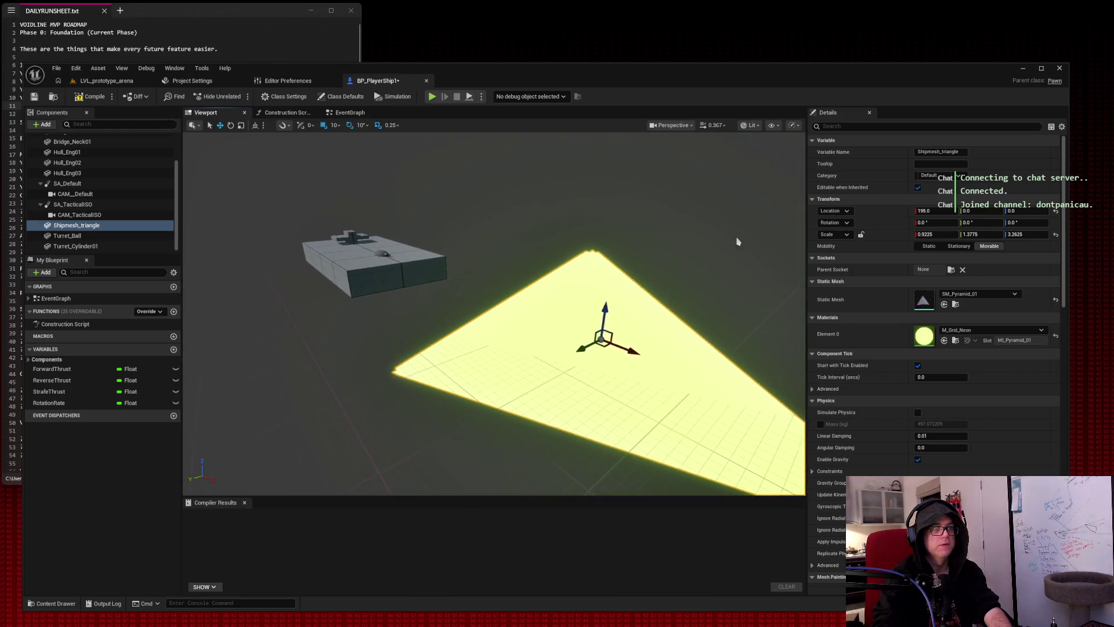
click(973, 335)
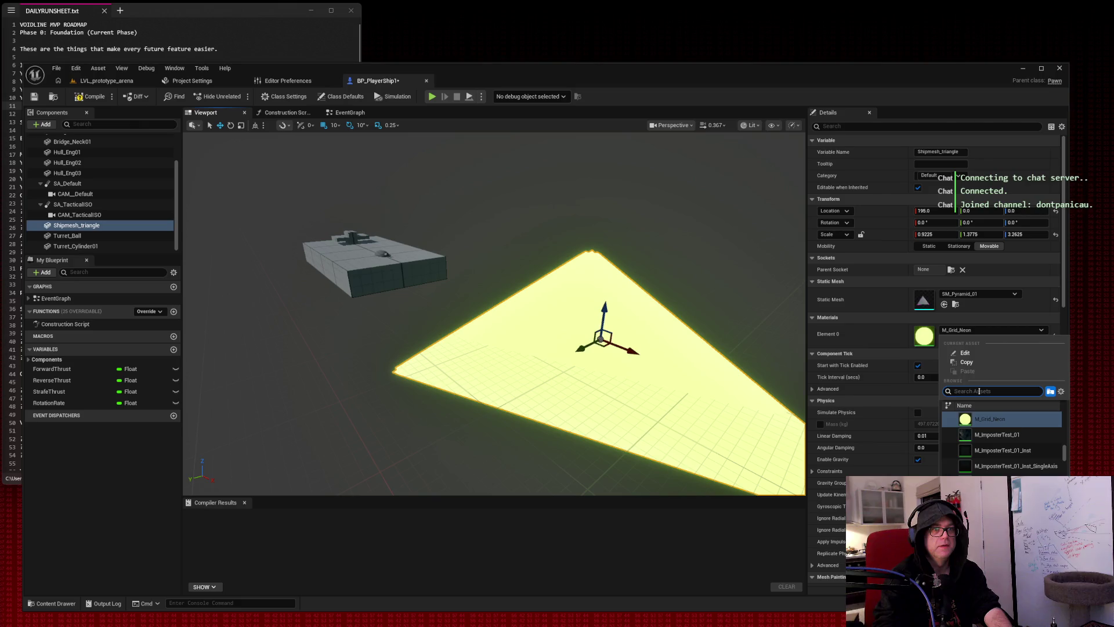
text(battlegrid)
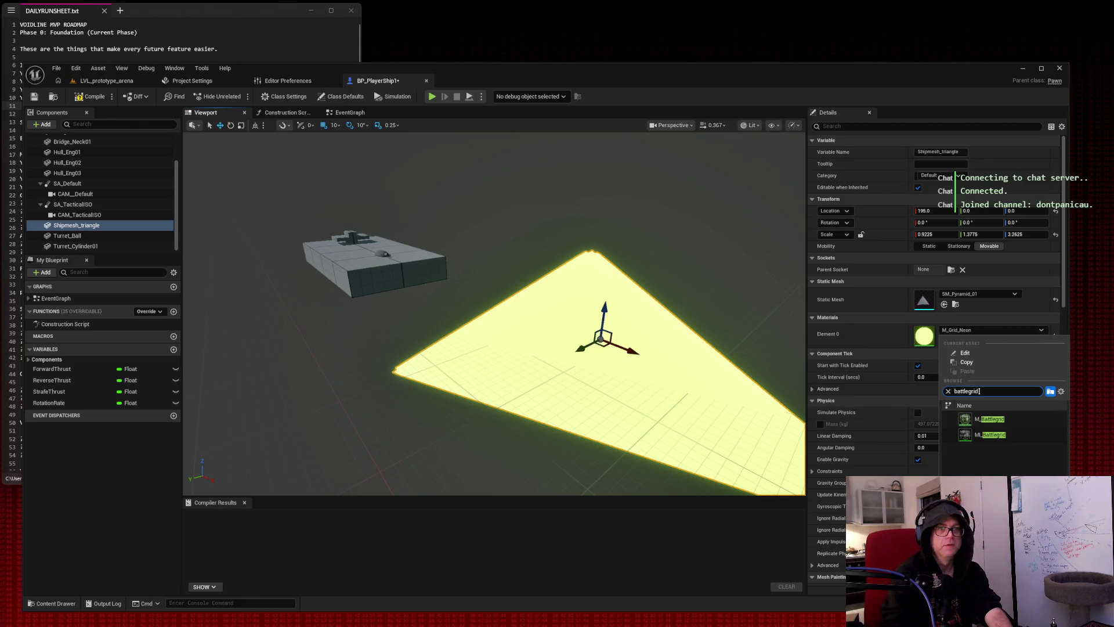
click(993, 440)
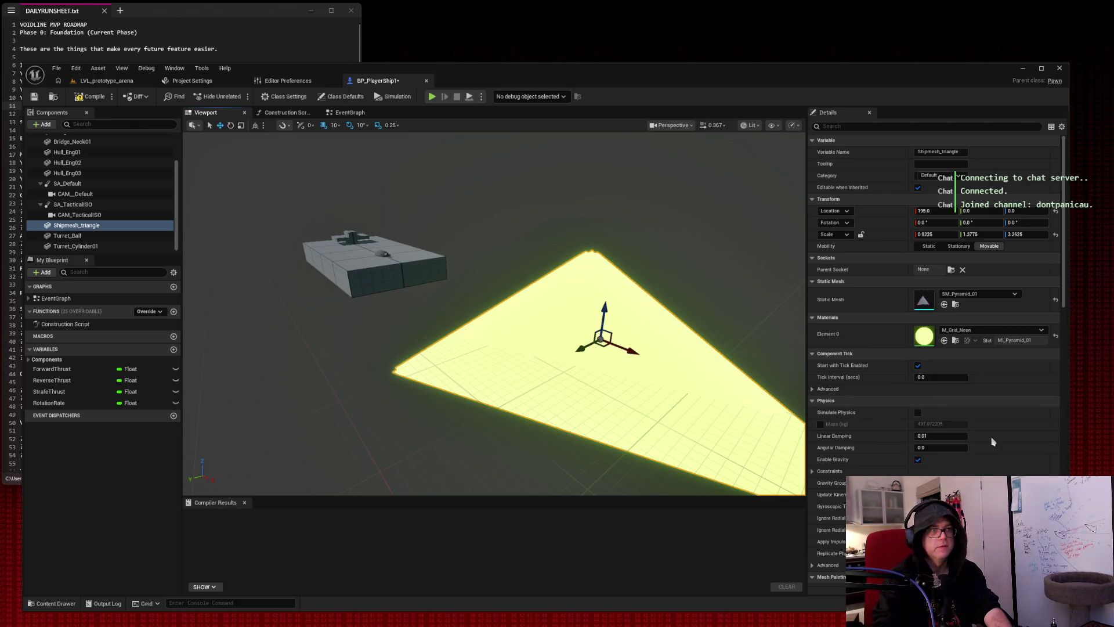
mouse_move(580, 348)
mouse_down()
mouse_move(401, 283)
mouse_move(400, 328)
mouse_move(389, 330)
mouse_move(406, 325)
mouse_move(348, 287)
mouse_up()
Apply the grey, yellow-edged ML_Cube_01 material to the pyramid.
click(992, 329)
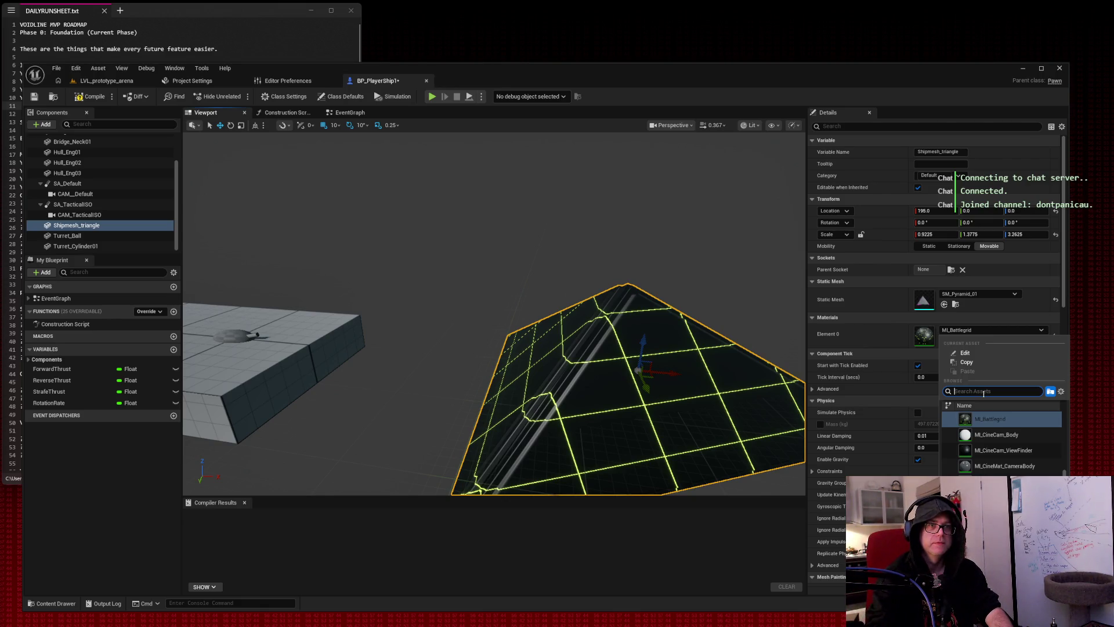
scroll(1016, 432, down, 3)
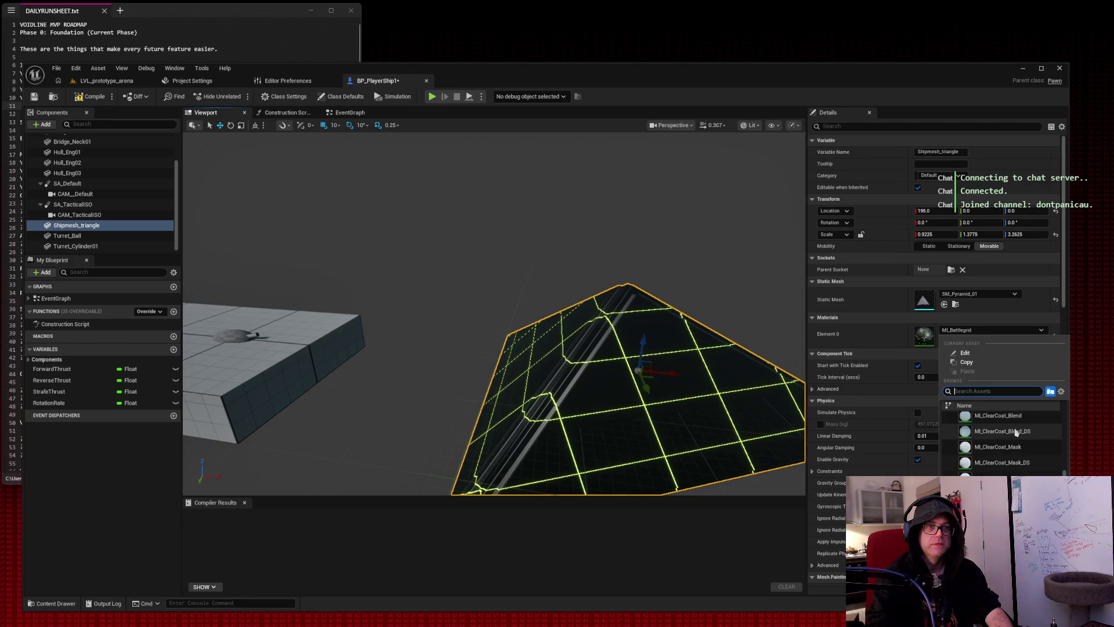
scroll(1017, 432, down, 2)
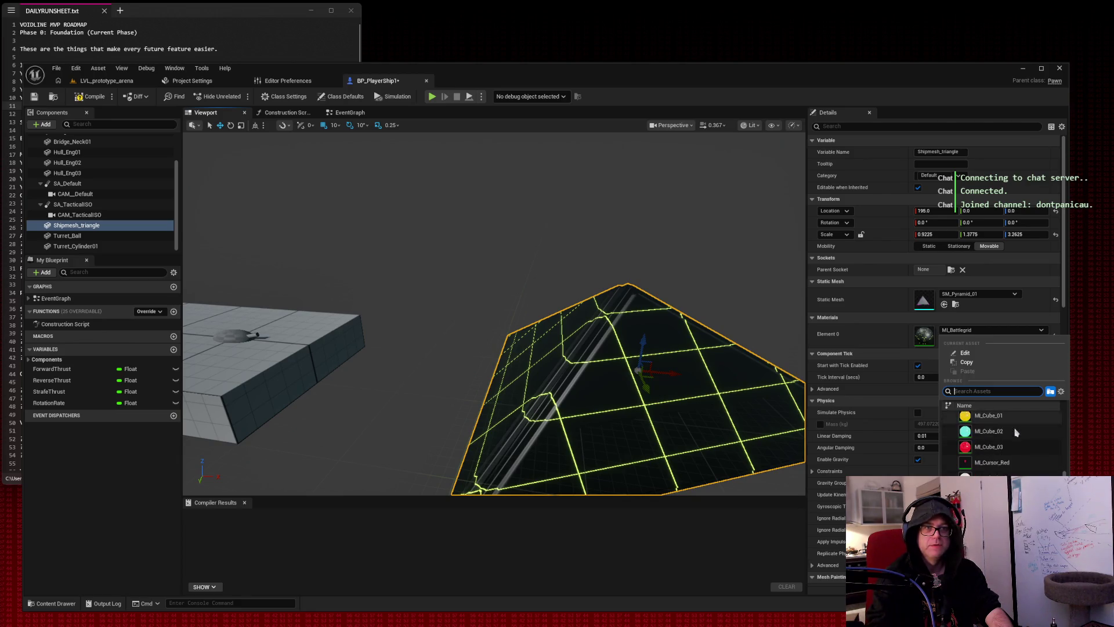
click(1011, 448)
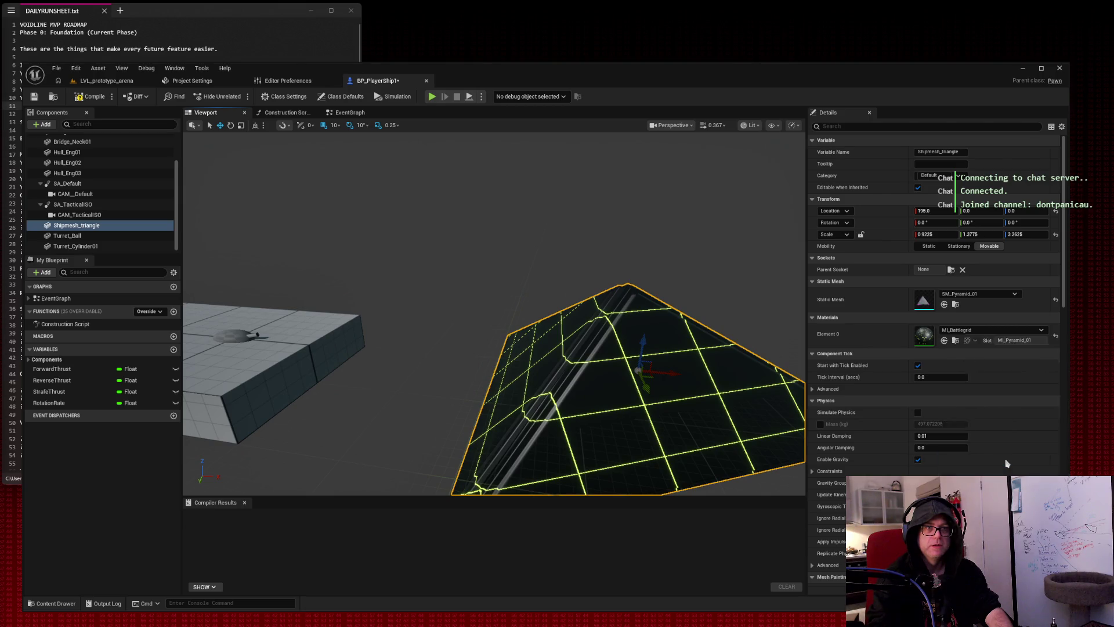
scroll(681, 228, down, 5)
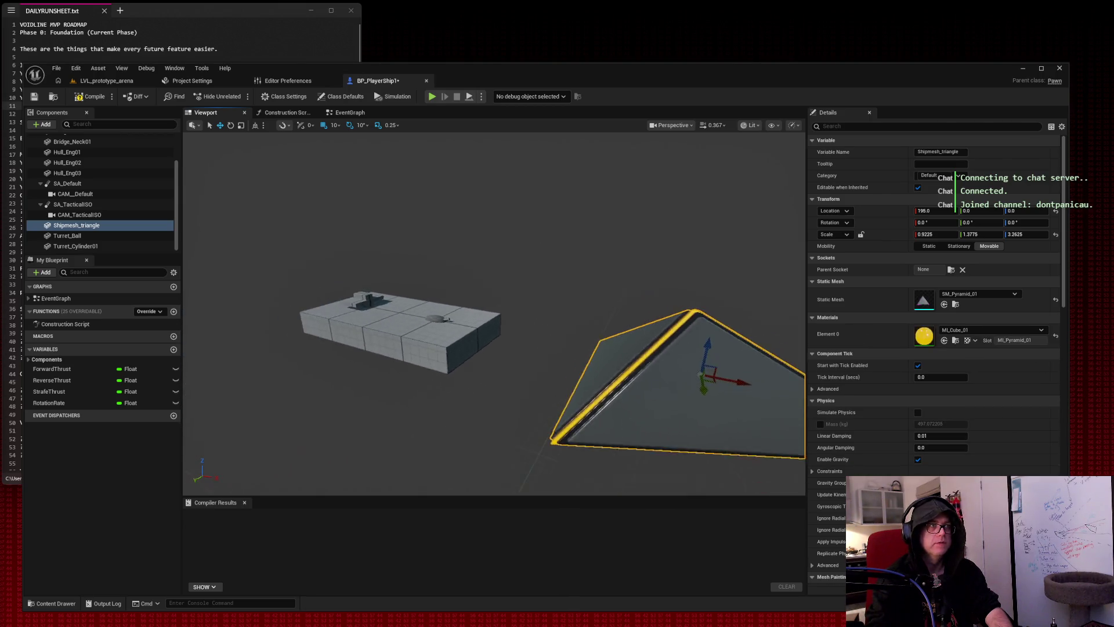
click(938, 329)
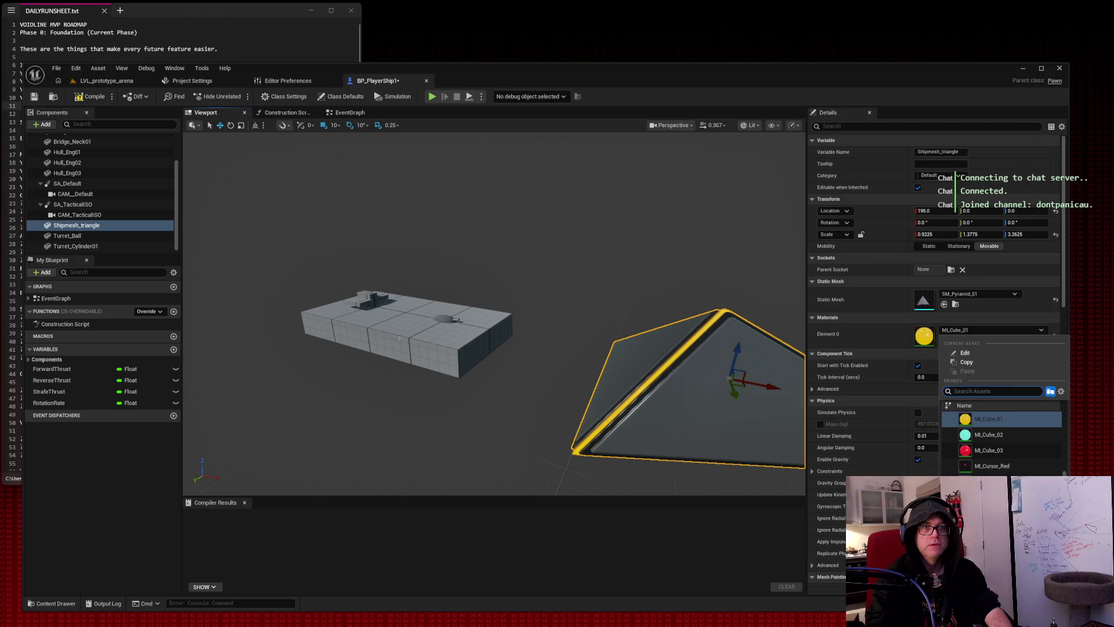
click(399, 338)
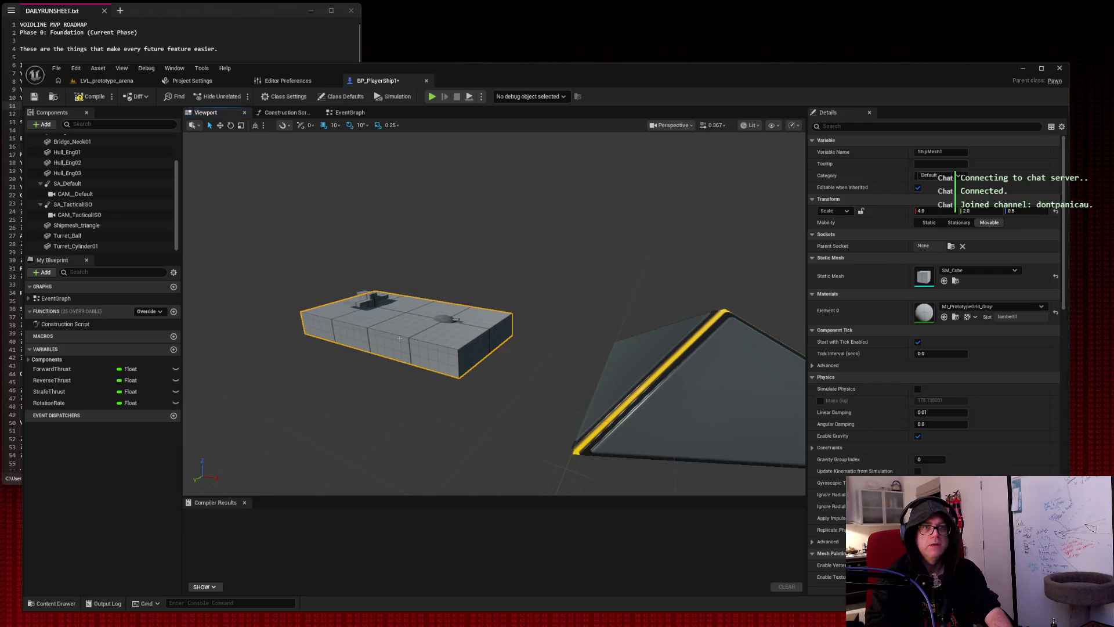
Try the yellow MI_Cube_01 material on the ShipMesh1 hull, then undo it.
click(971, 308)
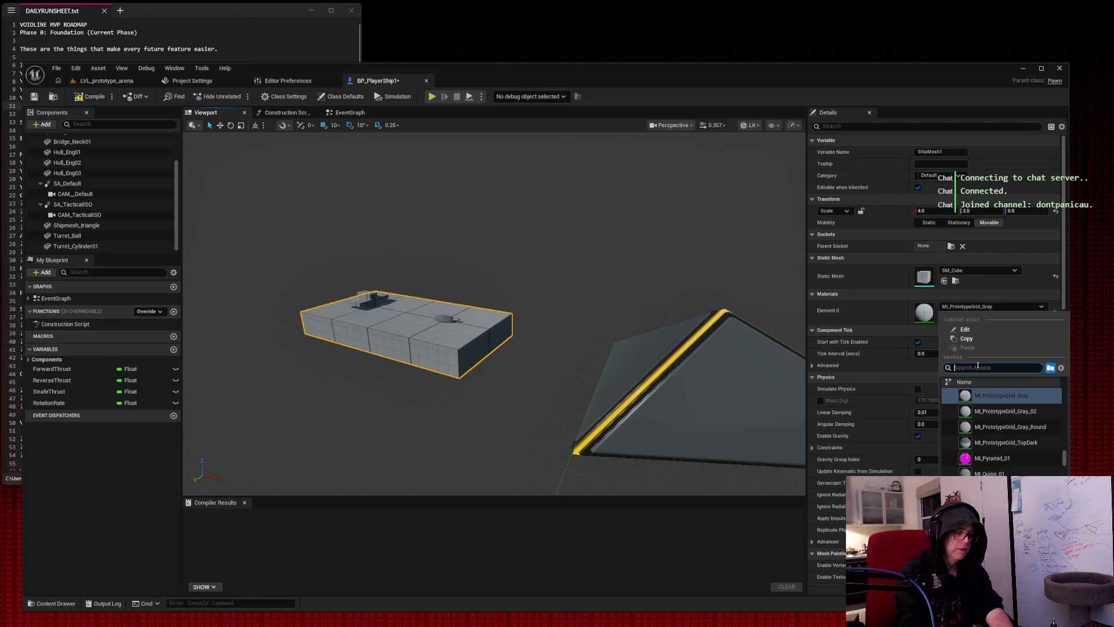
text(mi_cube)
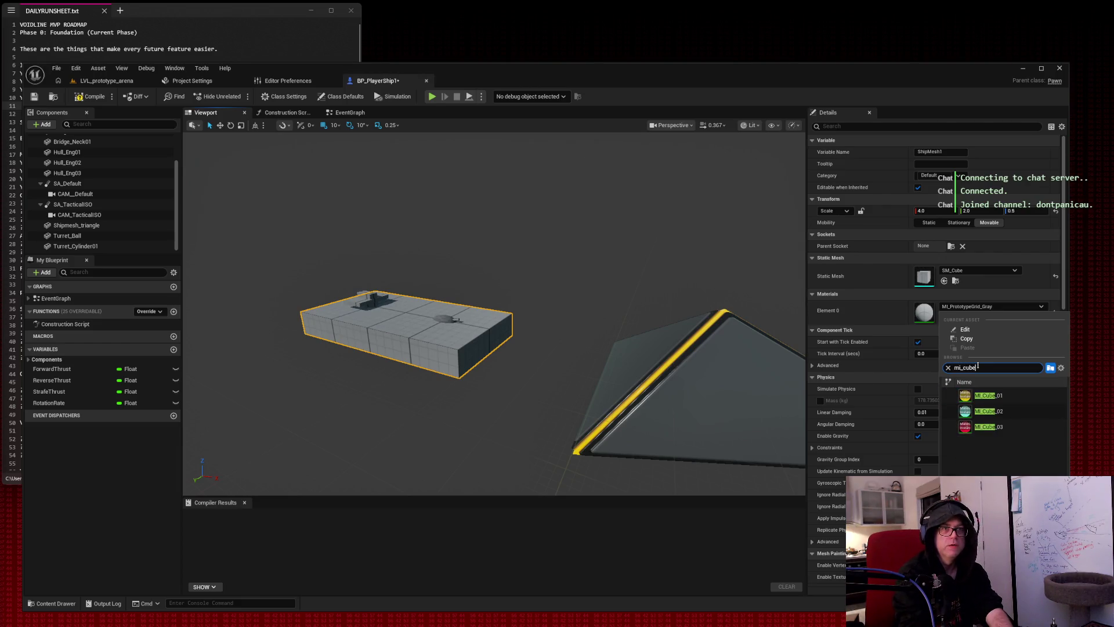
click(987, 395)
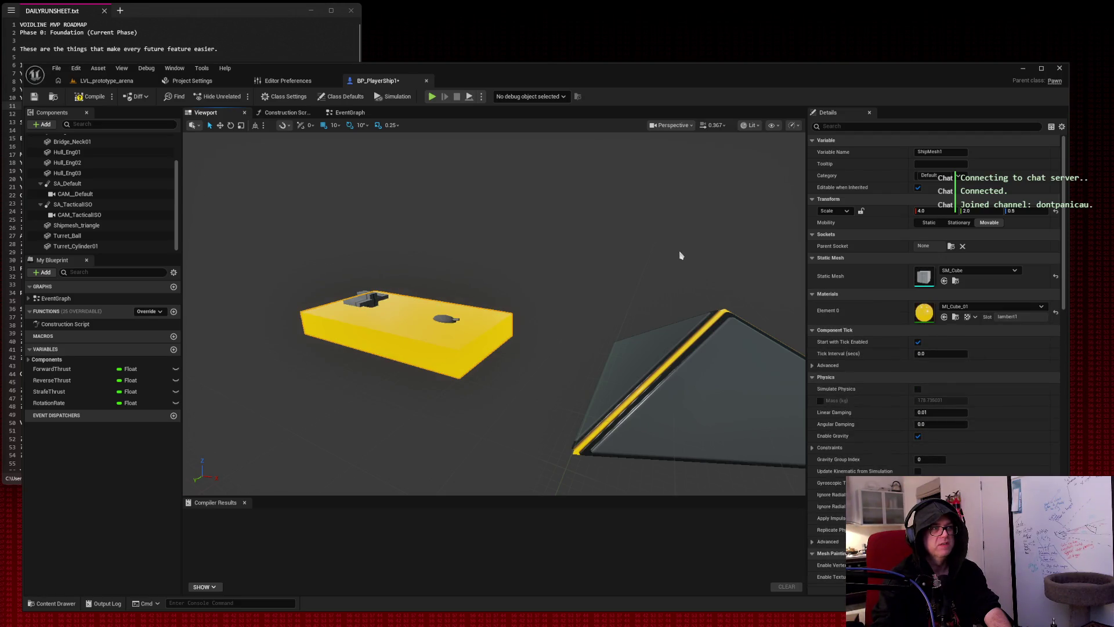
drag(670, 248, 657, 240)
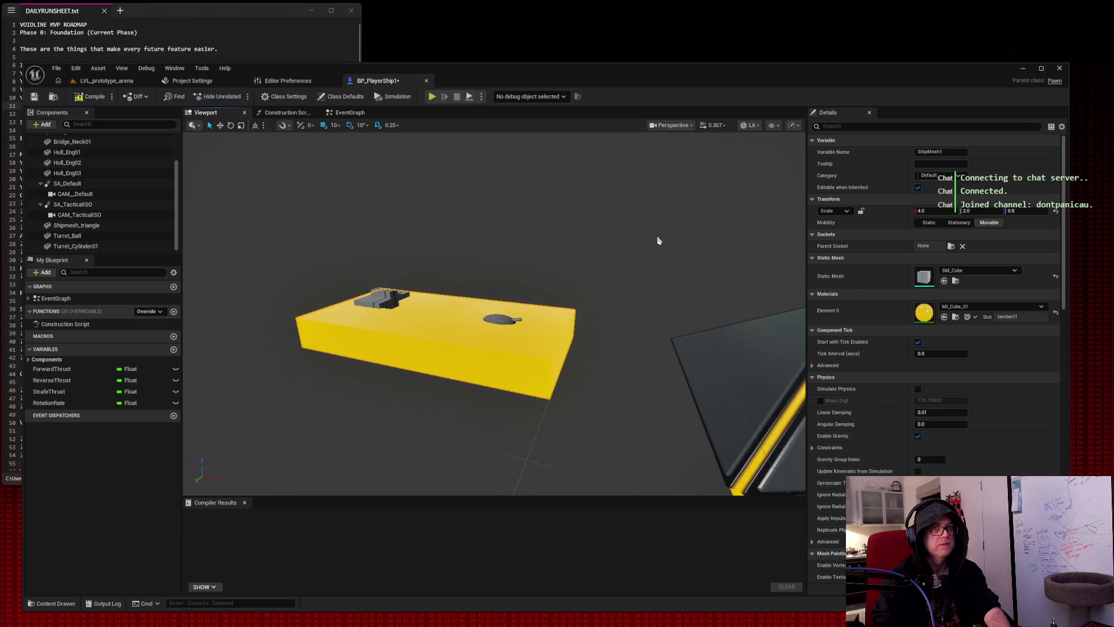
key(ctrl+z)
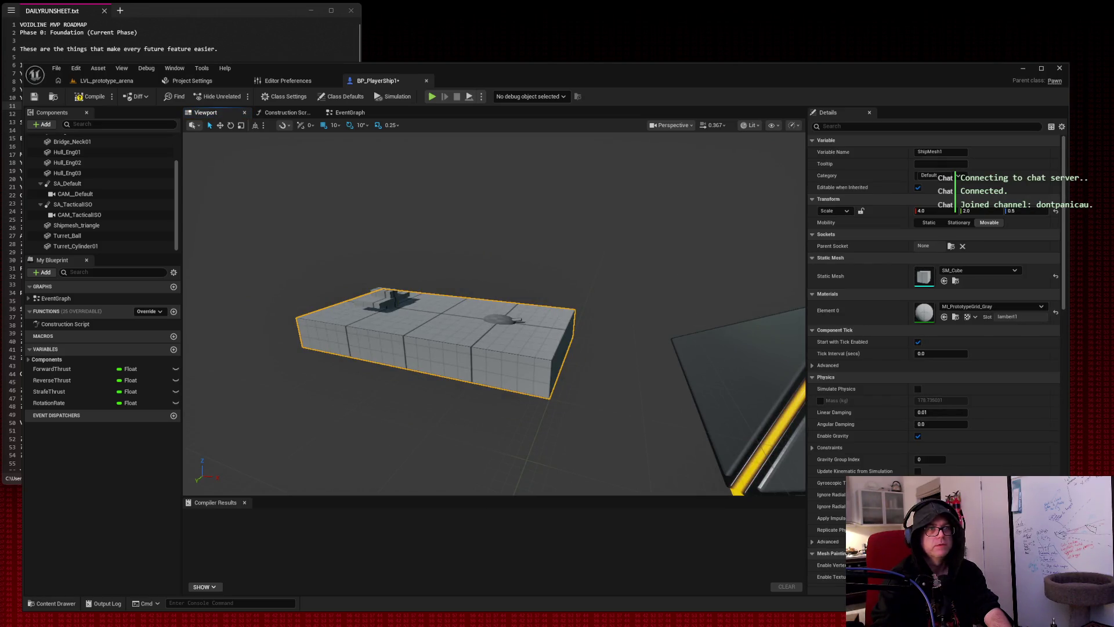
click(724, 355)
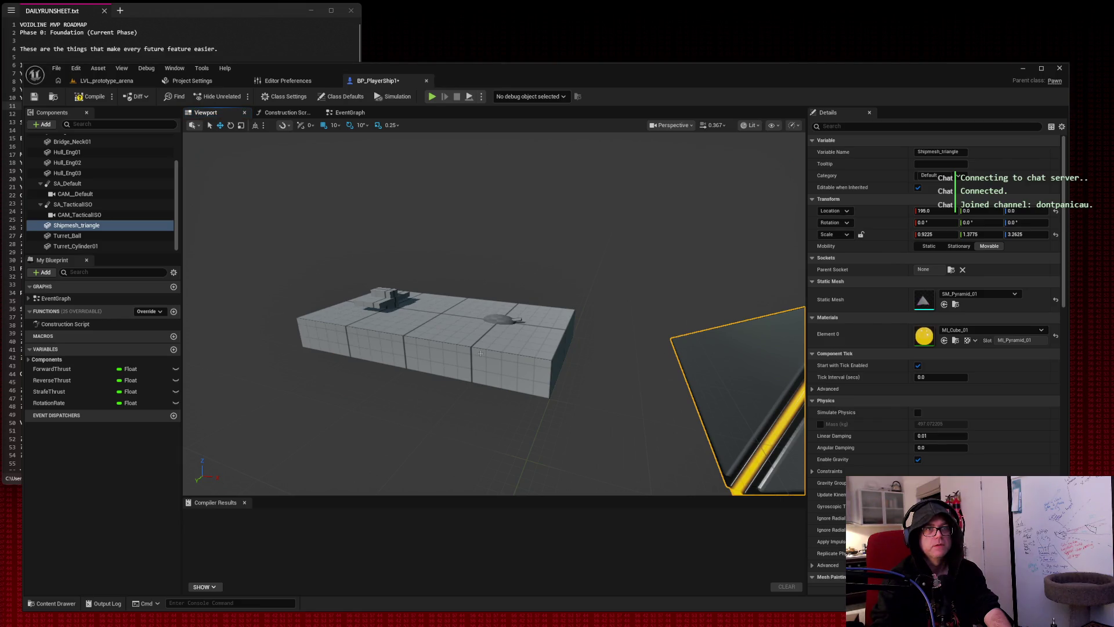
Swap the hull's static mesh to SM_Cube_01.
click(436, 343)
click(978, 271)
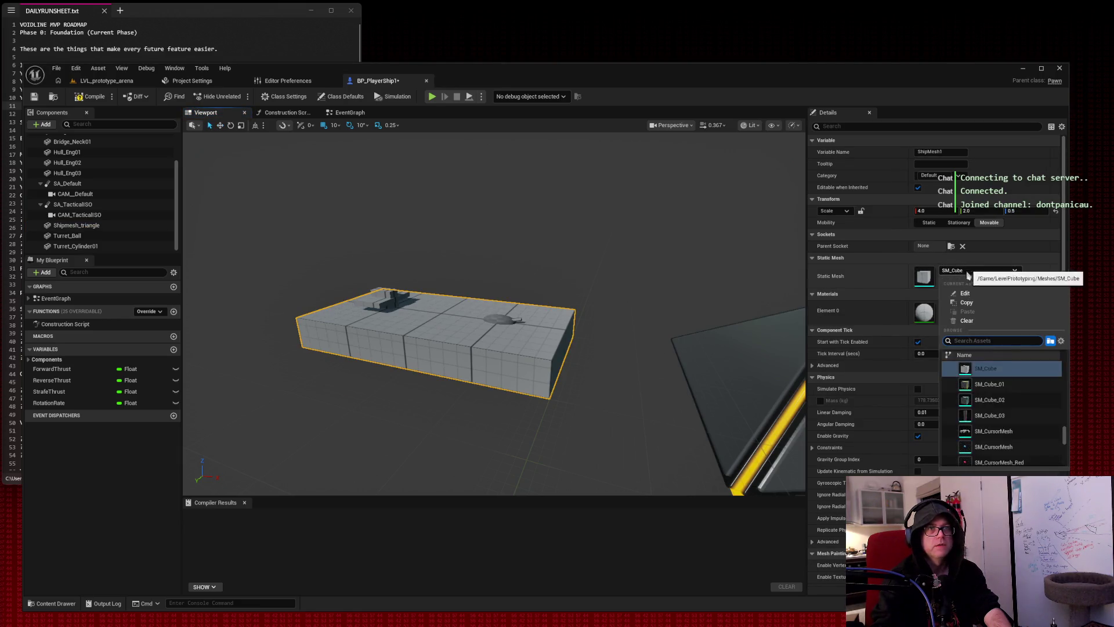
click(998, 390)
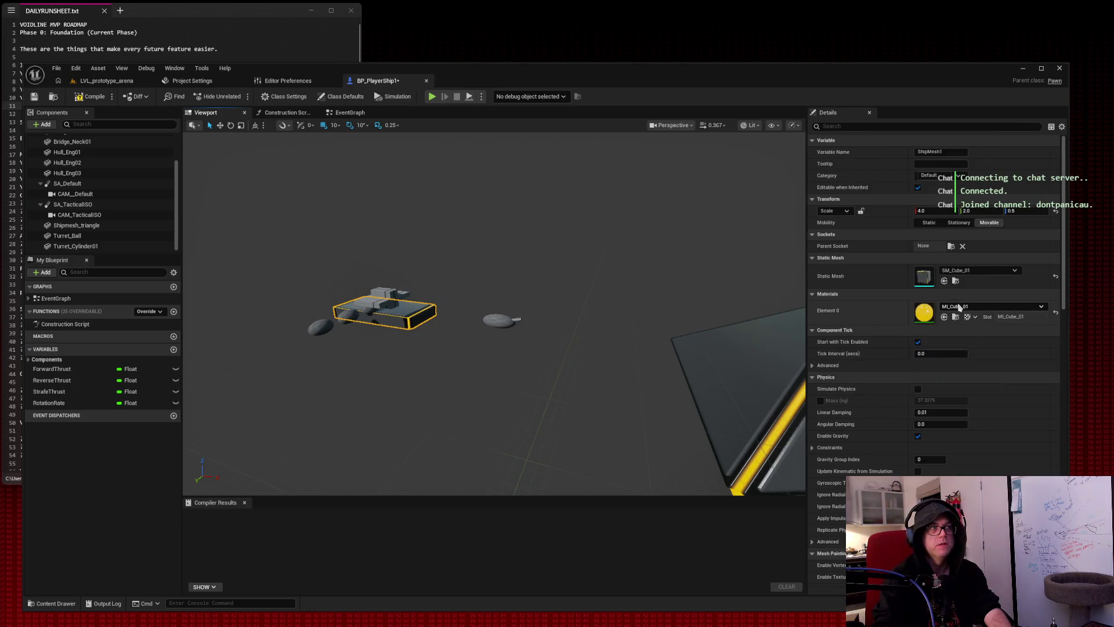
mouse_move(584, 232)
mouse_down()
mouse_move(580, 203)
mouse_move(615, 197)
mouse_move(603, 211)
mouse_up()
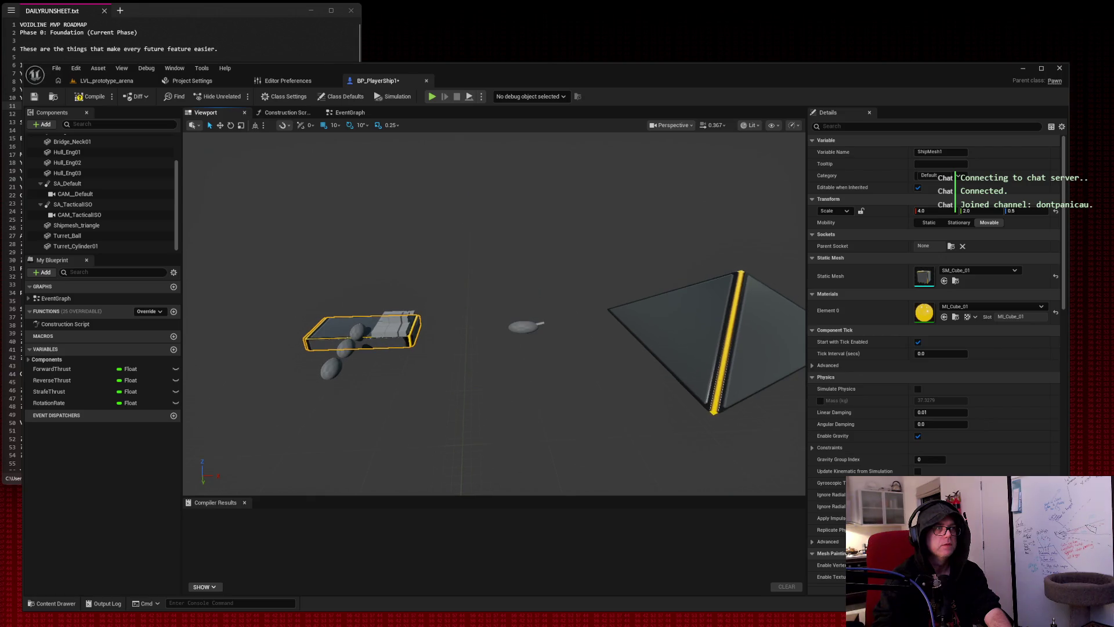
Adjust the hull's X scale from 4.0 to 3.85.
click(600, 237)
drag(600, 236, 400, 372)
click(401, 372)
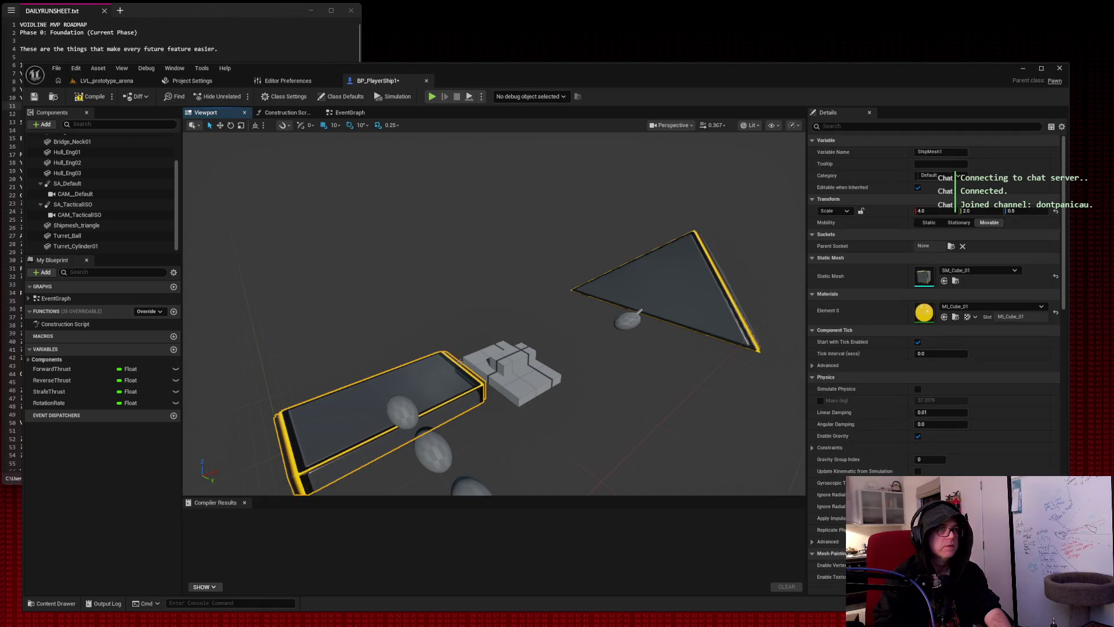
mouse_move(924, 211)
mouse_down()
mouse_move(975, 210)
mouse_move(917, 211)
mouse_up()
scroll(474, 344, down, 4)
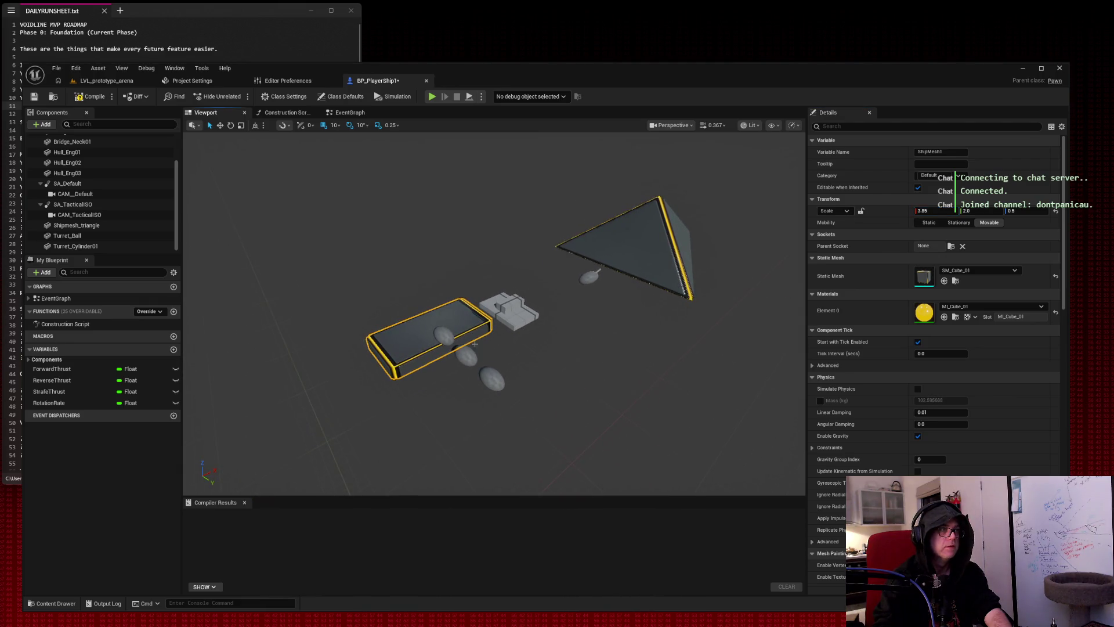
Select the three engine discs and the bridge neck in the viewport.
click(488, 374)
ctrl+click(443, 336)
ctrl+click(465, 355)
ctrl+click(515, 305)
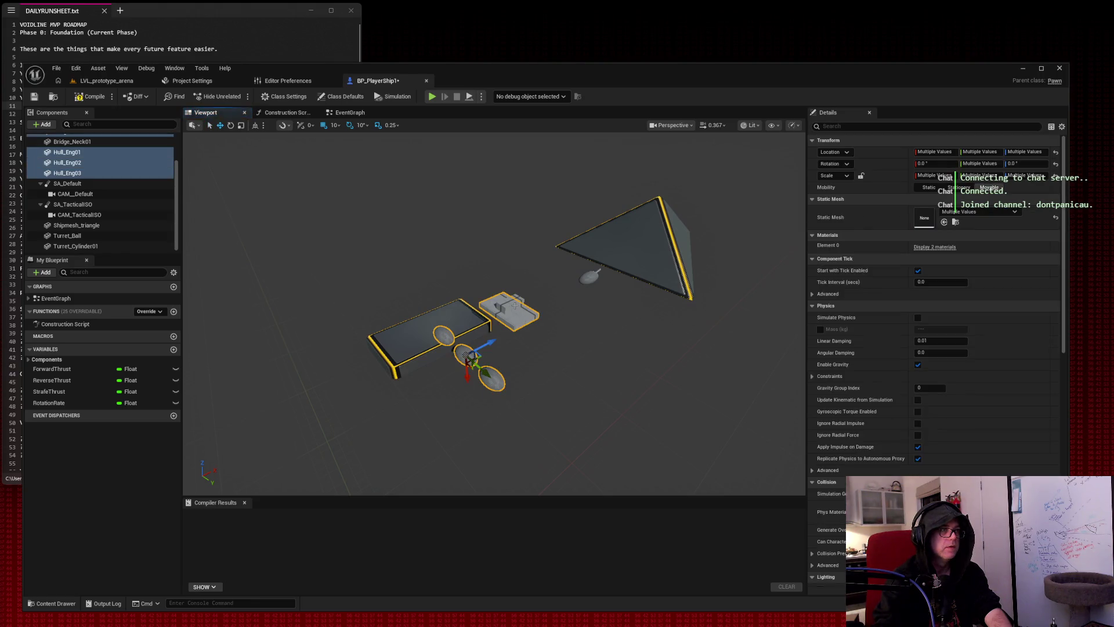
Add the pyramid nose to the selection and frame the ship parts.
ctrl+click(626, 247)
key(f)
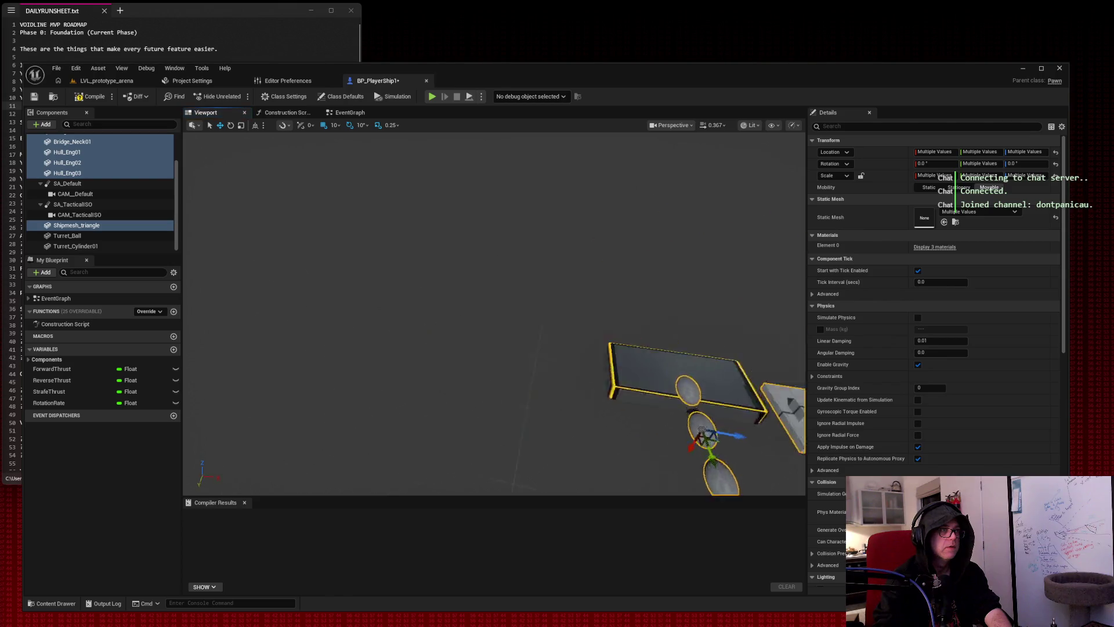
scroll(625, 247, down, 5)
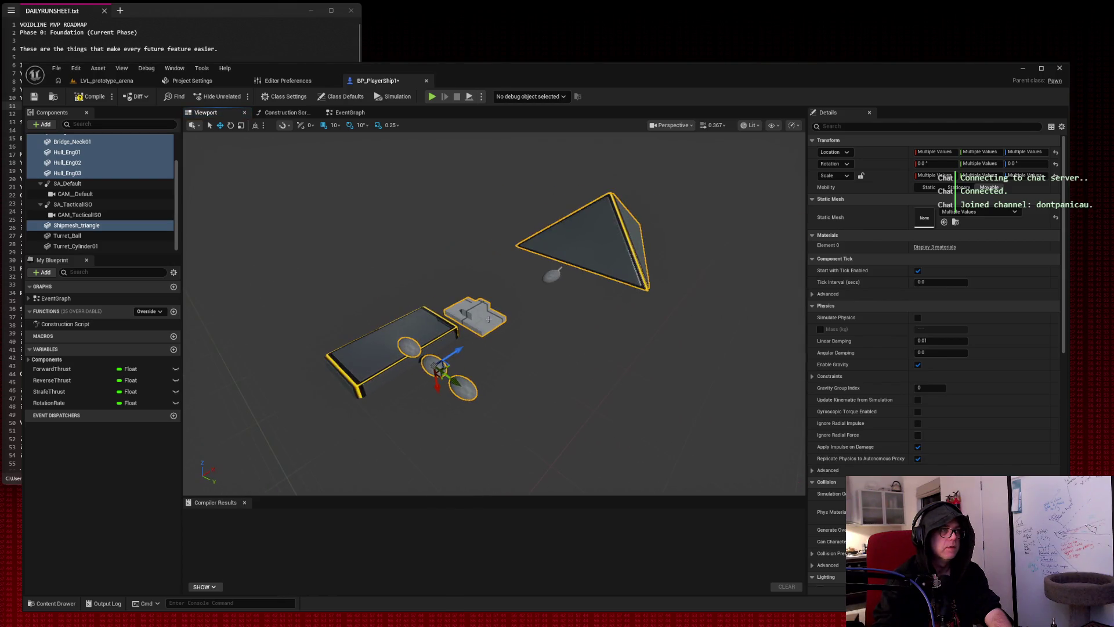
click(501, 384)
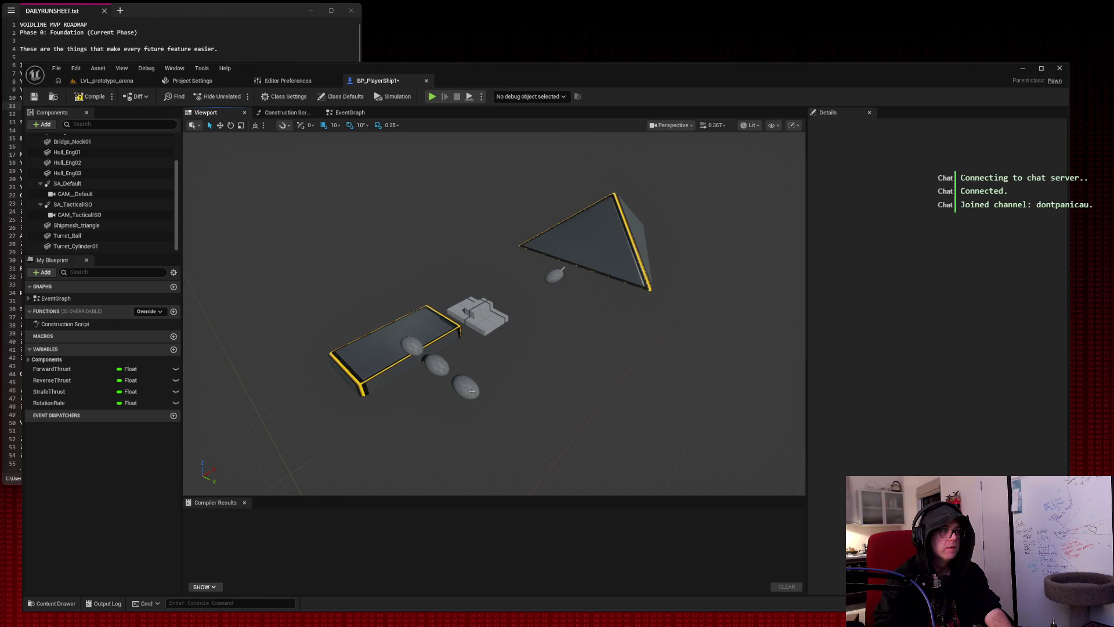
key(f)
scroll(477, 201, down, 3)
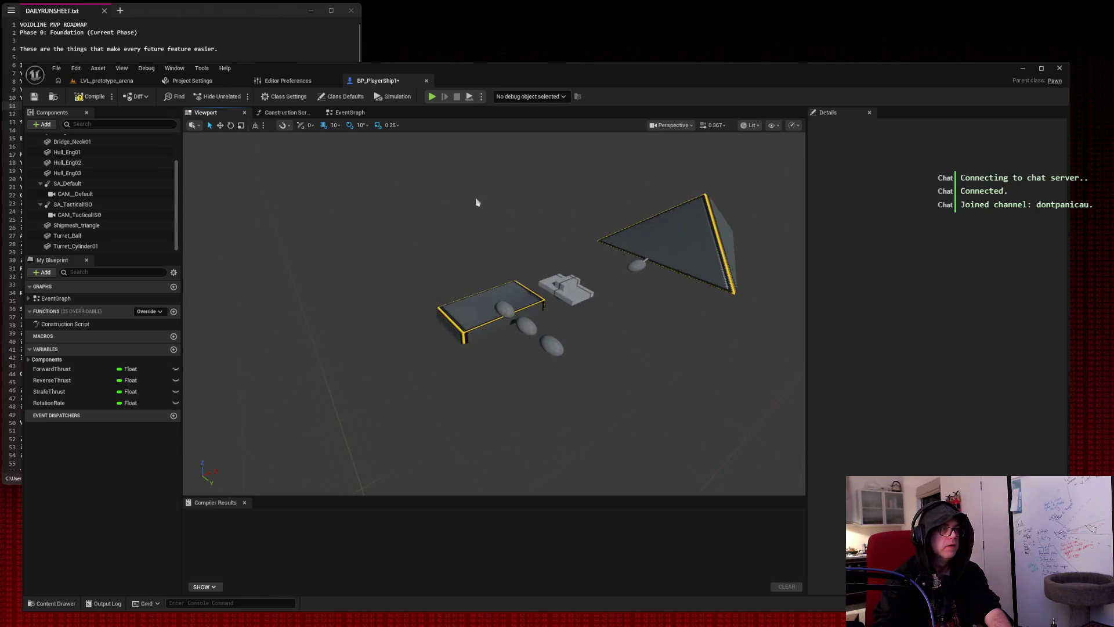
Select the engine discs, bridge neck, turret and pyramid nose, undoing an accidental move.
click(500, 308)
ctrl+click(526, 326)
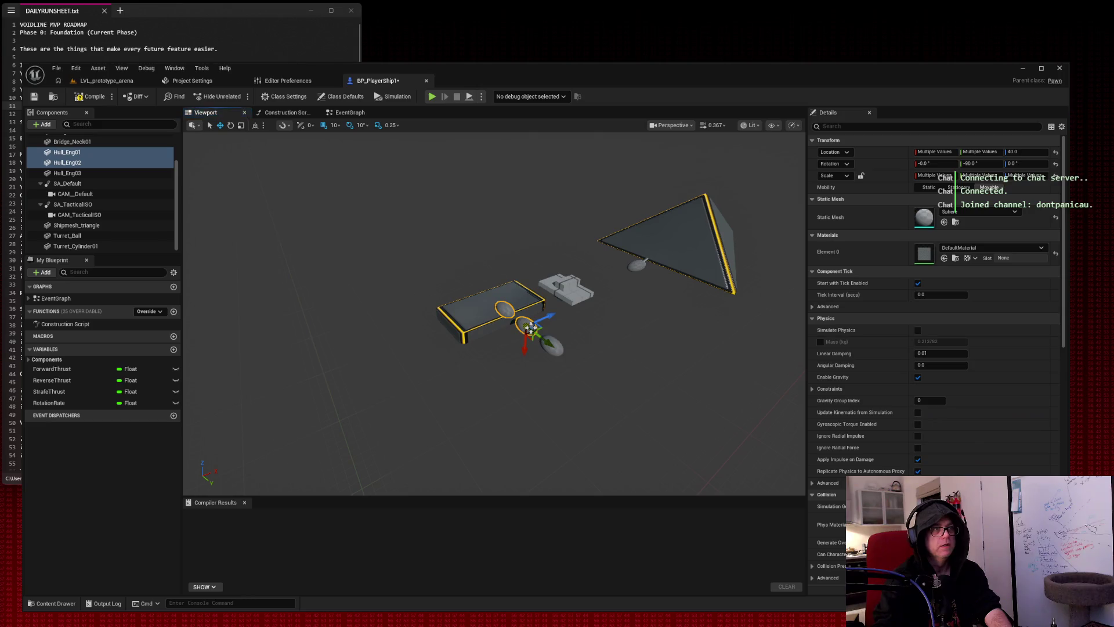
ctrl+click(563, 351)
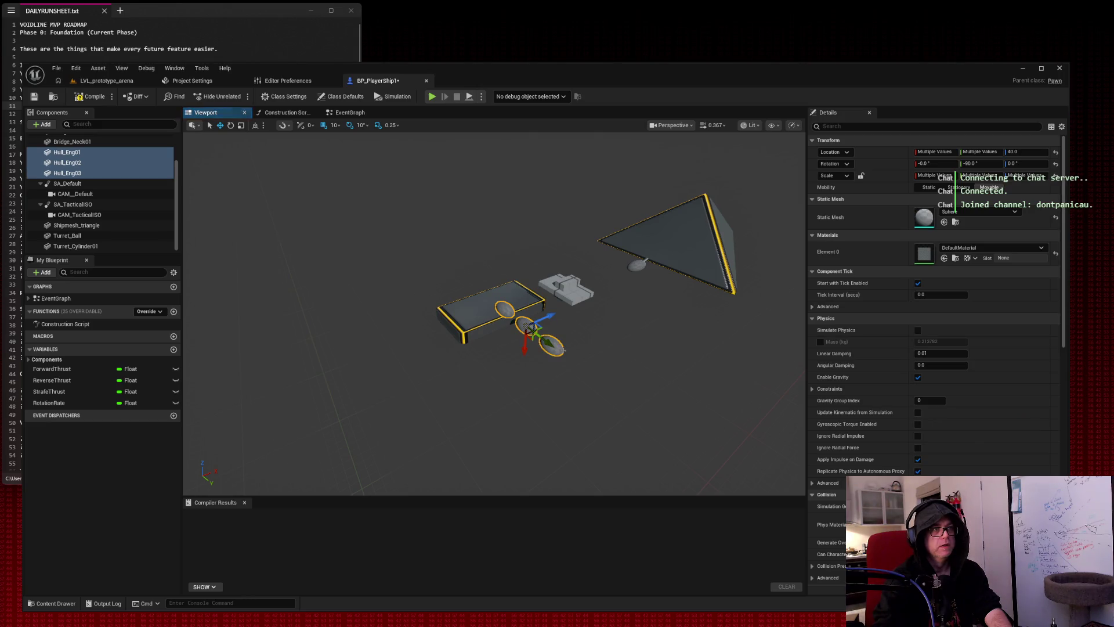
ctrl+click(571, 288)
ctrl+click(636, 267)
ctrl+click(661, 255)
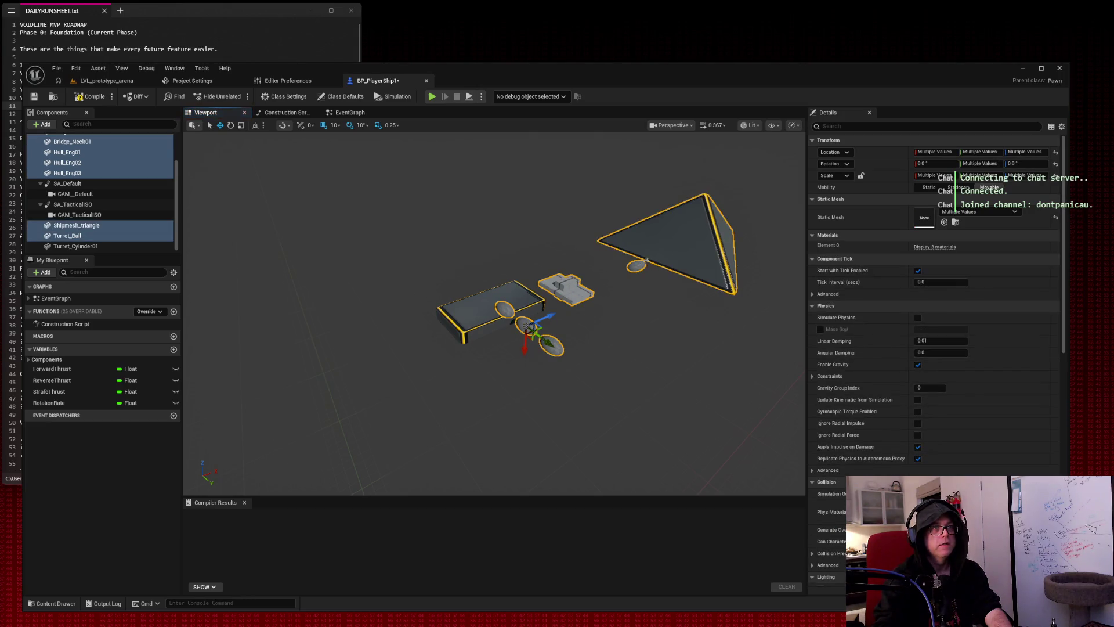
ctrl+click(645, 261)
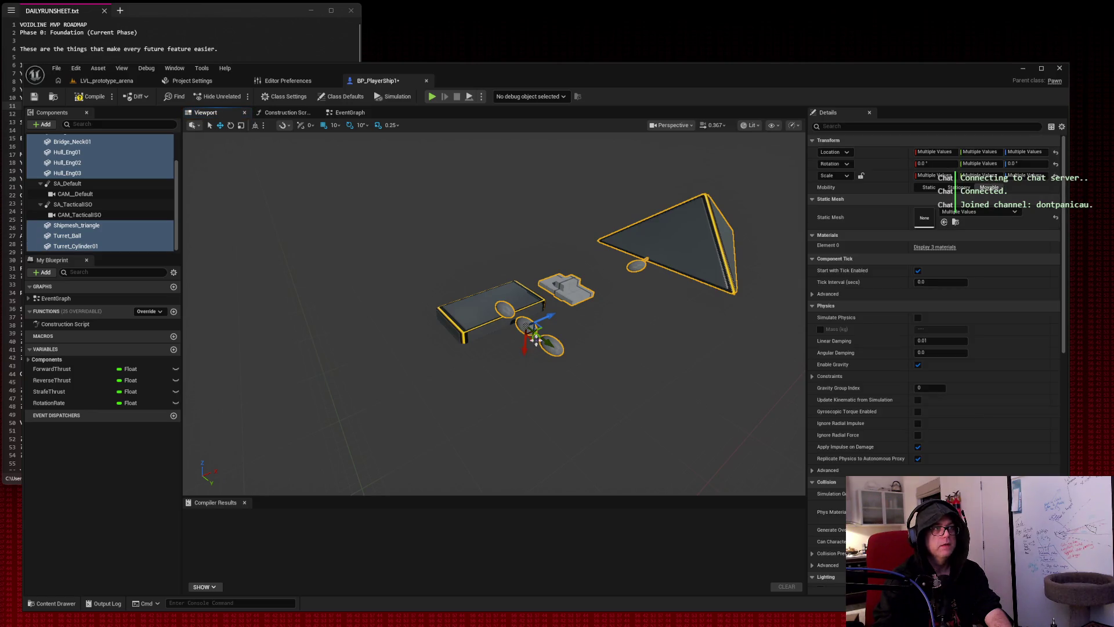
mouse_move(538, 335)
mouse_down()
mouse_move(580, 371)
mouse_move(651, 393)
mouse_up()
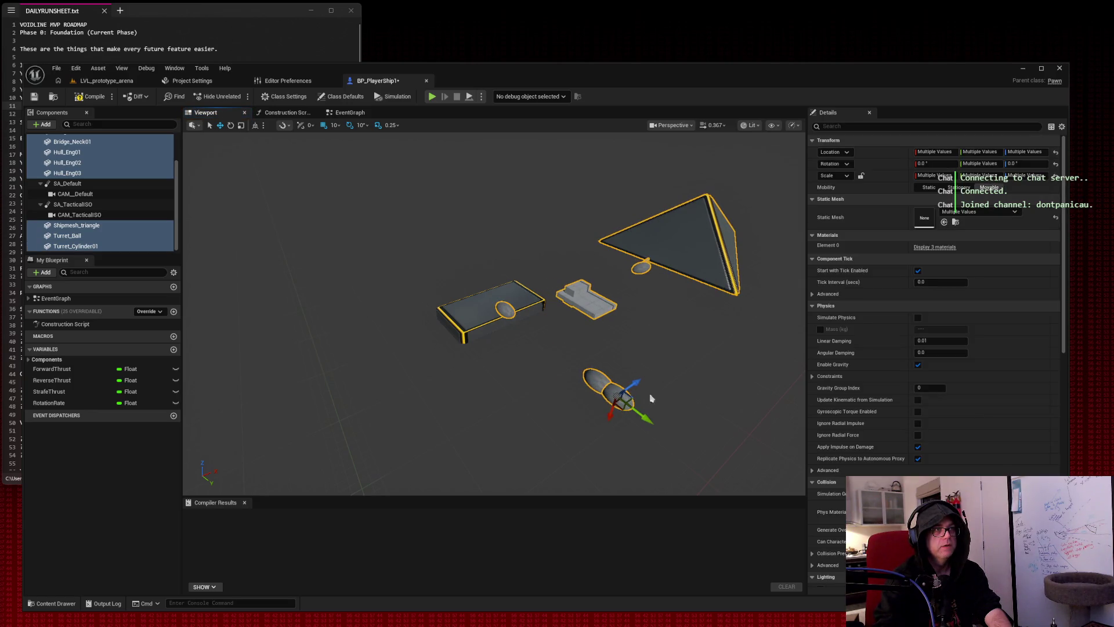
key(ctrl+z)
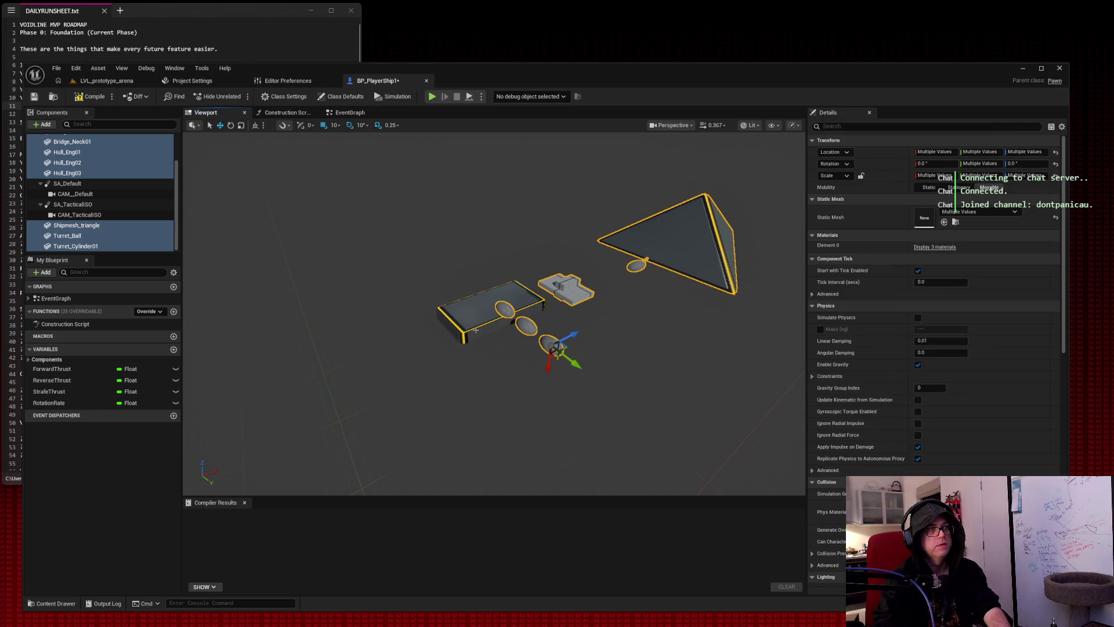
Delete the trial triangle, bridge-deck and bridge-neck meshes.
click(476, 321)
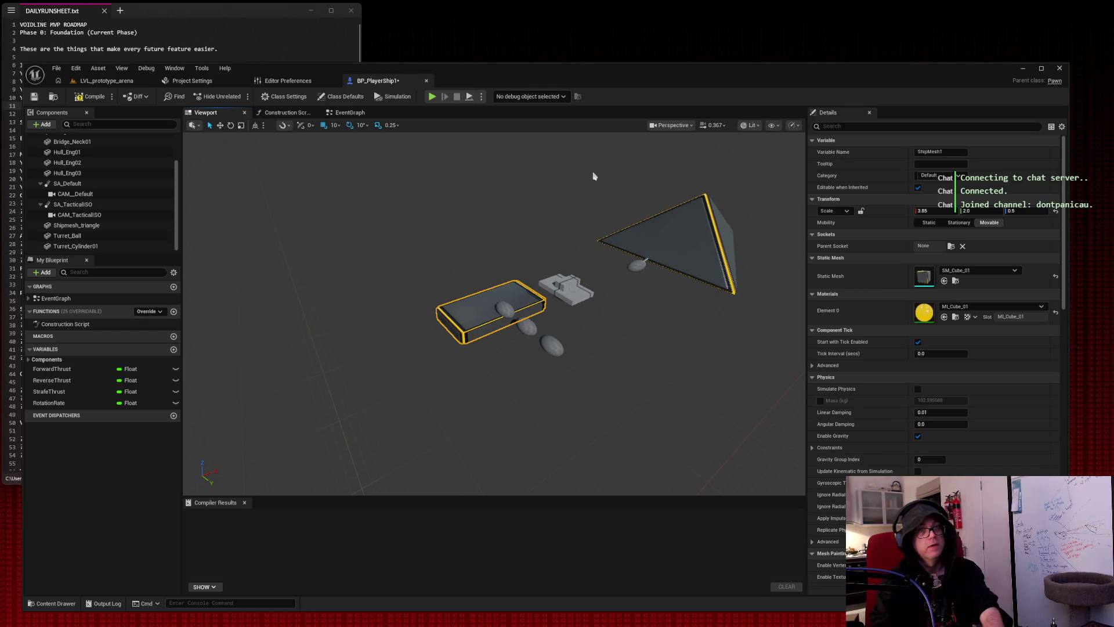
scroll(594, 175, down, 1)
click(667, 243)
key(Delete)
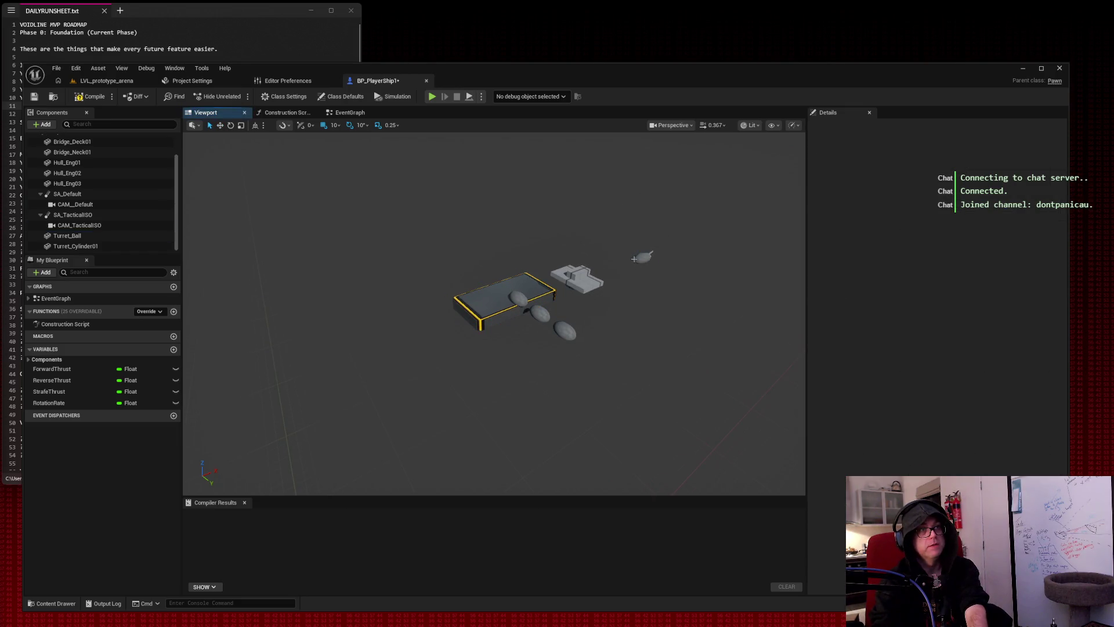
click(577, 277)
key(Delete)
click(580, 277)
key(Delete)
Delete the engine pods and switch to the LVL_prototype_arena level.
click(567, 331)
key(Delete)
click(539, 313)
key(Delete)
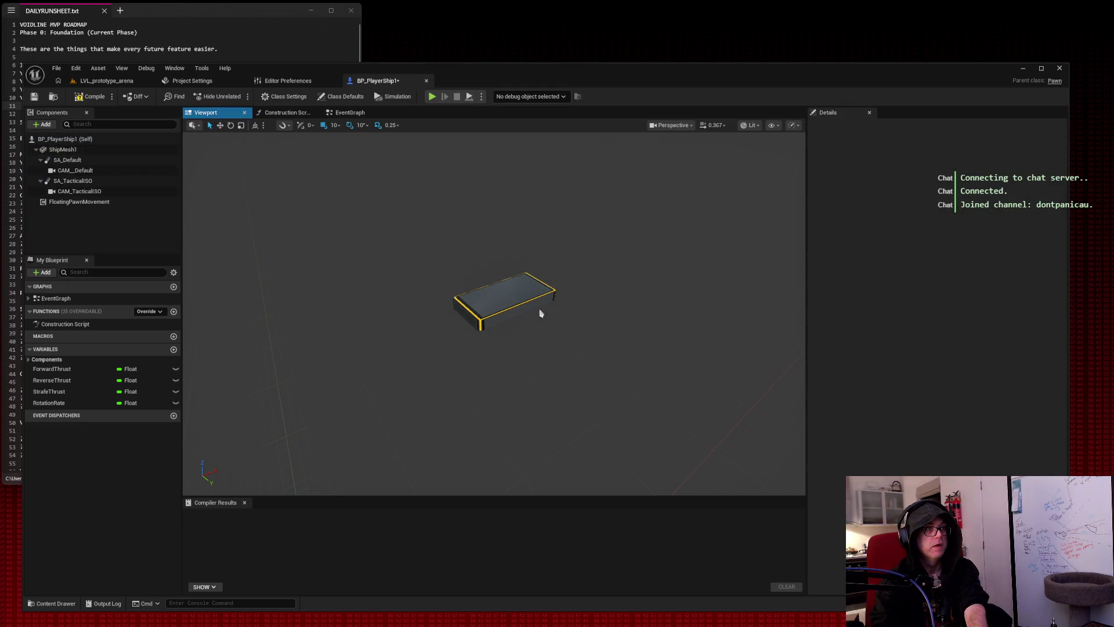
click(540, 314)
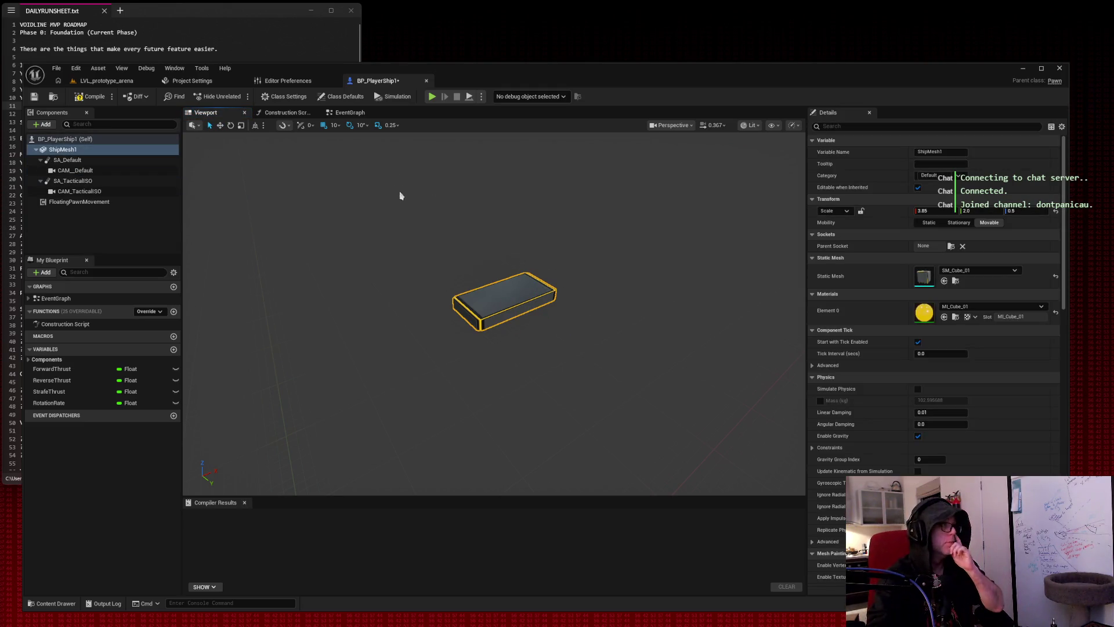
click(118, 80)
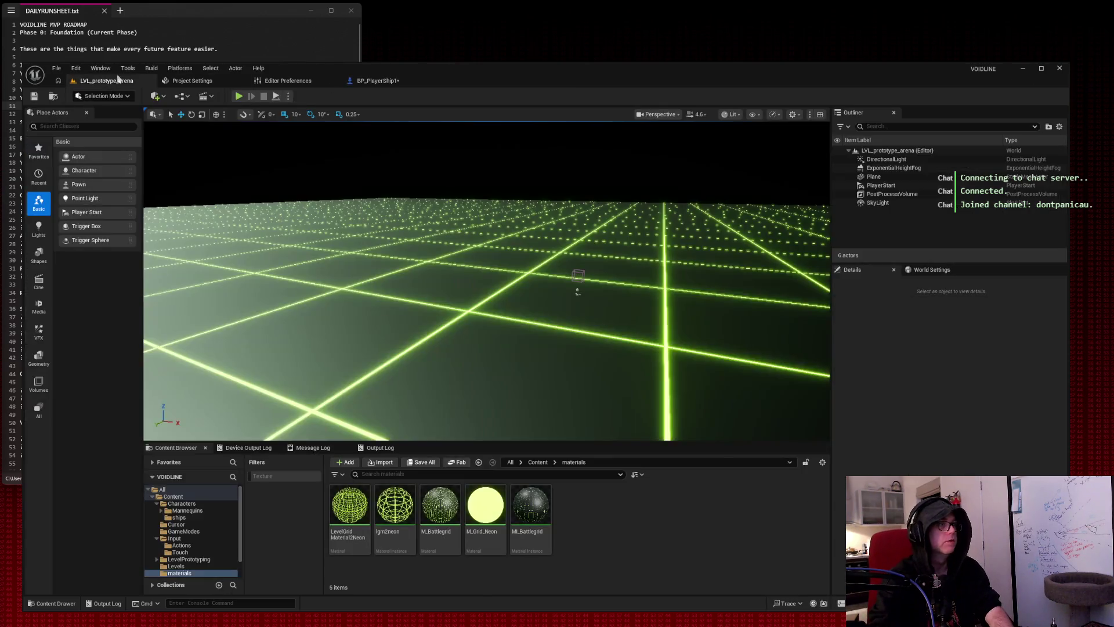
Play-test the hull-only ship in the arena, then return to BP_PlayerShip1.
key(alt+p)
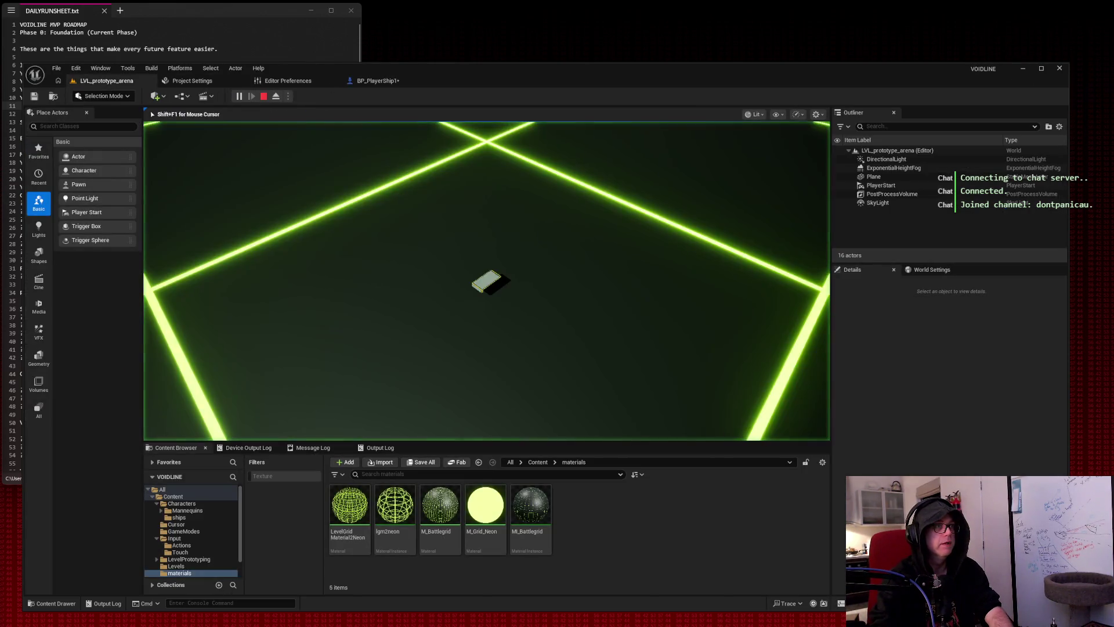
key(a)
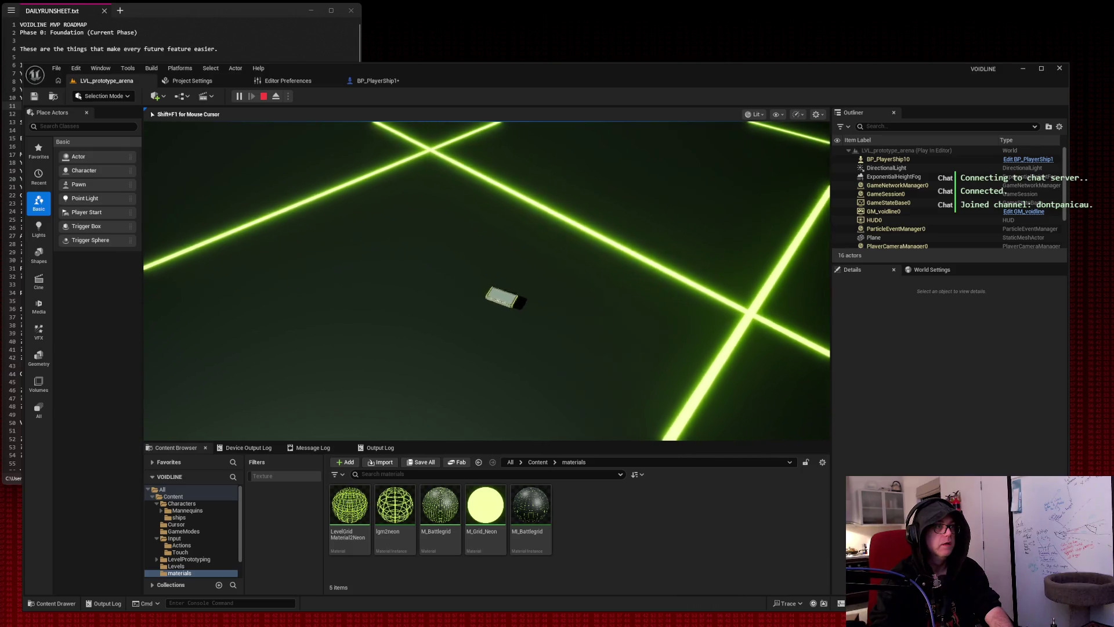
key(Escape)
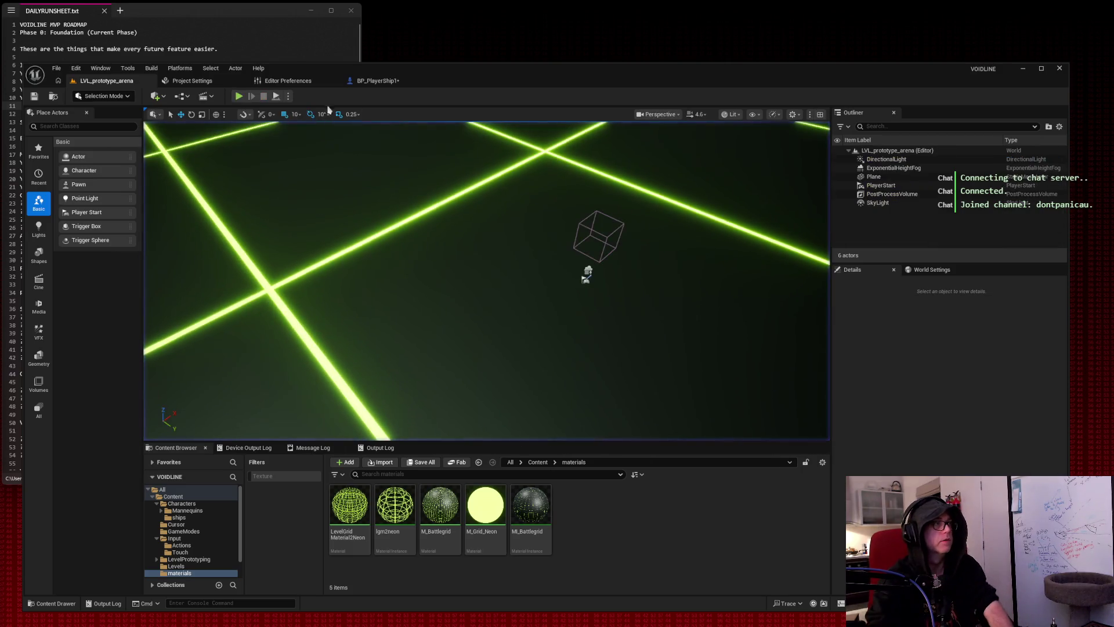
click(377, 81)
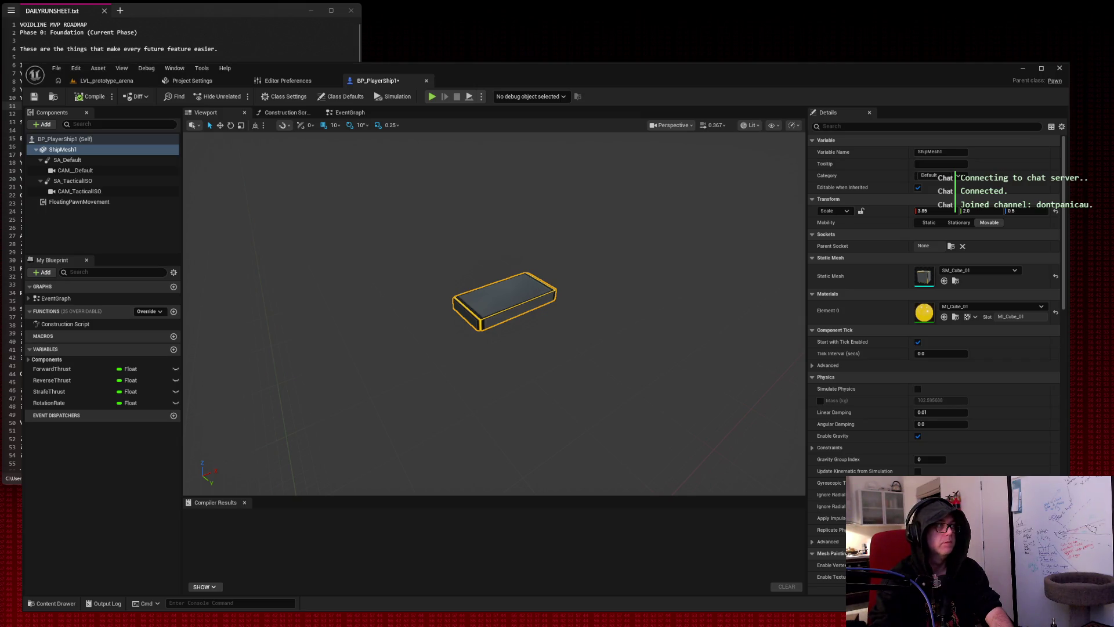
Set the ShipMesh1 hull's Scale X back to 4.0.
scroll(597, 249, up, 3)
drag(597, 249, 551, 267)
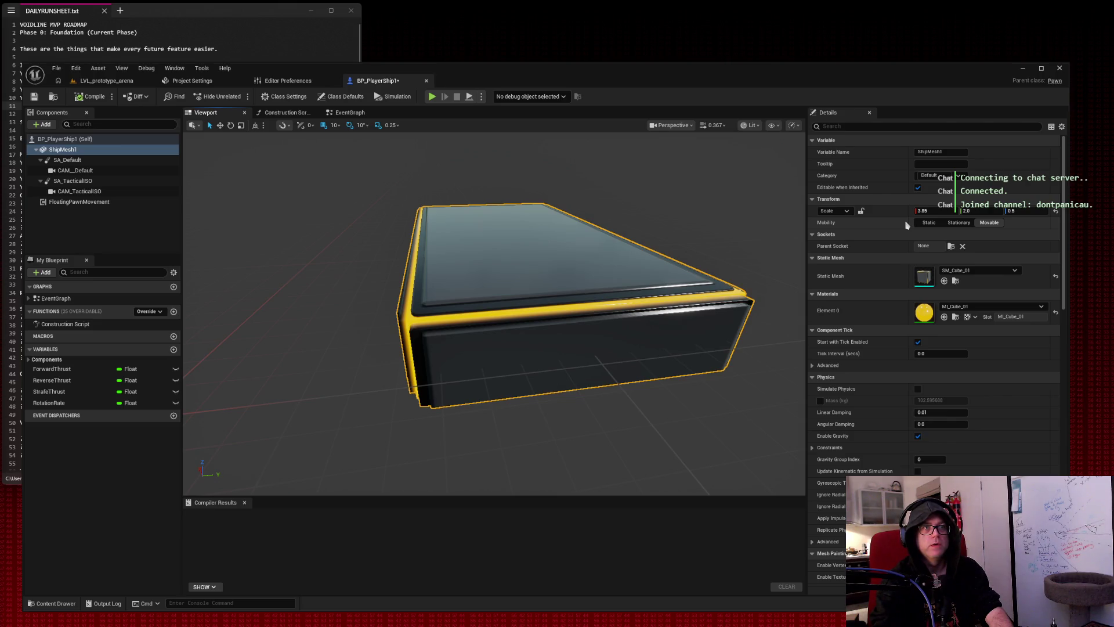
drag(580, 348, 507, 348)
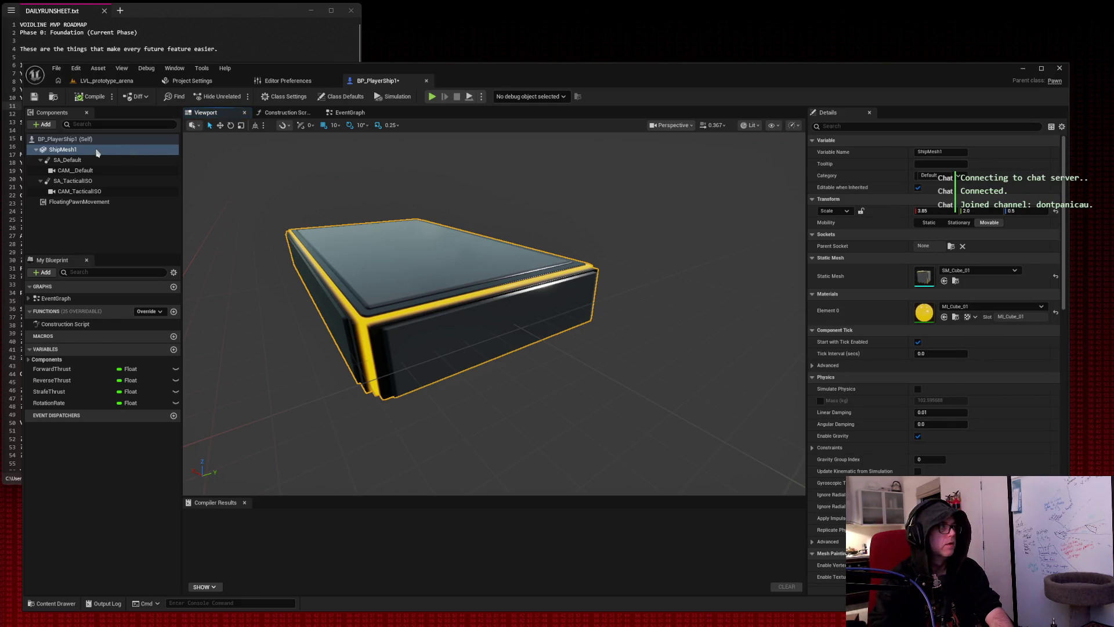
drag(355, 287, 313, 287)
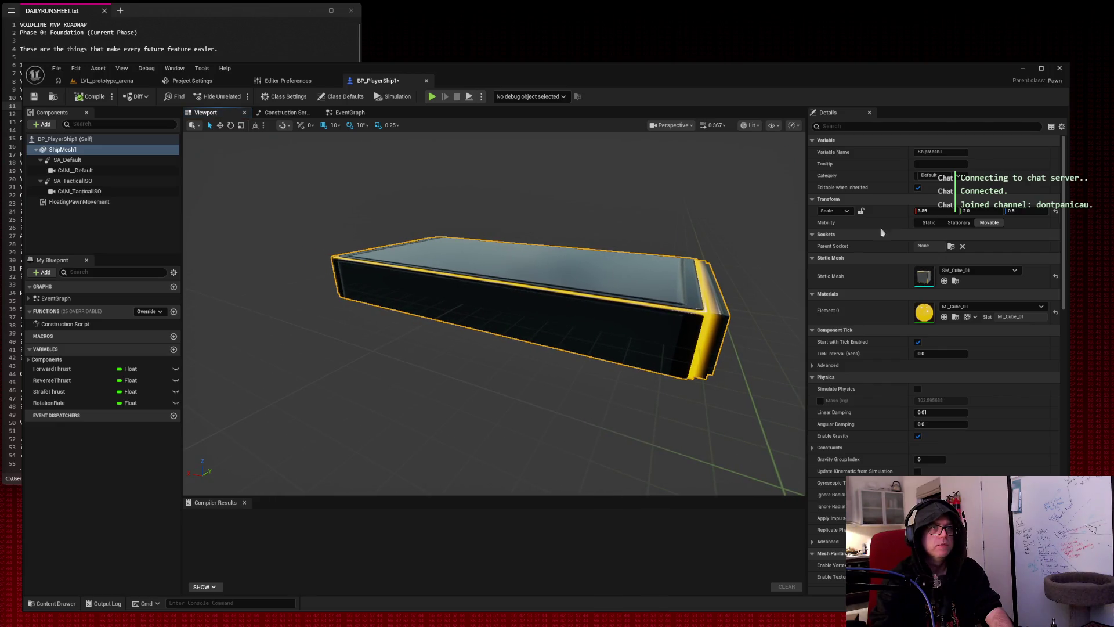
mouse_move(929, 210)
mouse_down()
mouse_move(894, 210)
mouse_move(955, 211)
mouse_up()
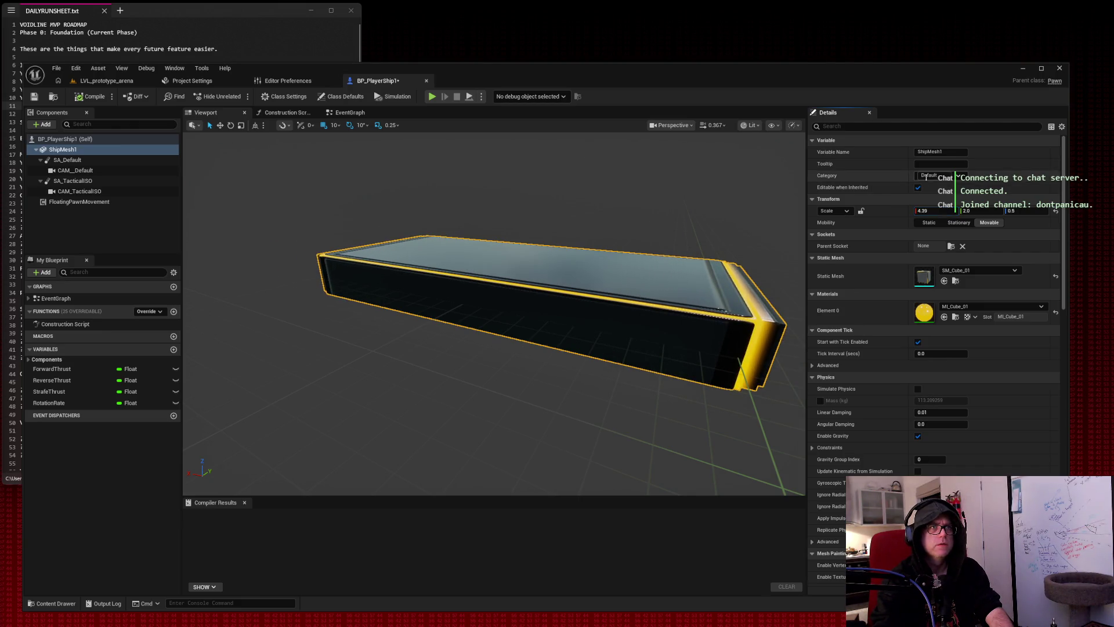
scroll(935, 198, down, 1)
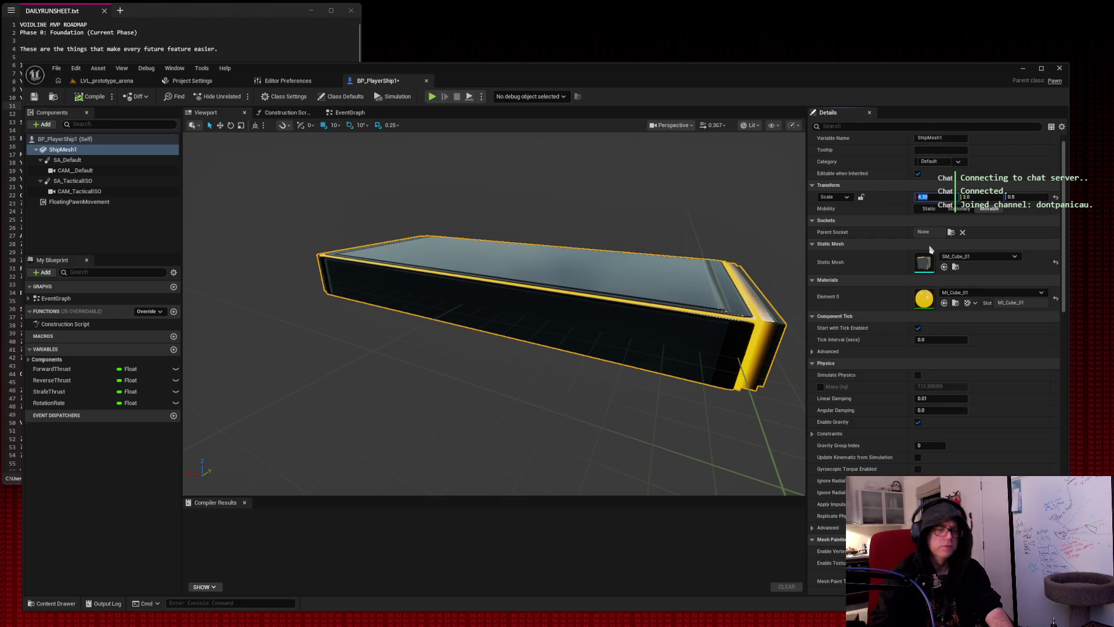
text(4)
key(Tab)
mouse_move(536, 260)
mouse_down()
mouse_move(557, 260)
mouse_move(557, 290)
mouse_move(551, 256)
mouse_move(536, 260)
mouse_up()
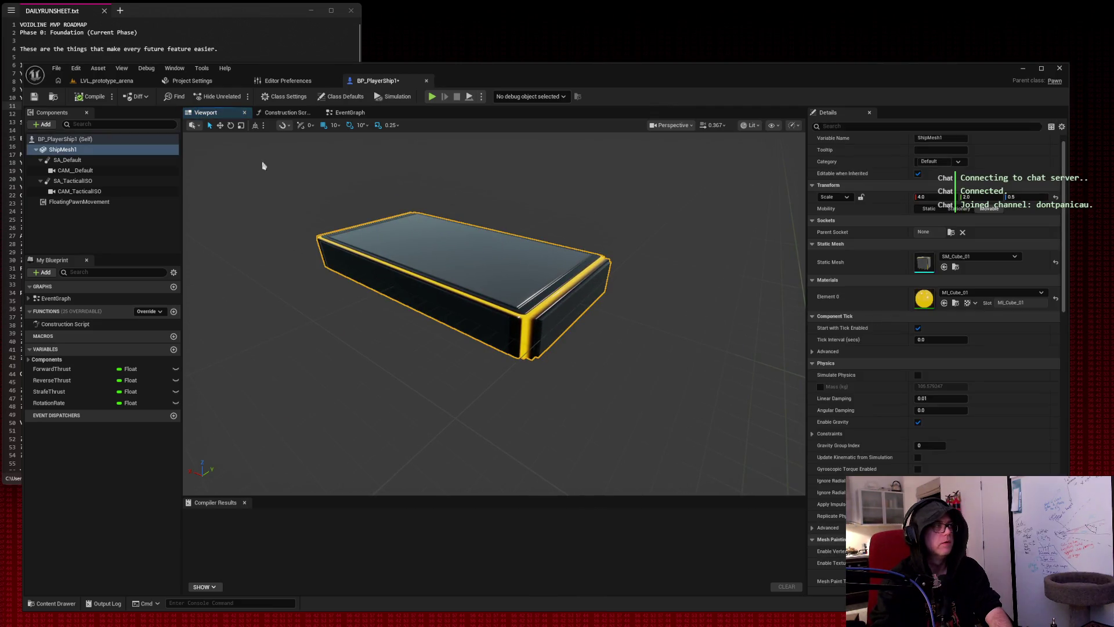
right_click(96, 231)
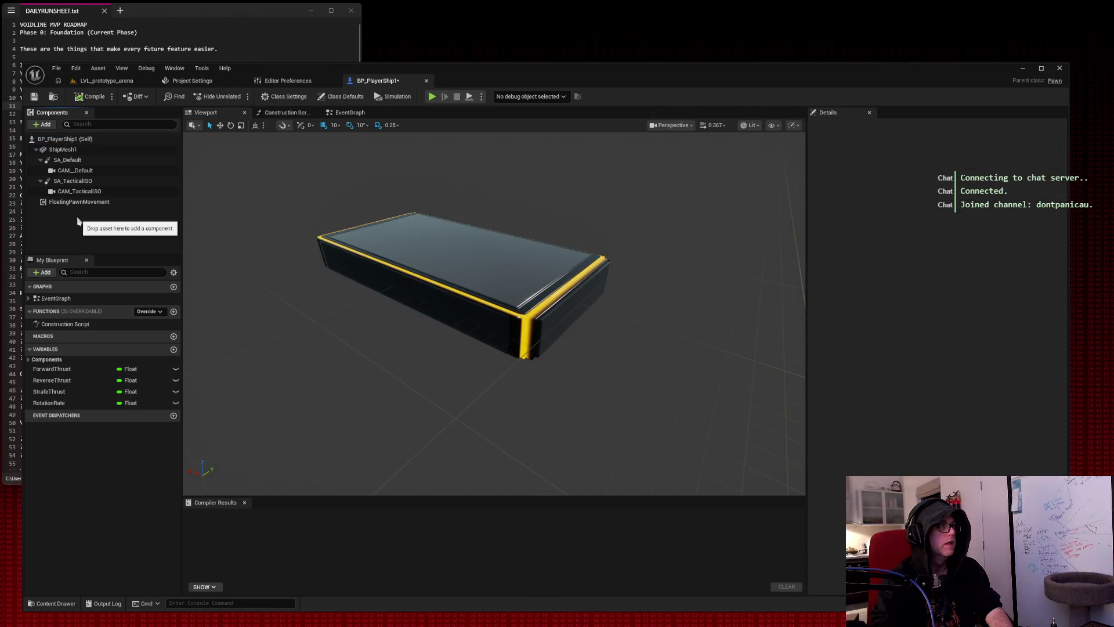
Add a Static Mesh component at Location X -40 using SM_Cube_01.
click(93, 231)
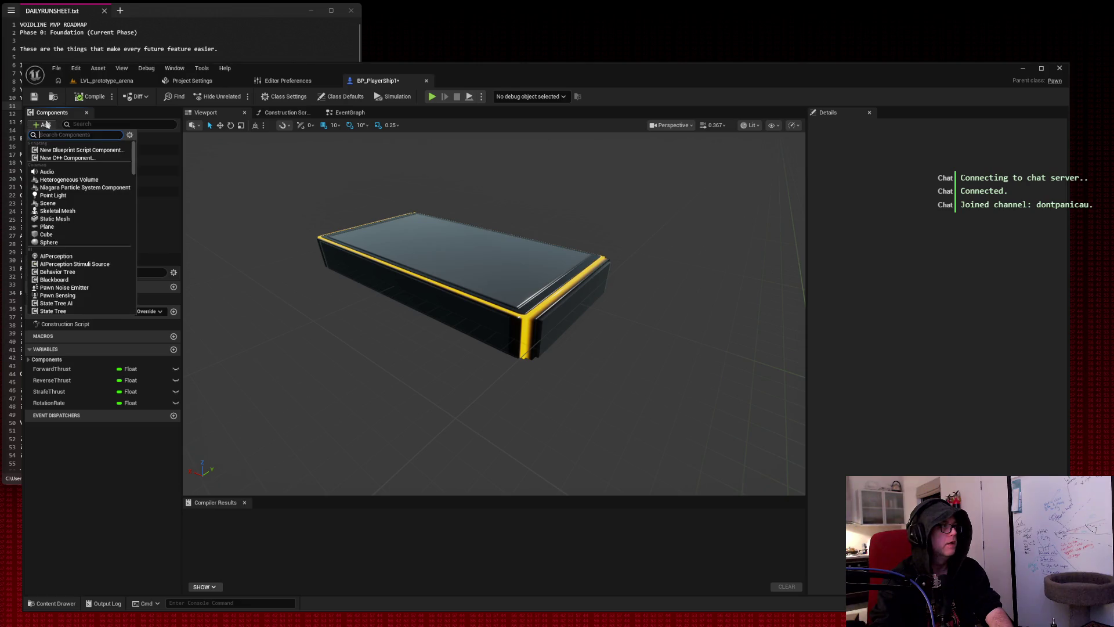
click(82, 218)
drag(434, 255, 671, 333)
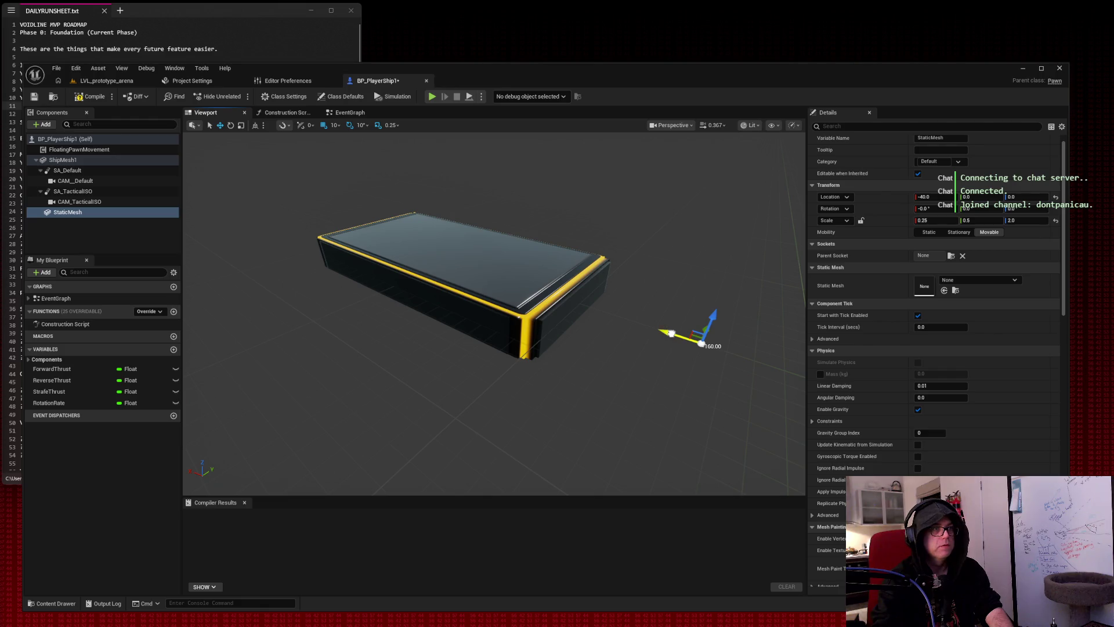
click(981, 281)
text(cube)
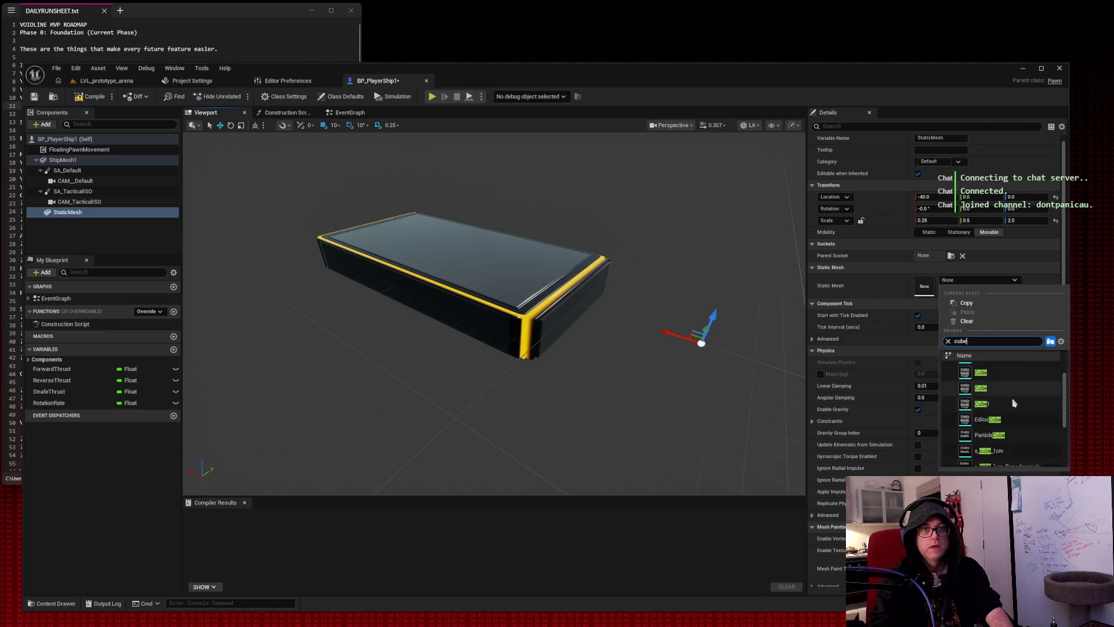
click(1013, 432)
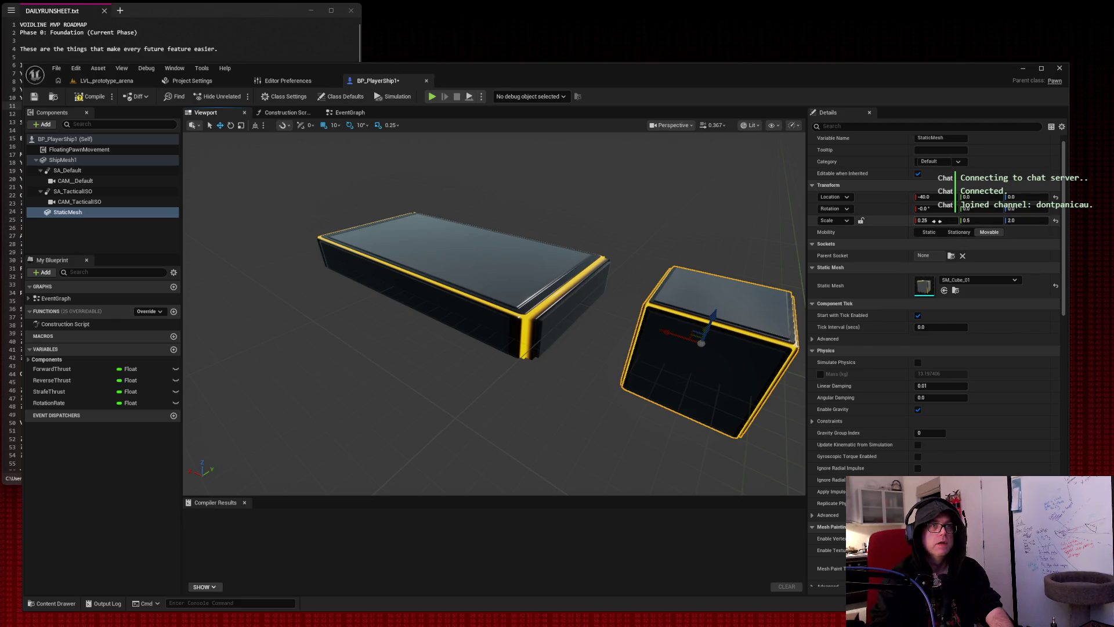
Flatten the new cube to scale 0.0125, 0.5, 2.0.
click(558, 325)
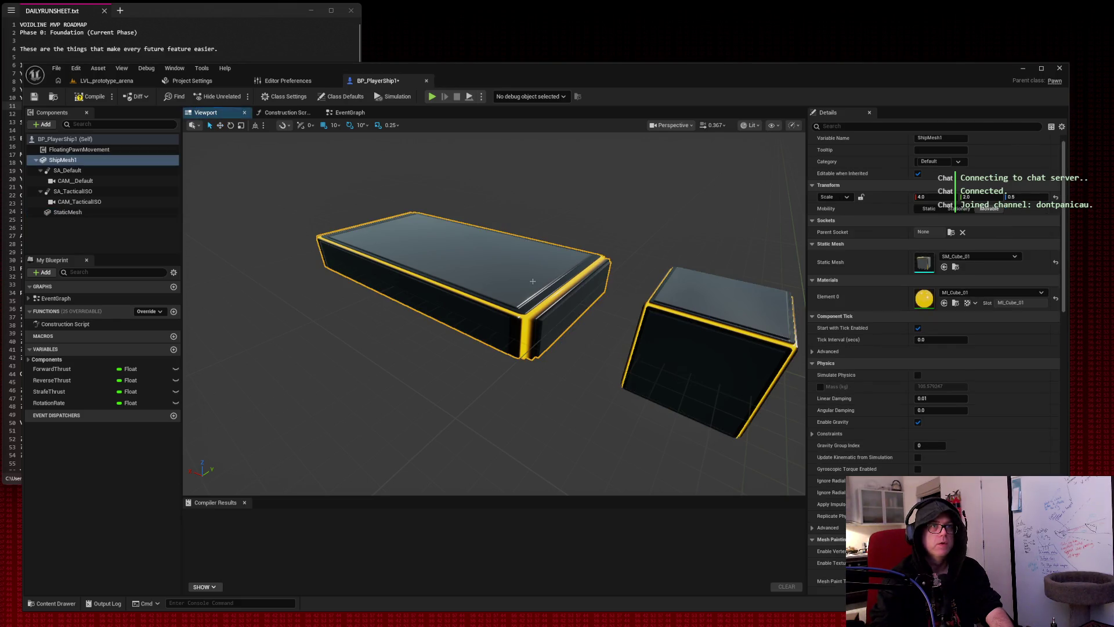
click(692, 330)
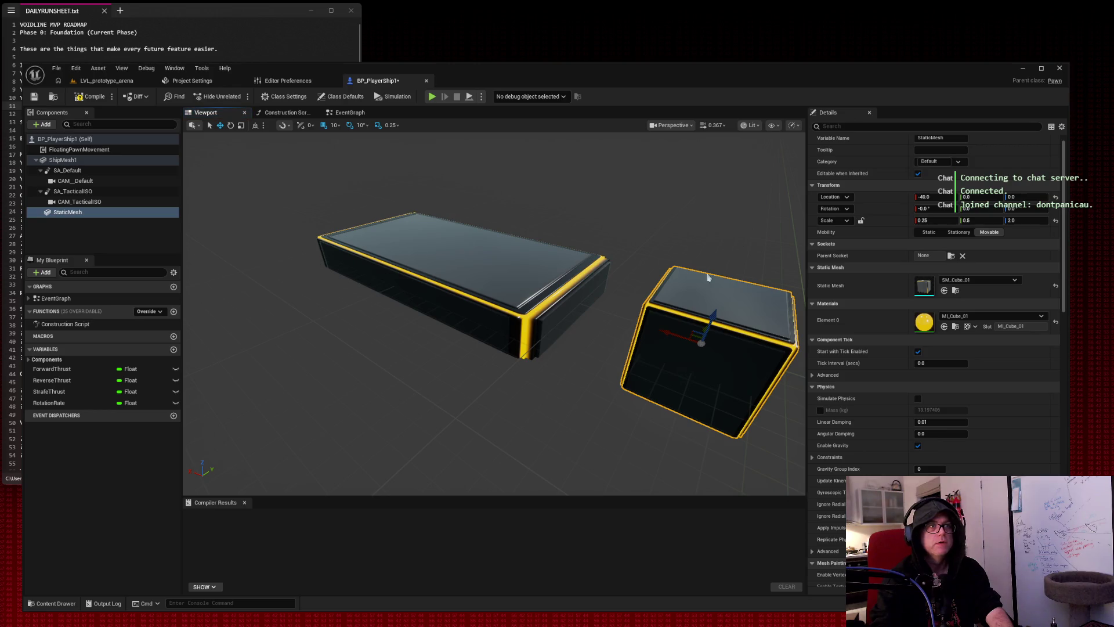
scroll(732, 272, down, 5)
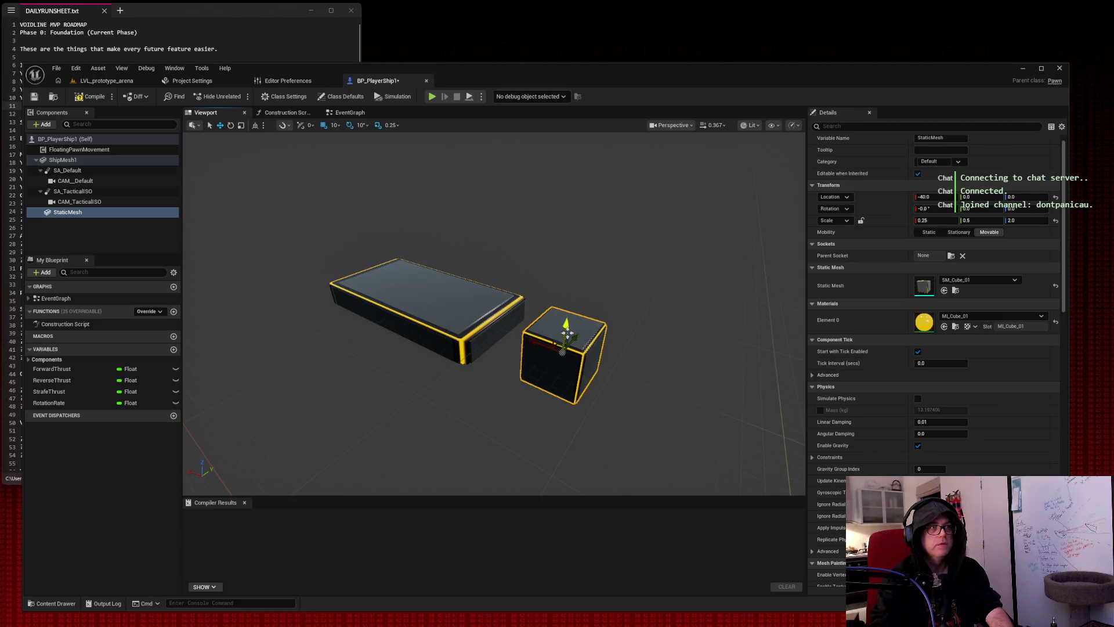
drag(934, 221, 907, 222)
Change the new piece's static mesh to Sphere.
click(959, 280)
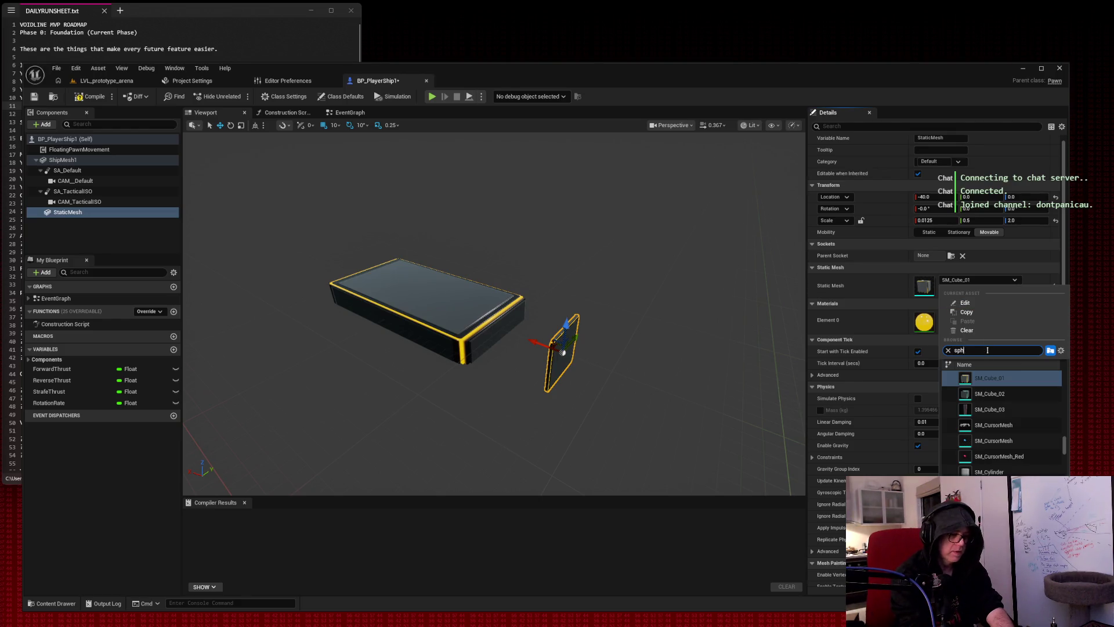
text(ere)
scroll(1021, 405, up, 5)
scroll(1038, 403, up, 2)
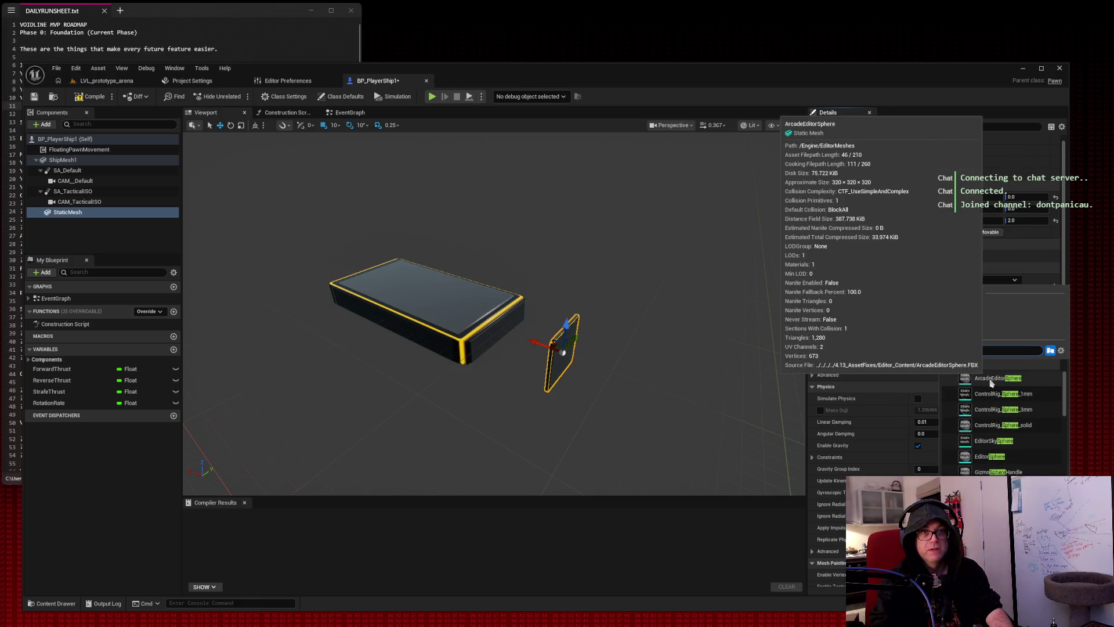
scroll(1016, 406, down, 8)
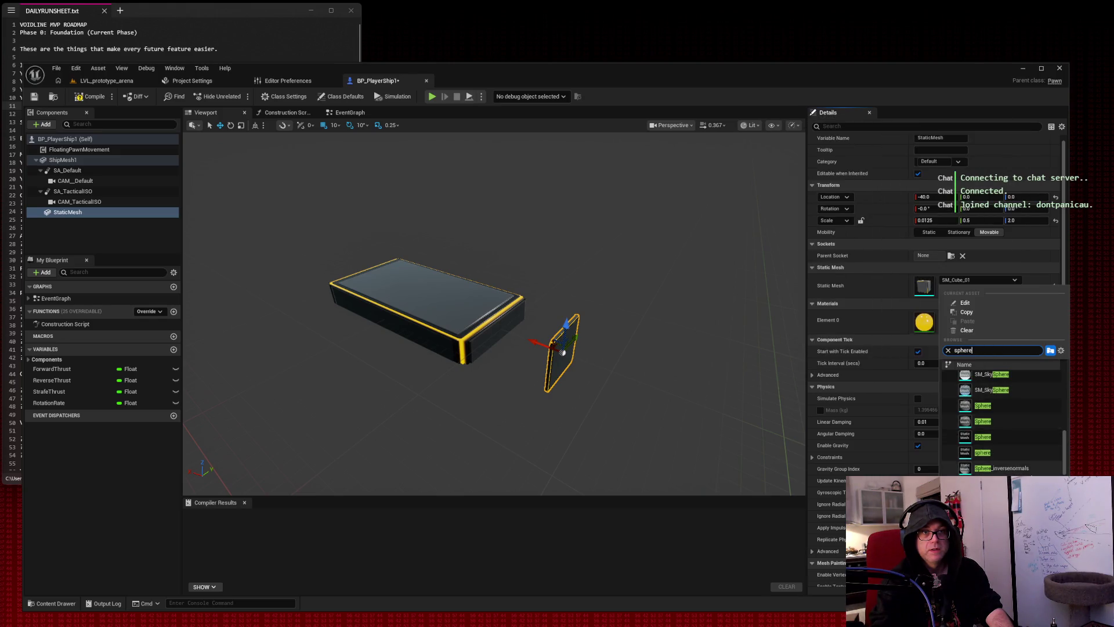
scroll(1034, 470, up, 5)
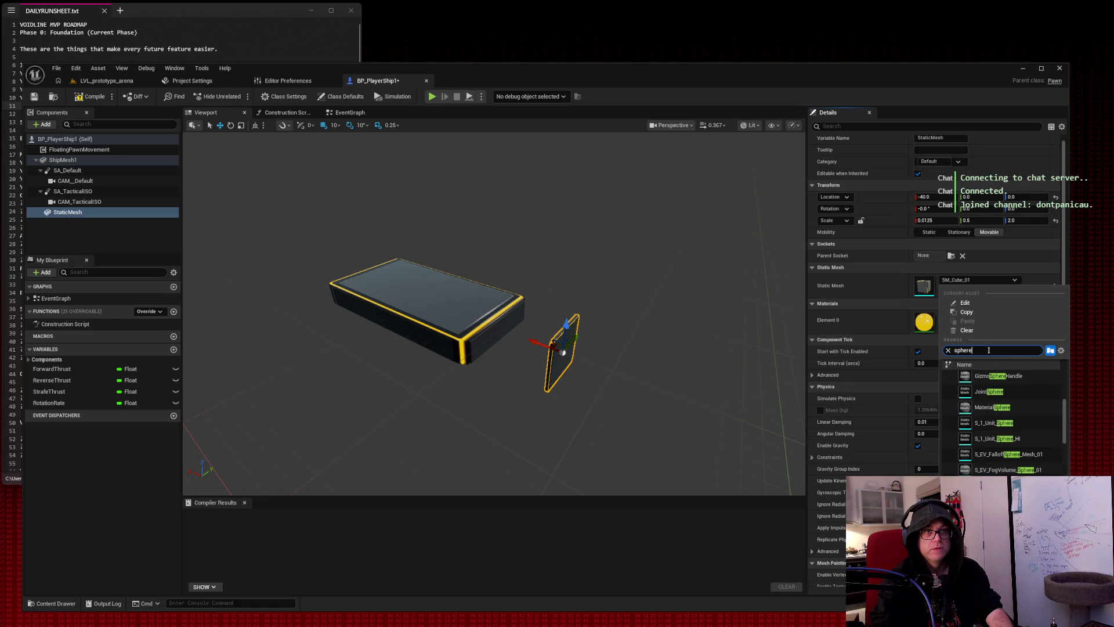
scroll(1029, 409, up, 3)
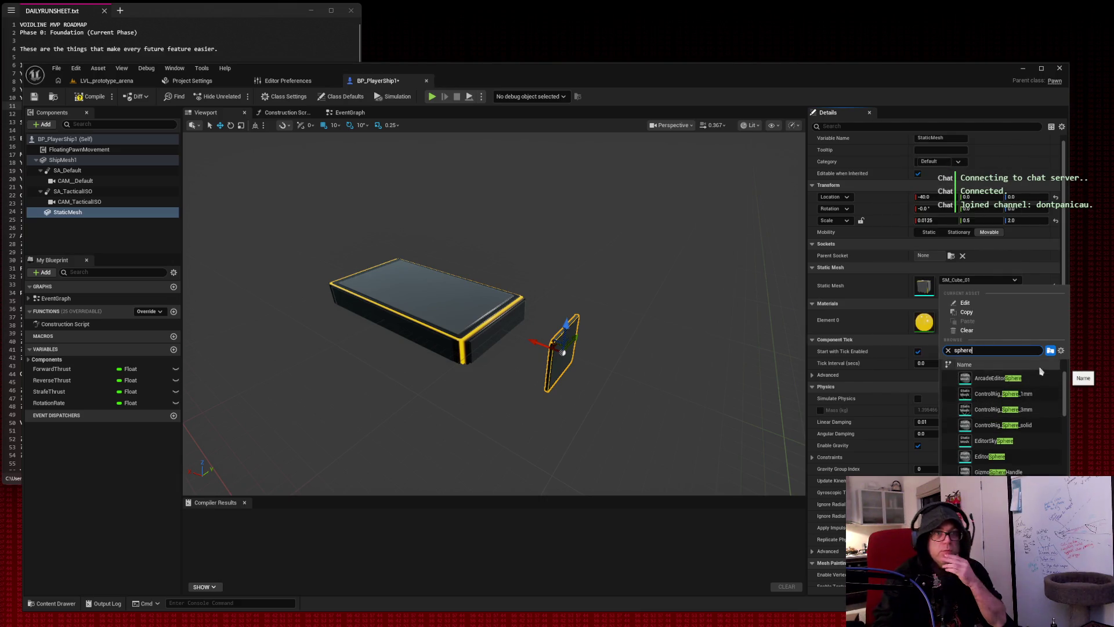
key(ctrl+a)
text(cyl)
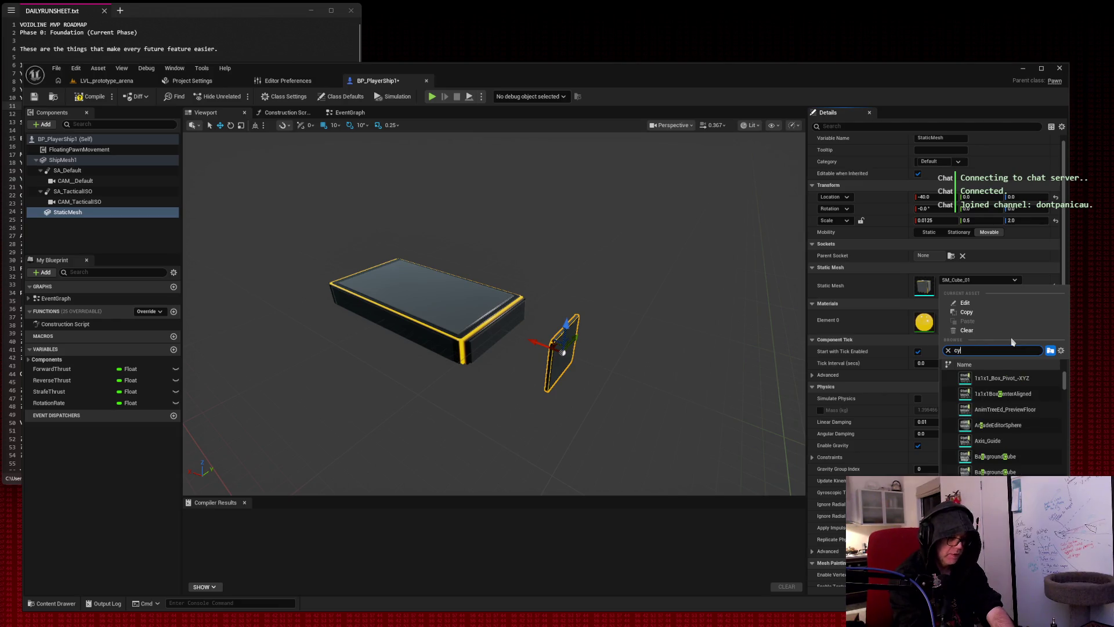
scroll(1016, 401, down, 2)
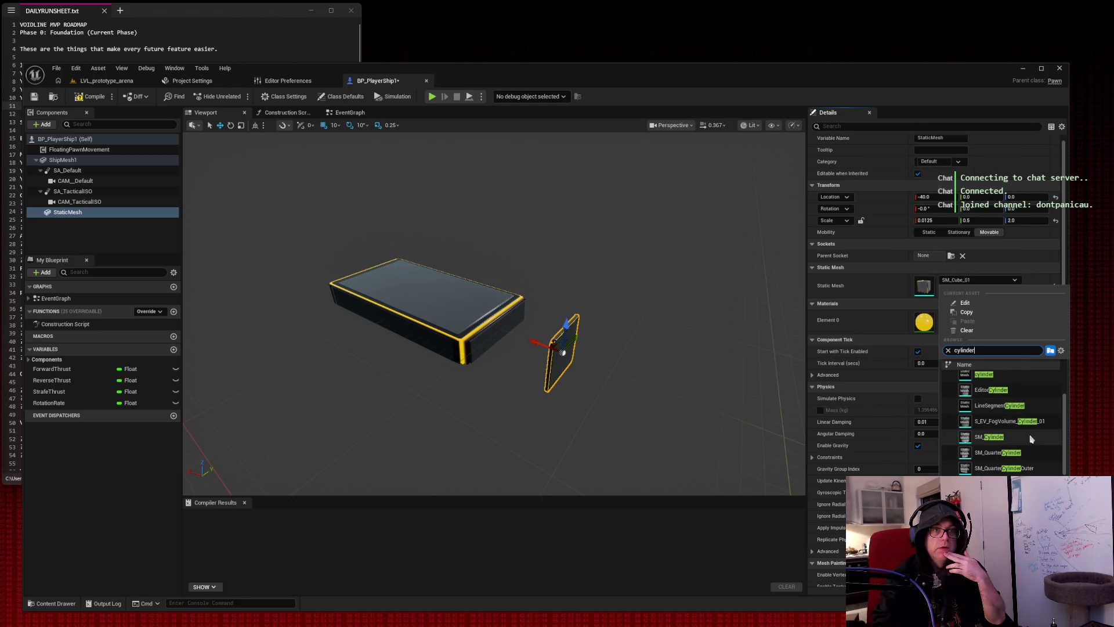
double_click(963, 350)
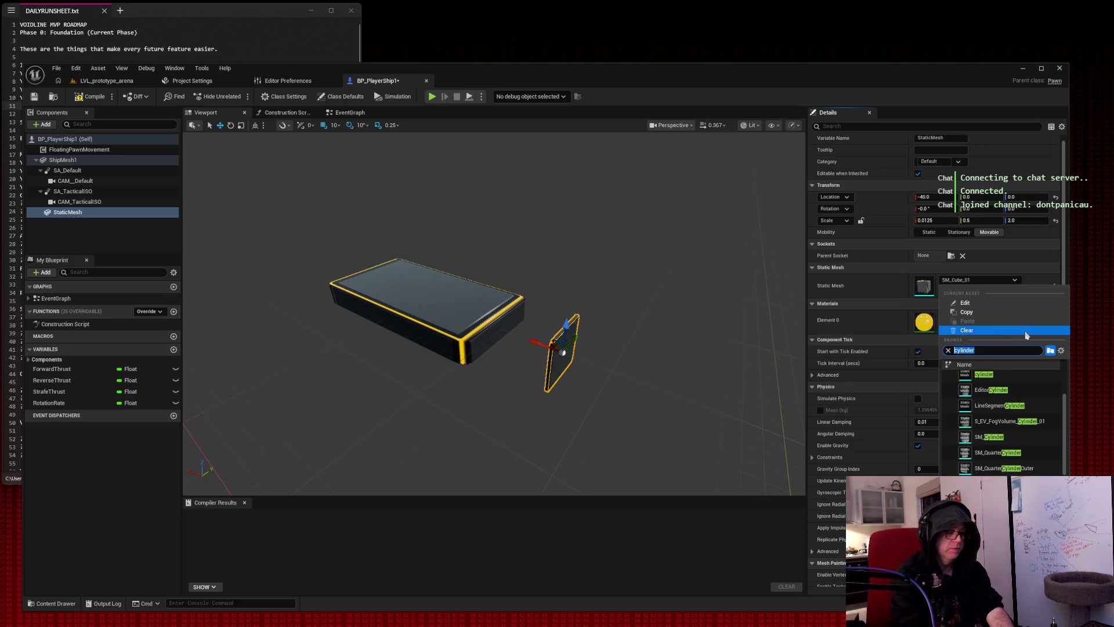
text(sphere)
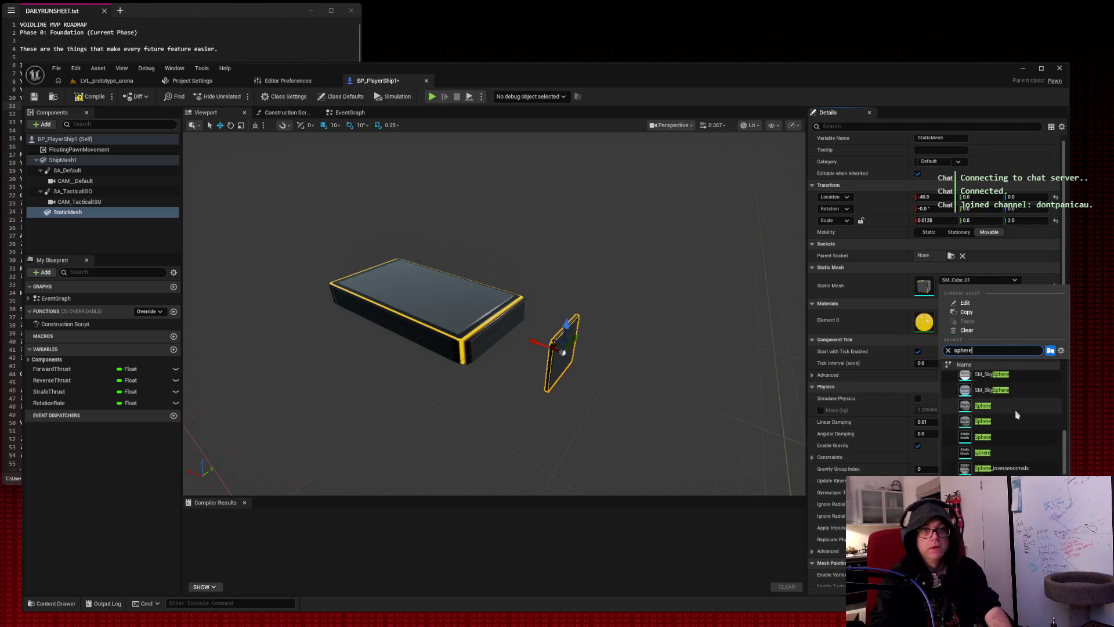
click(1014, 411)
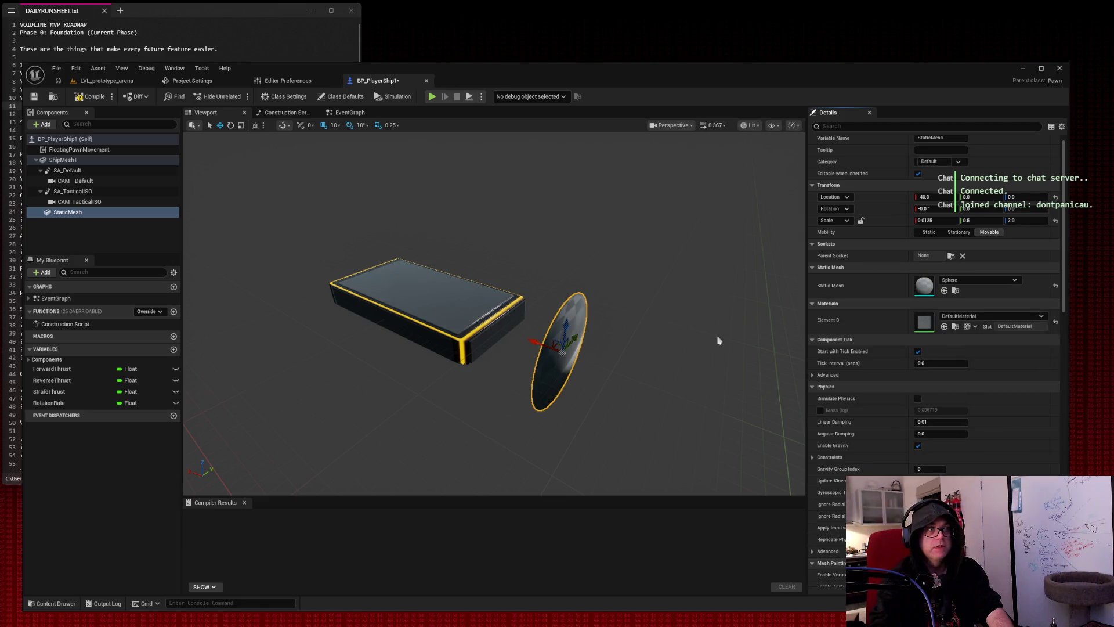
Give the sphere disc the yellow MI_Cube_01 material.
click(978, 318)
text(cube)
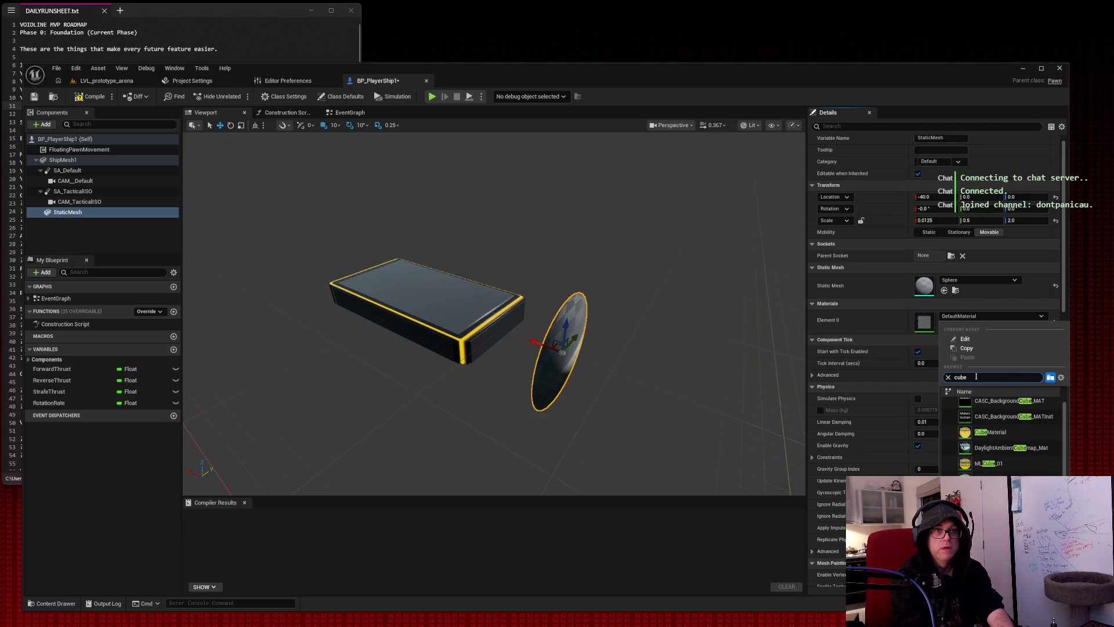
click(988, 463)
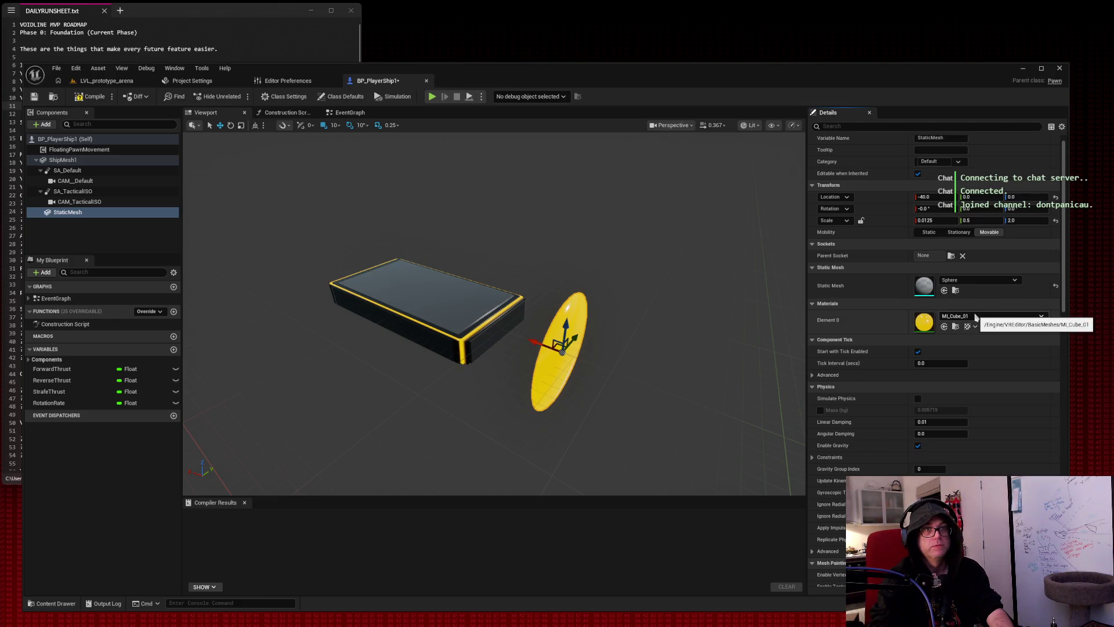
scroll(647, 262, up, 5)
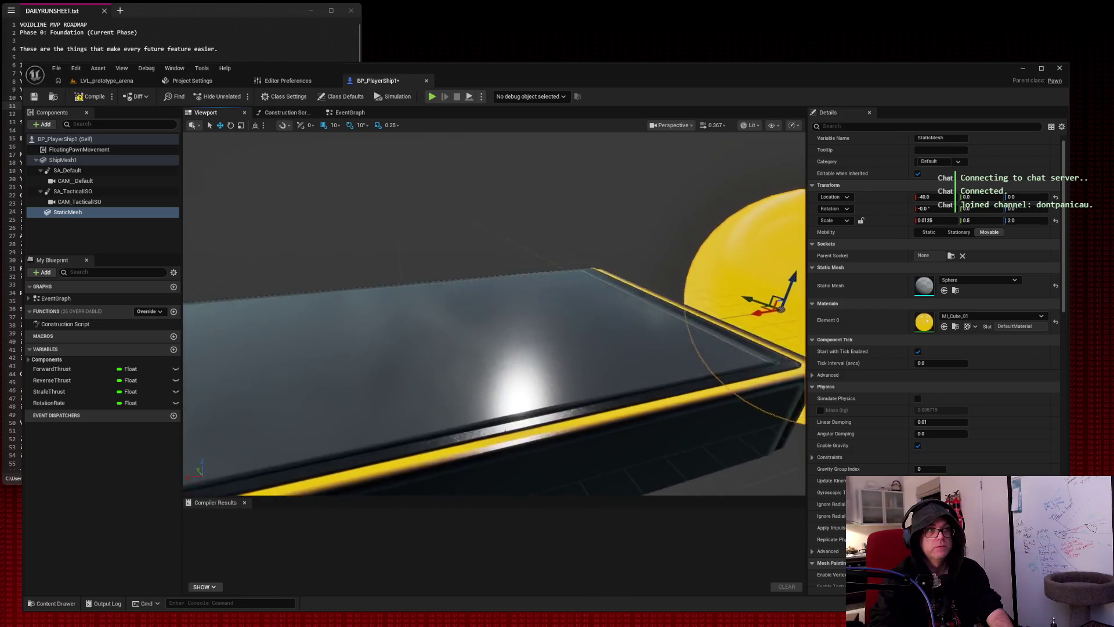
Set the yellow sphere's scale to 0.1, 0.1 and 0.2.
mouse_move(590, 339)
mouse_down()
mouse_move(627, 339)
mouse_move(535, 324)
mouse_up()
drag(935, 221, 908, 221)
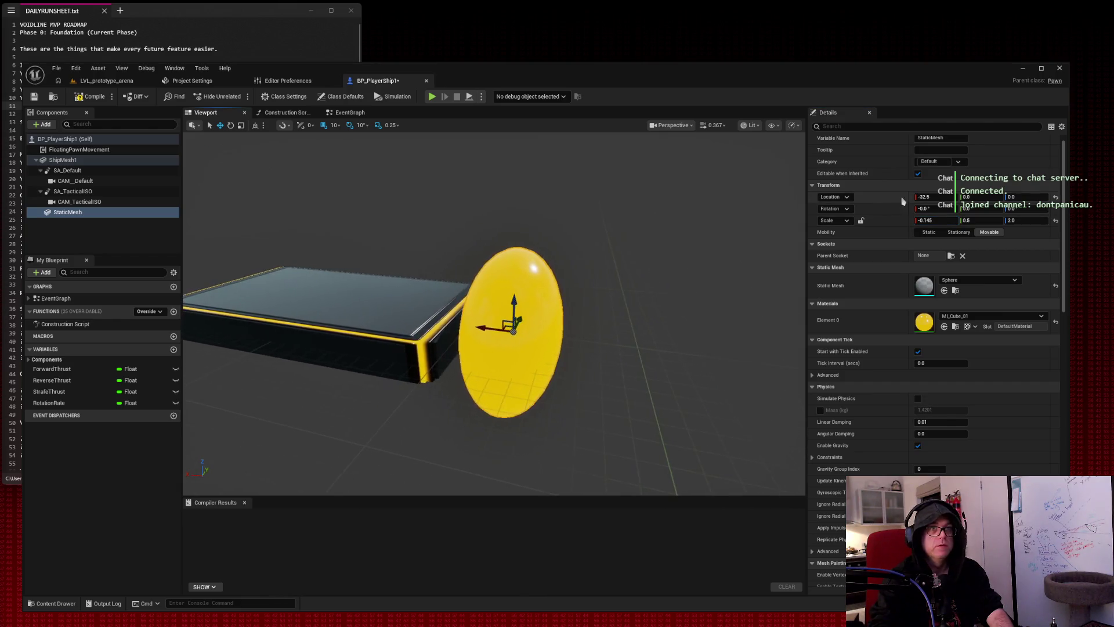
click(934, 220)
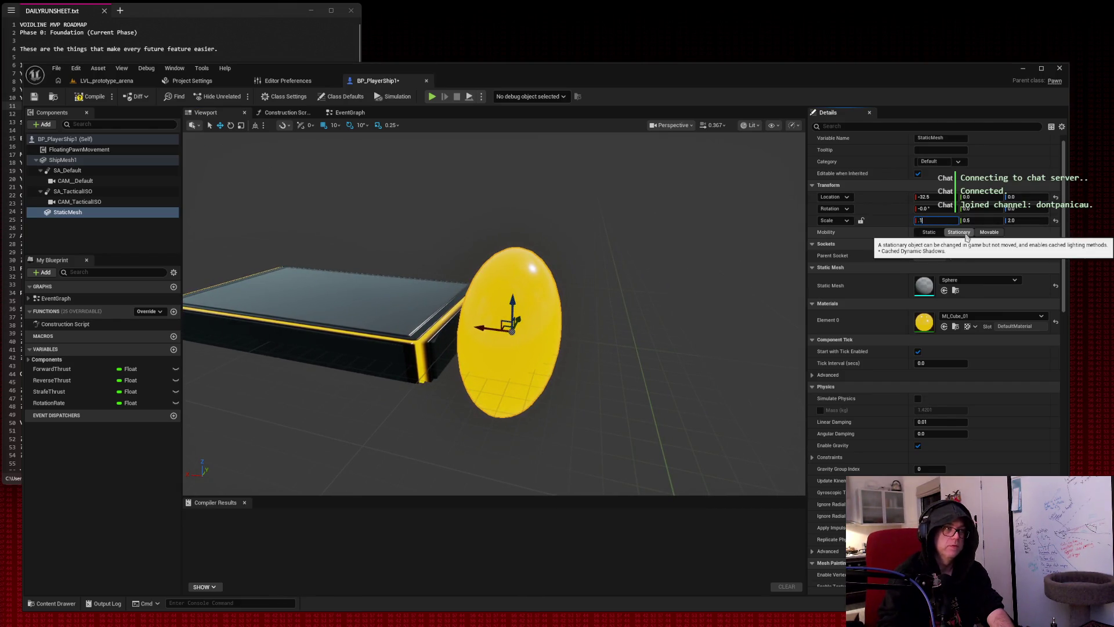
key(Tab)
text(0.1)
key(Tab)
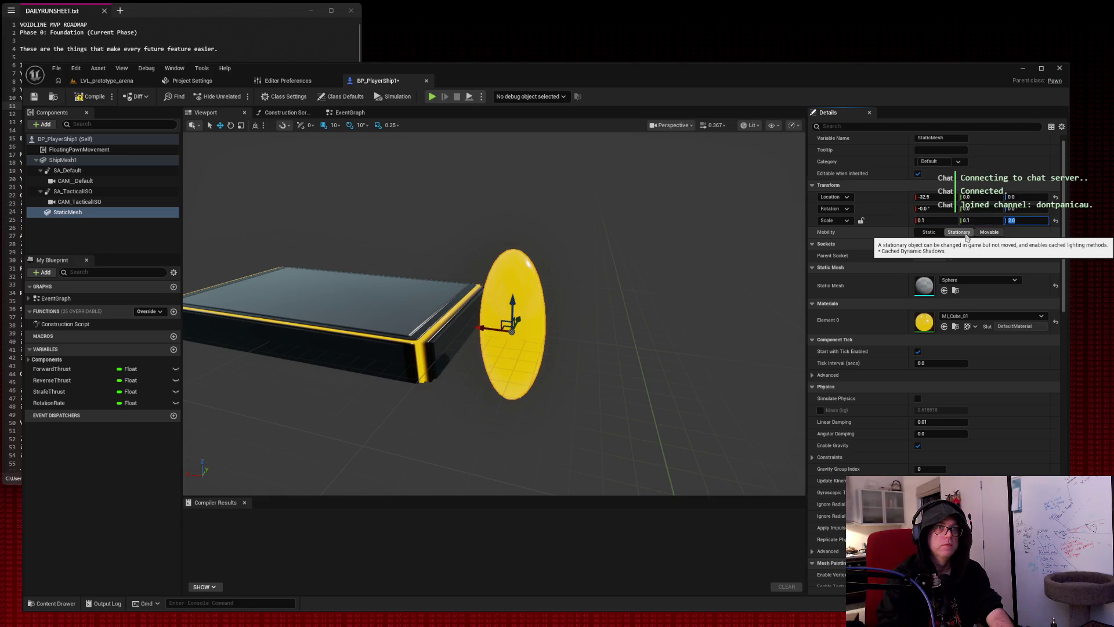
text(0.2)
key(Return)
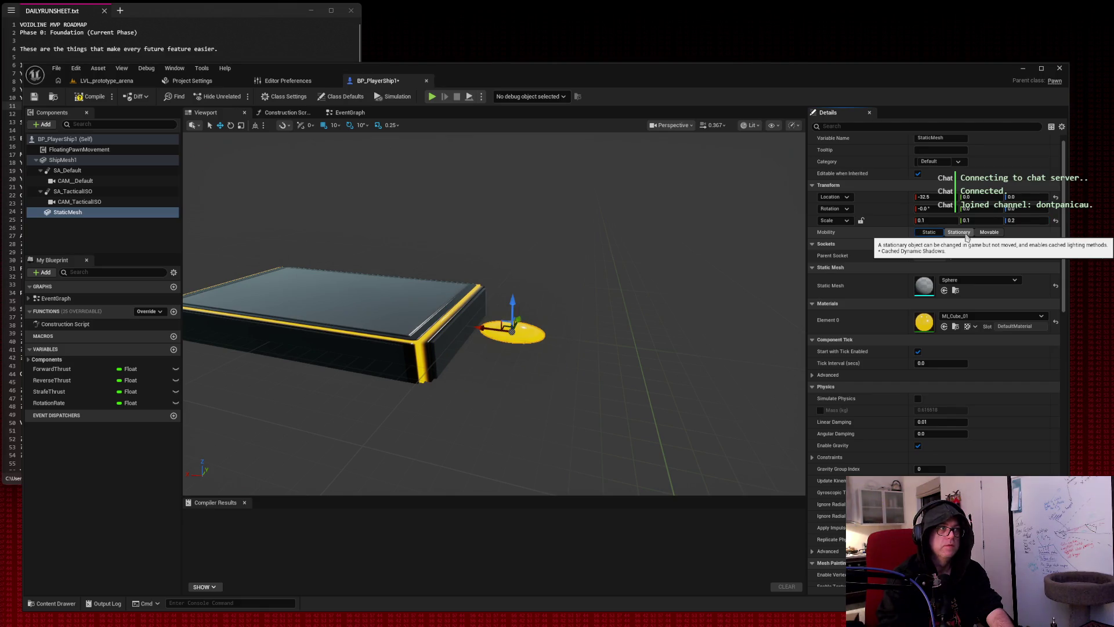
Refine the sphere's scale into a flat disc, with Z about 0.21 and Y 0.2.
click(989, 232)
drag(1027, 221, 590, 230)
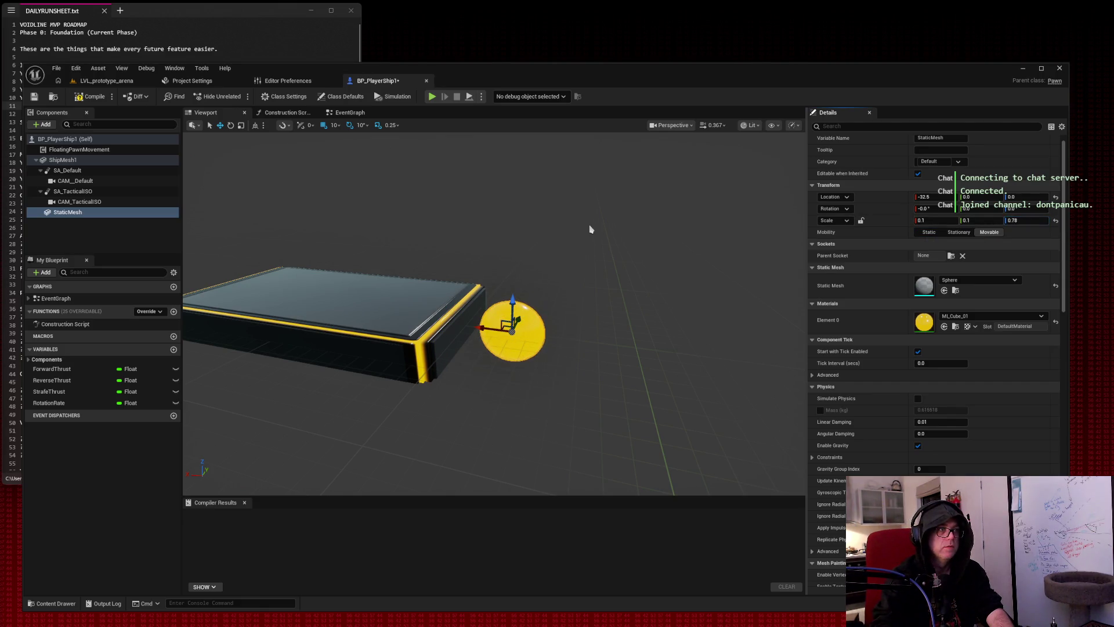
drag(490, 326, 436, 326)
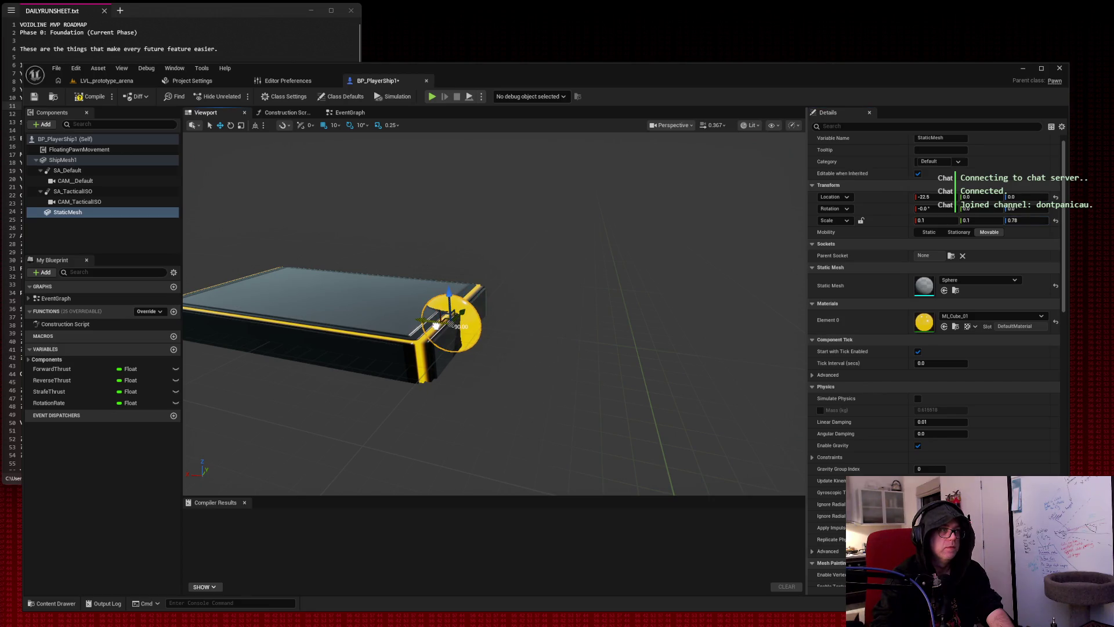
drag(980, 221, 963, 221)
key(f)
mouse_move(492, 312)
mouse_down()
mouse_move(572, 283)
mouse_move(531, 255)
mouse_up()
drag(1030, 220, 1001, 221)
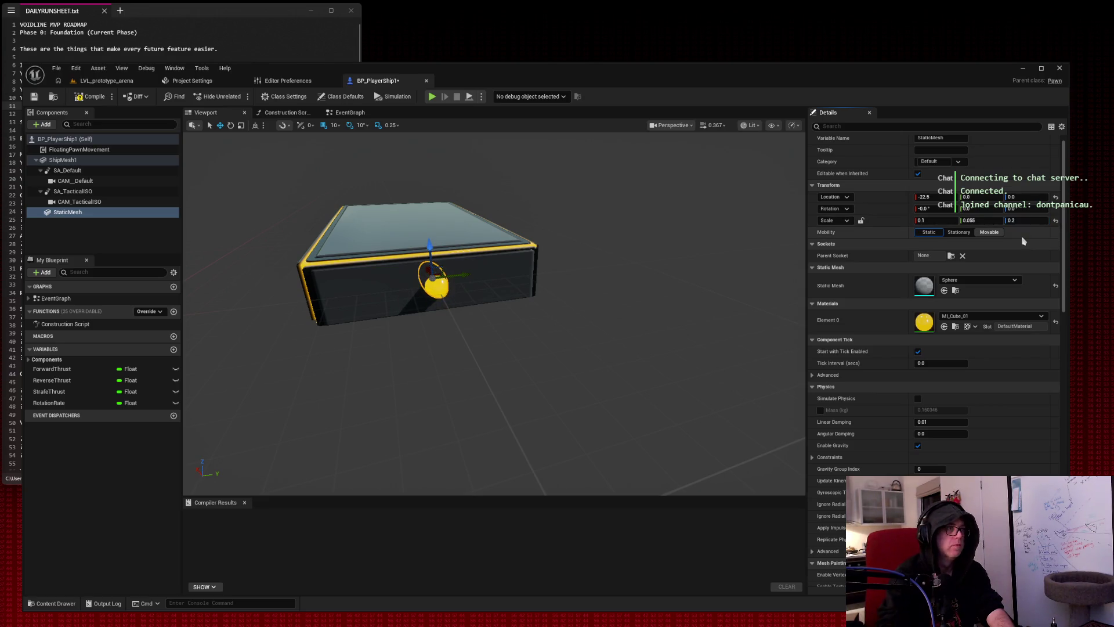
scroll(990, 232, down, 1)
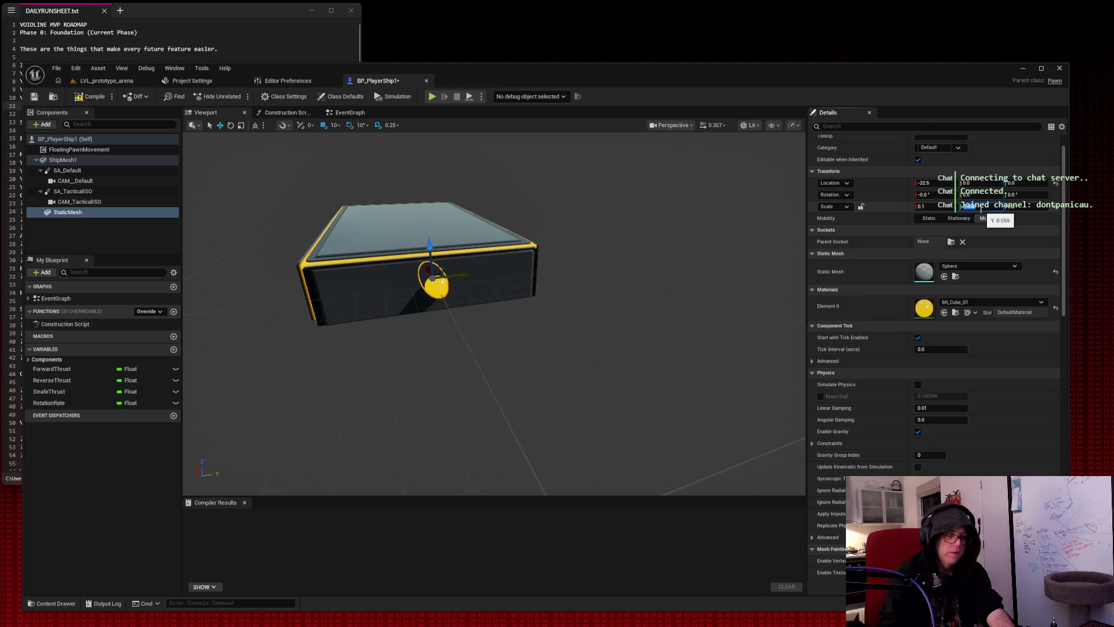
drag(969, 207, 980, 210)
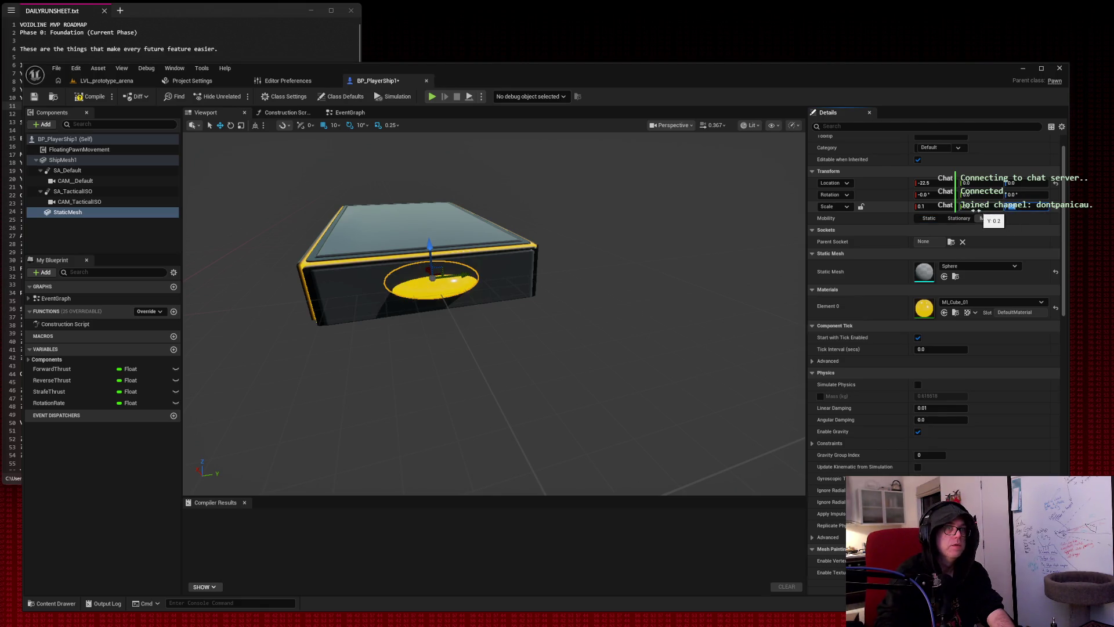
Resize the yellow disc slightly and move it onto the hull front at X -35.
mouse_move(681, 184)
mouse_down()
mouse_move(628, 219)
mouse_move(481, 261)
mouse_up()
click(683, 191)
click(441, 277)
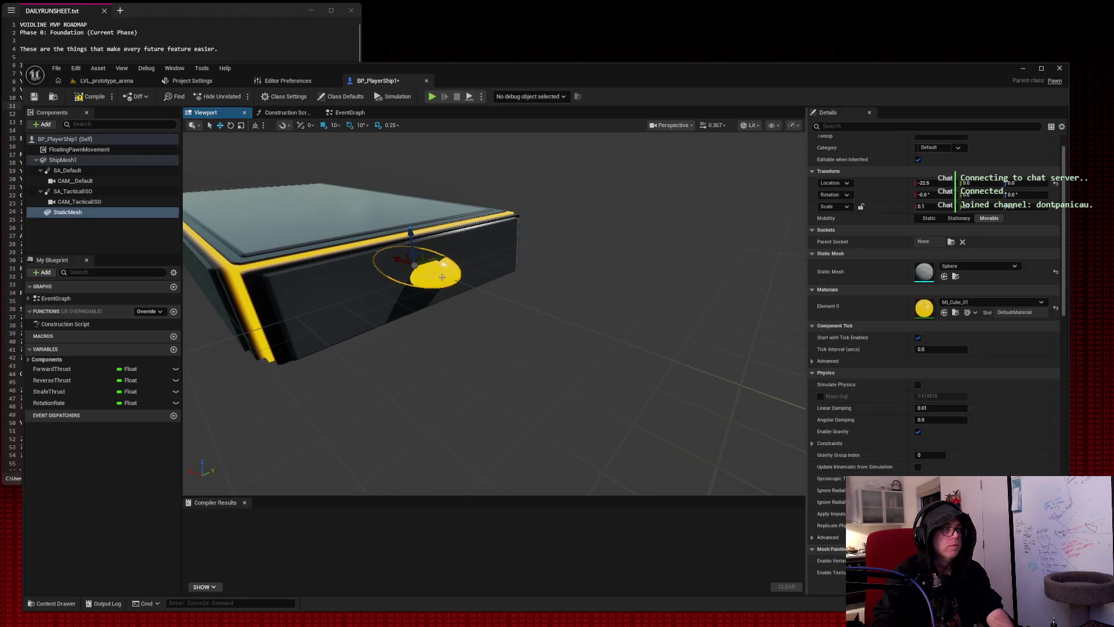
drag(935, 206, 913, 206)
drag(396, 261, 411, 265)
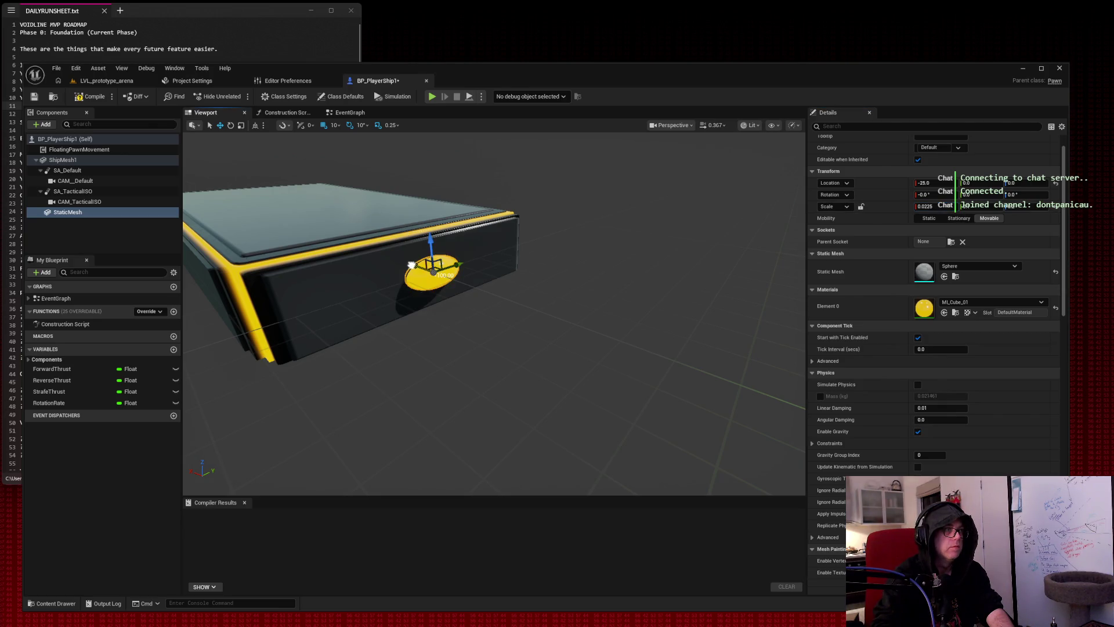
drag(924, 206, 931, 206)
drag(580, 377, 430, 369)
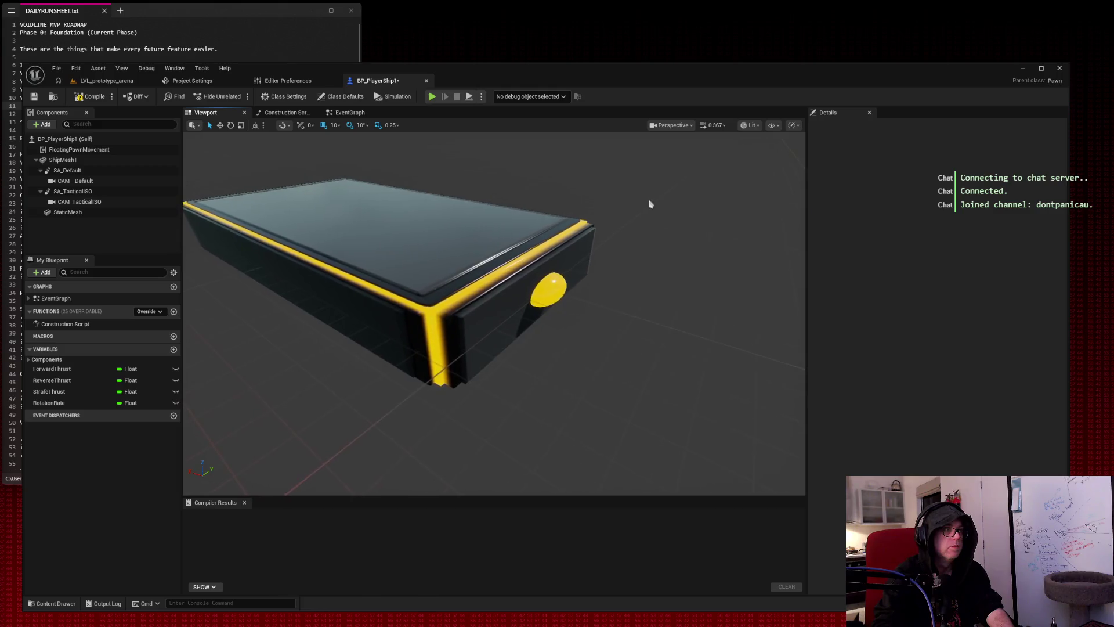
Duplicate the yellow disc and place the copy beside the original.
click(562, 290)
key(ctrl+d)
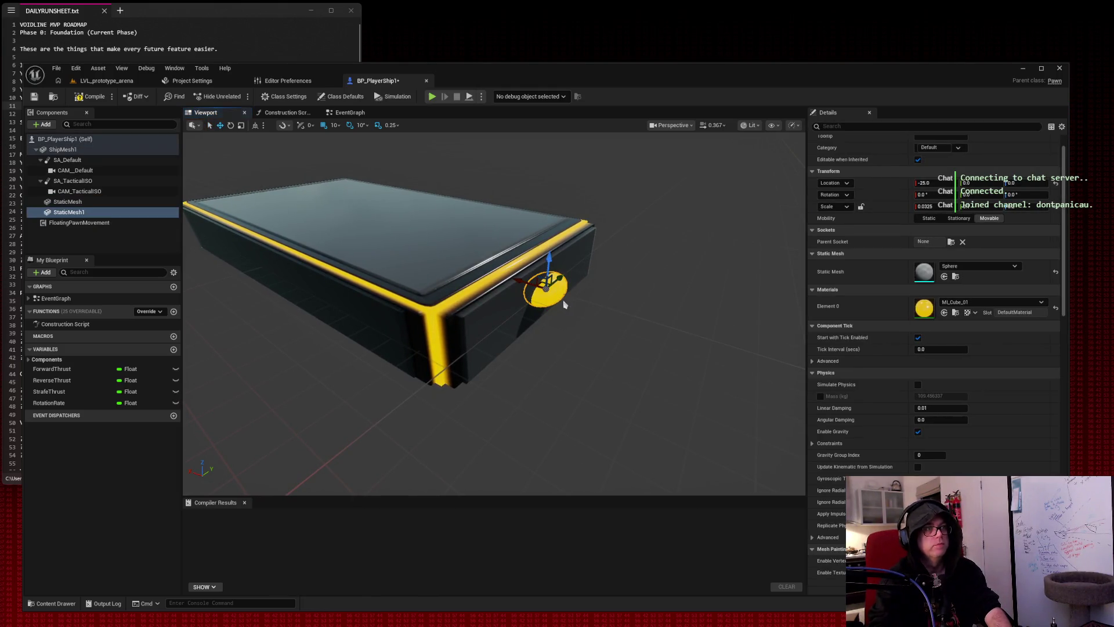
drag(557, 281, 514, 311)
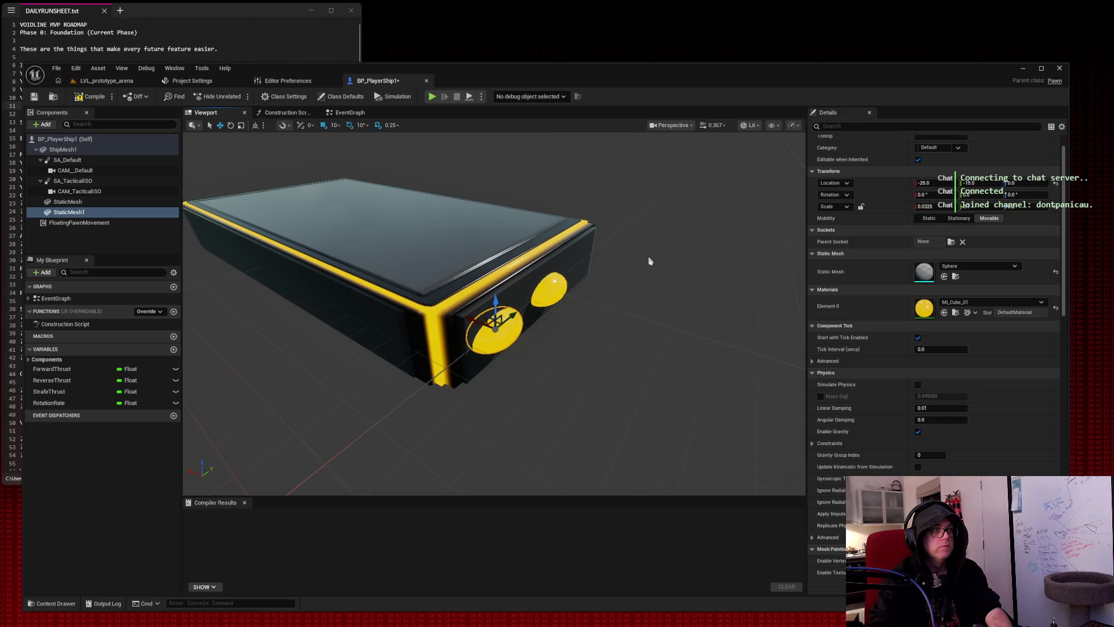
click(600, 290)
Duplicate a disc again to add a third beside the others across the hull's end.
click(516, 327)
key(ctrl+d)
mouse_move(516, 324)
mouse_down()
mouse_move(563, 273)
mouse_move(598, 257)
mouse_move(580, 264)
mouse_move(597, 280)
mouse_move(661, 222)
mouse_move(690, 218)
mouse_move(437, 347)
mouse_up()
click(660, 222)
click(421, 342)
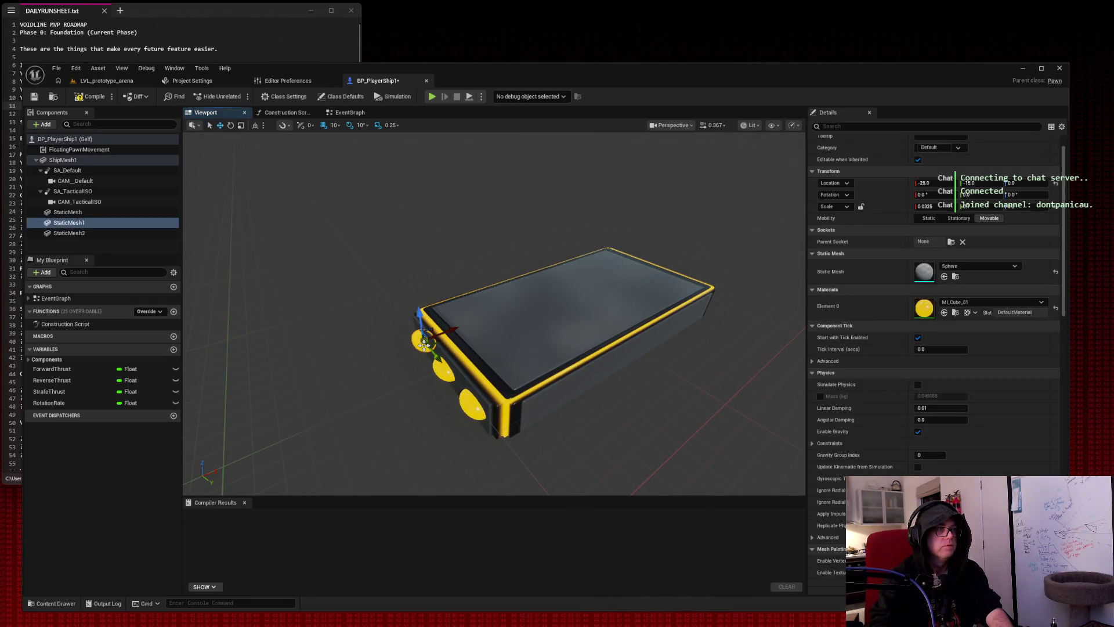
click(991, 302)
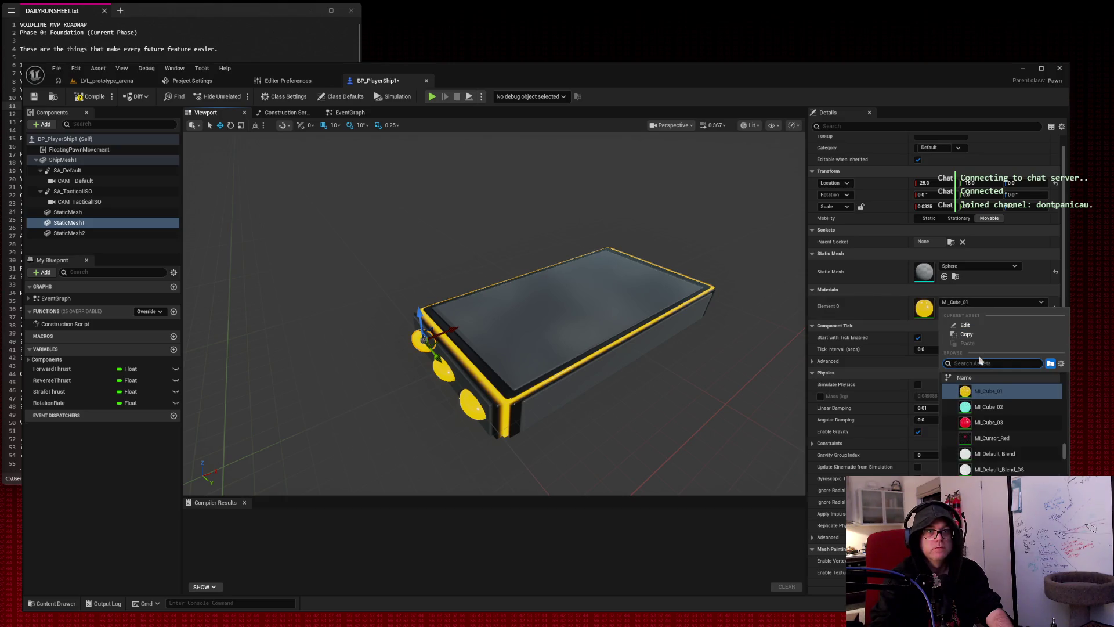
Make the first two discs red with MI_Cube_03 and MI_Cursor_Red.
click(987, 422)
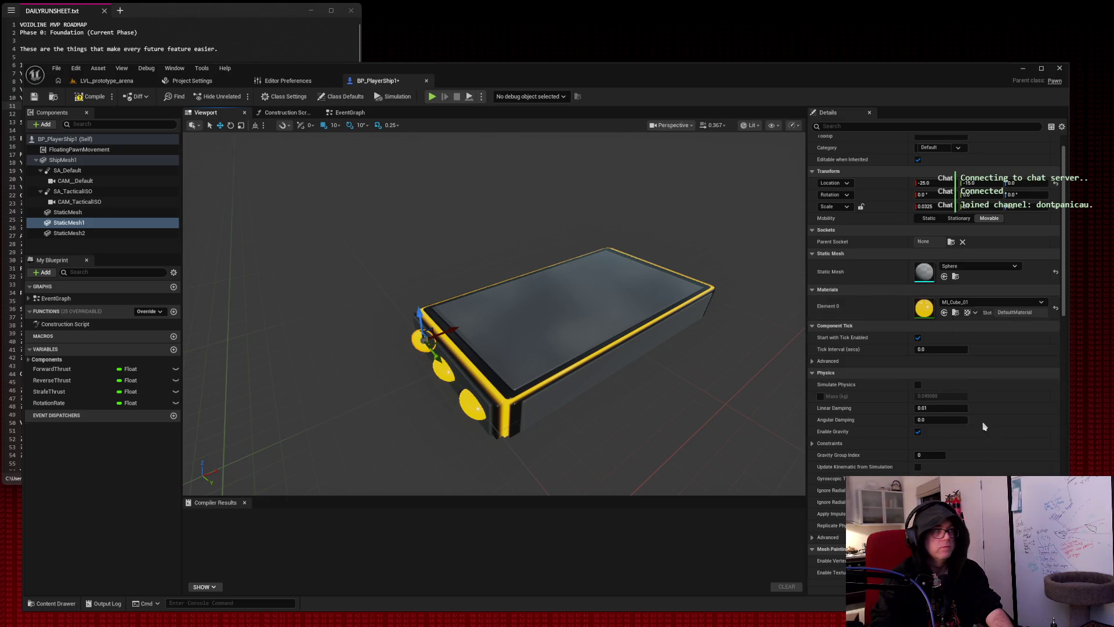
key(Escape)
click(443, 368)
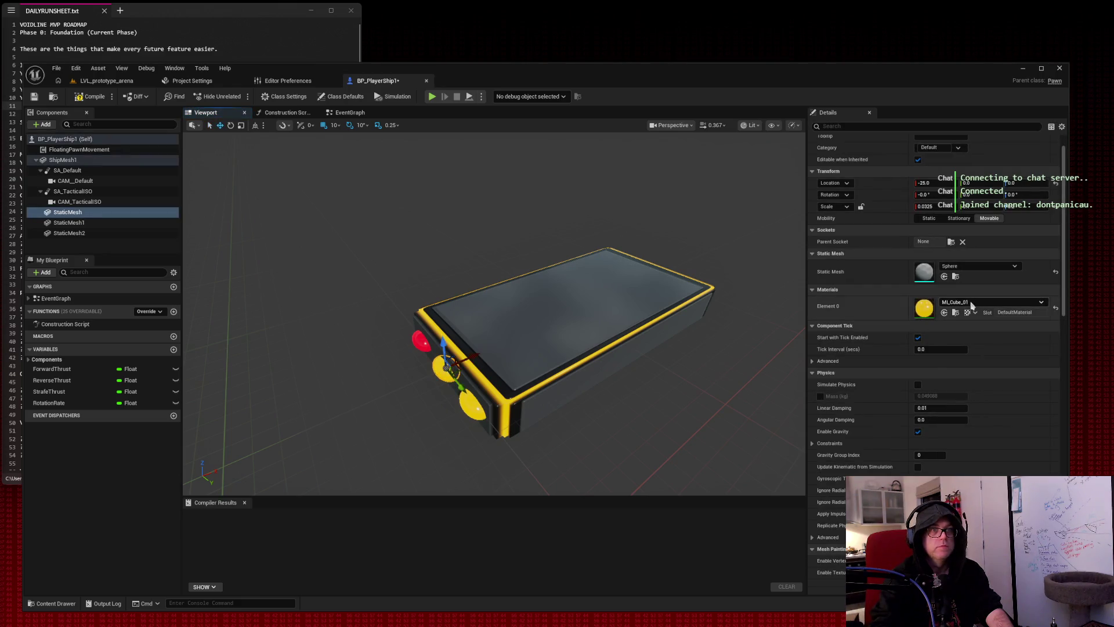
click(991, 302)
click(992, 438)
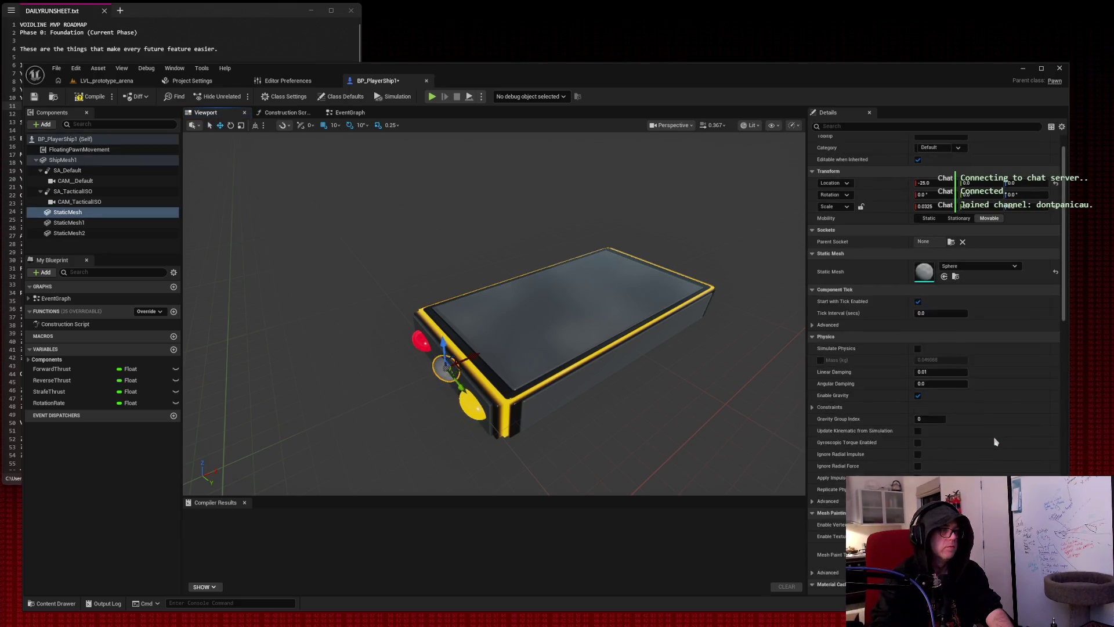
Try cyan MI_Cube_02 on a disc, then switch it to red MI_Cube_03.
mouse_move(447, 368)
mouse_down()
mouse_move(522, 348)
mouse_move(638, 377)
mouse_move(805, 390)
mouse_move(824, 348)
mouse_up()
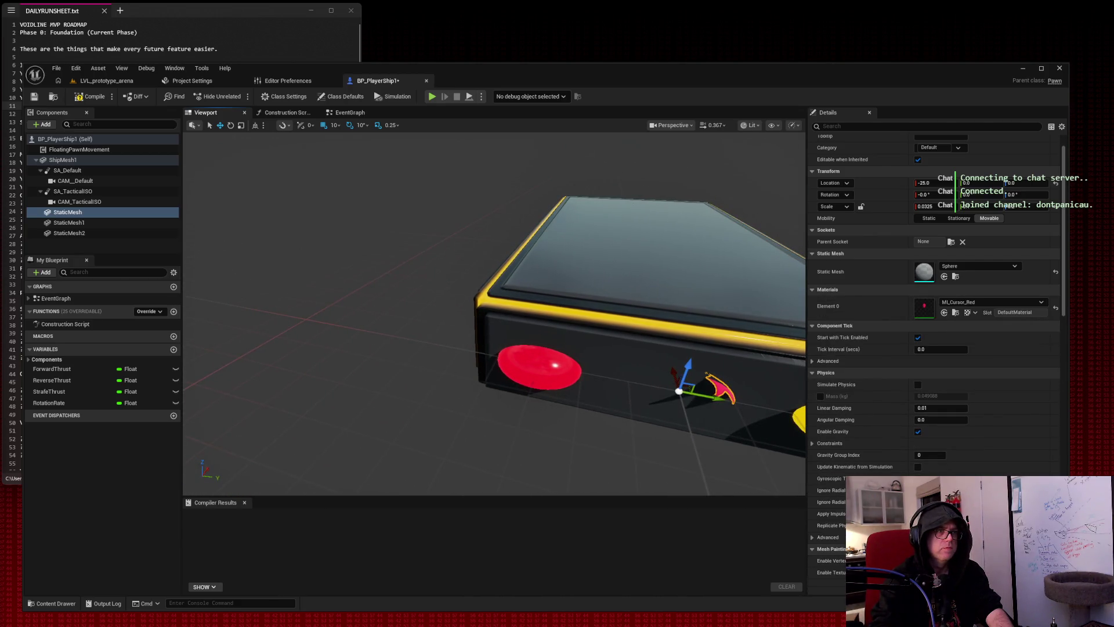
click(977, 302)
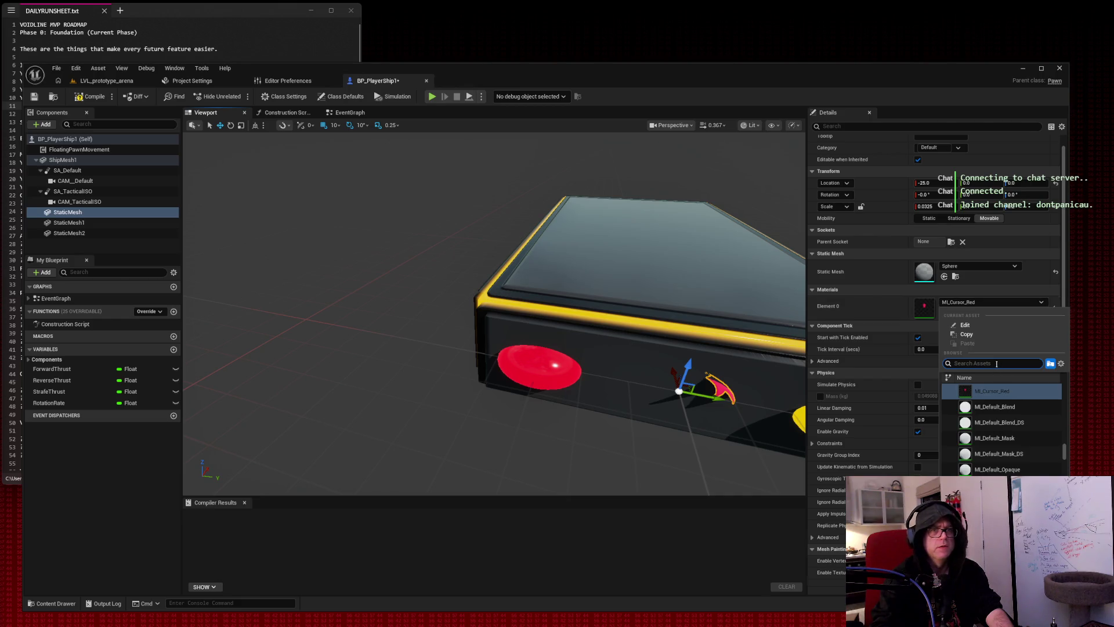
text(cube)
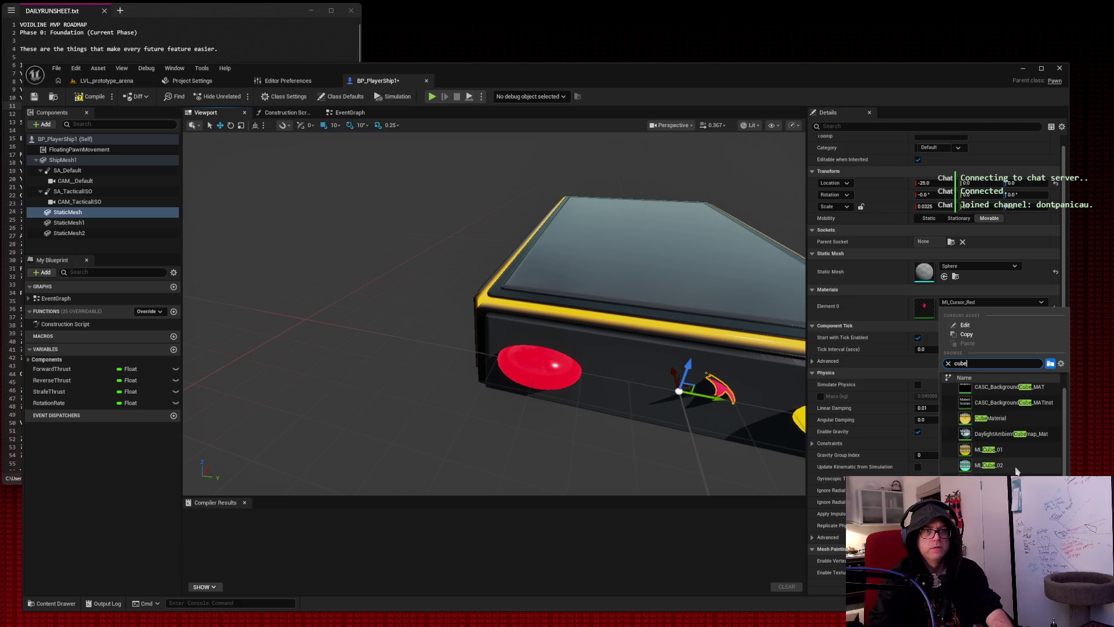
click(989, 465)
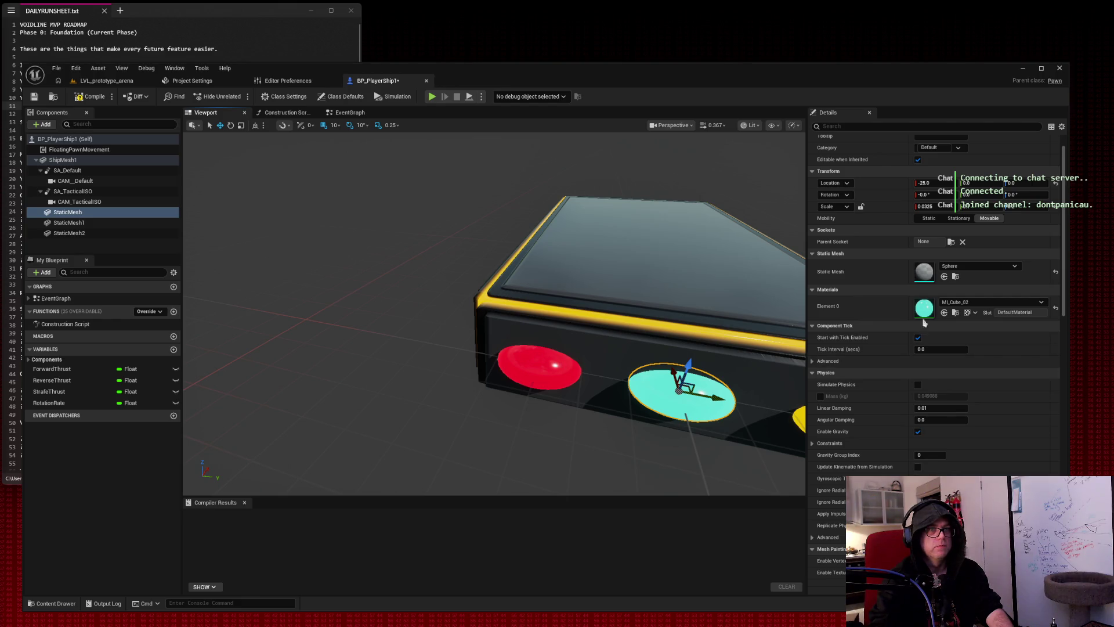
click(986, 302)
click(1015, 410)
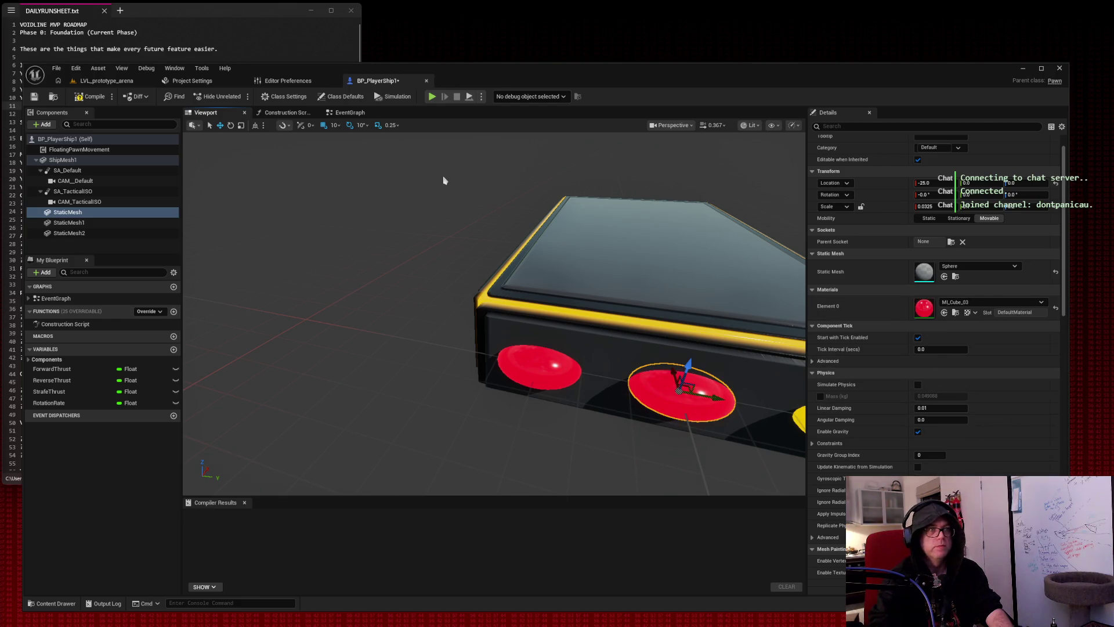
Apply the red ML_Cube_03 material to the remaining yellow third disc.
click(372, 191)
scroll(372, 191, down, 5)
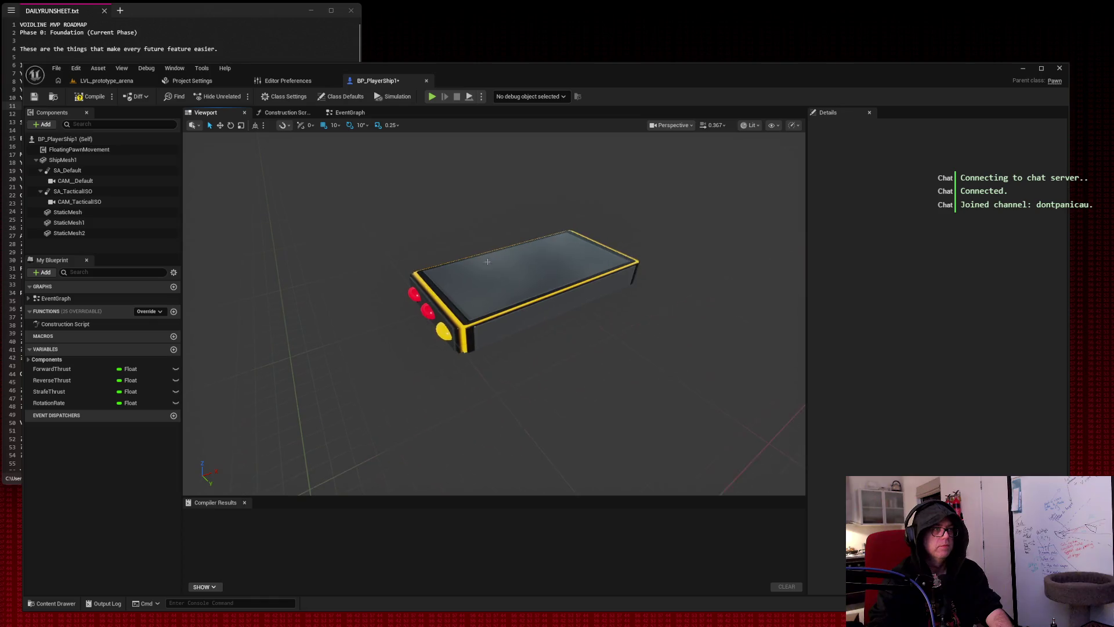
click(443, 330)
click(986, 302)
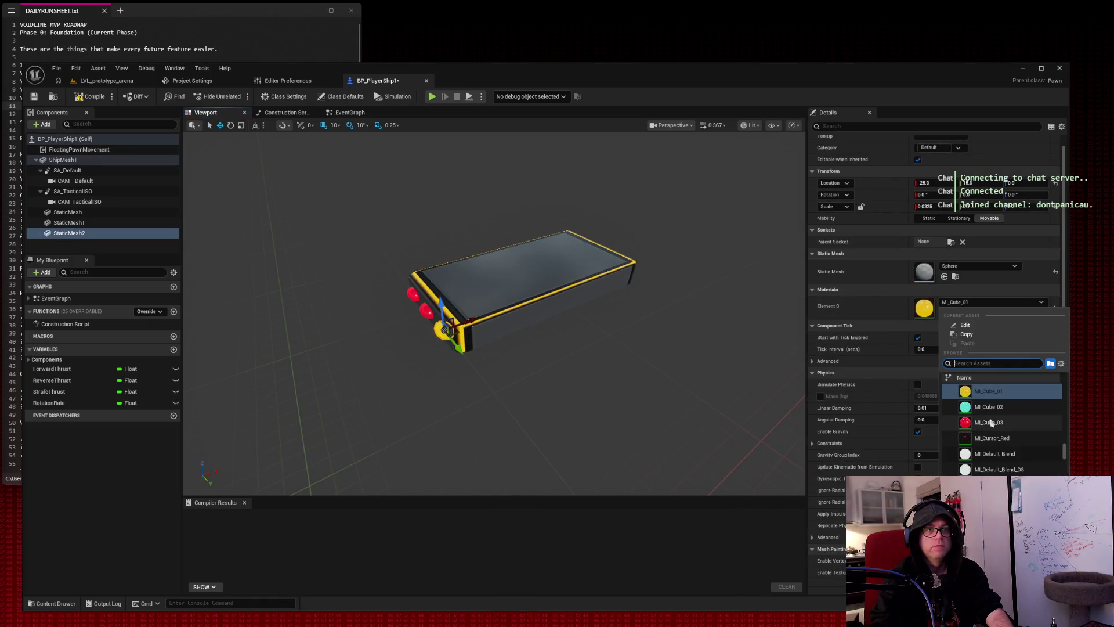
click(990, 418)
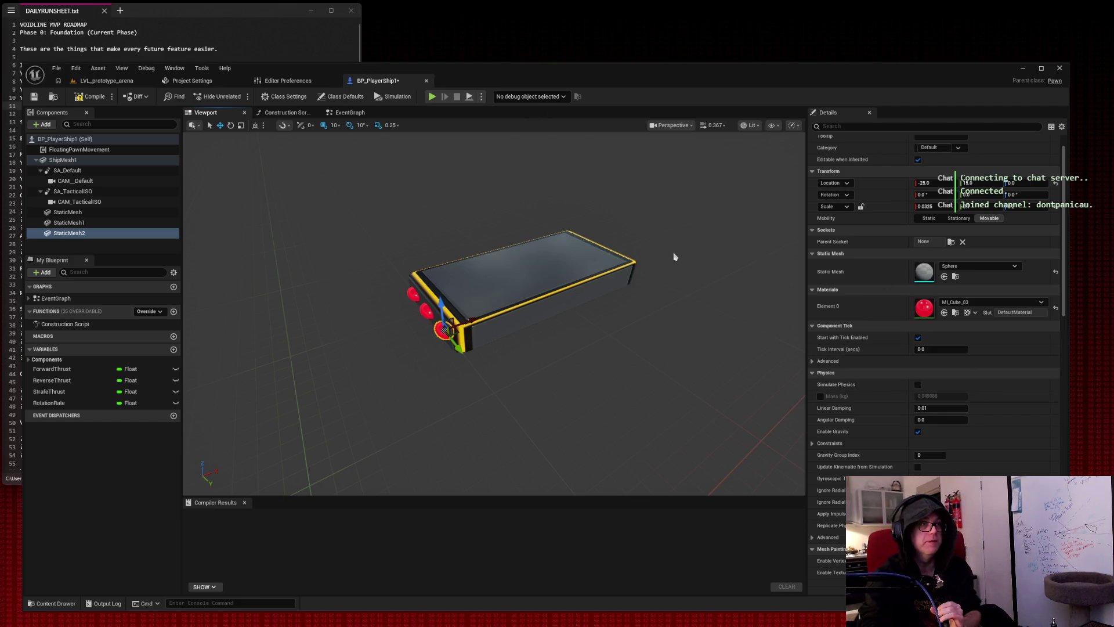
click(659, 230)
drag(649, 212, 581, 226)
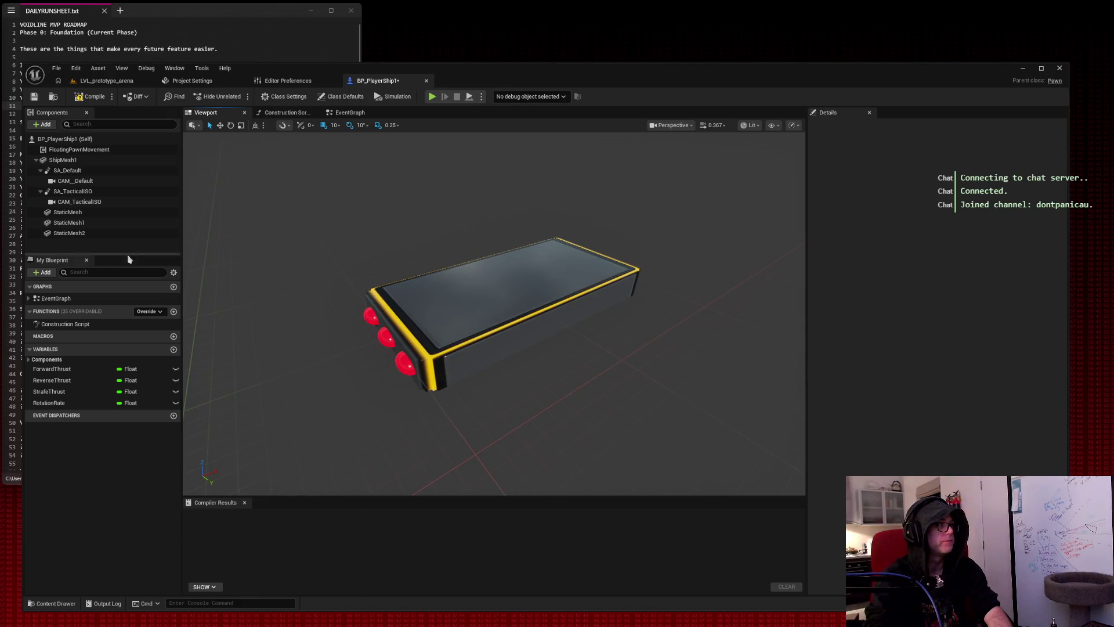
Rename the first StaticMesh disc component to Hull_Eng01.
click(69, 212)
right_click(73, 213)
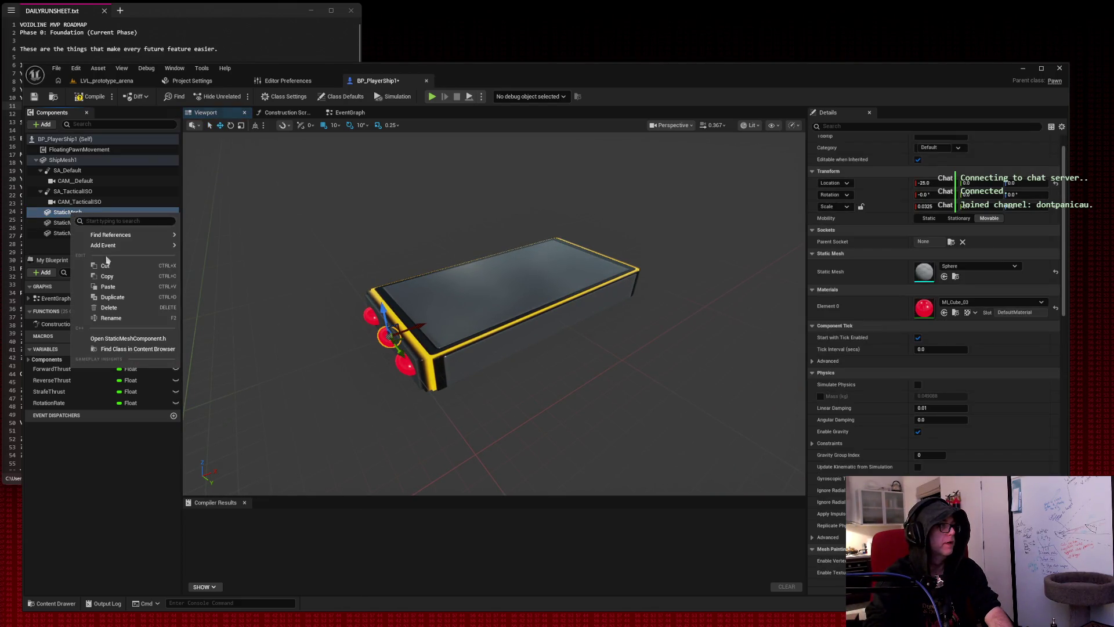
click(116, 318)
text(Hu)
key(Return)
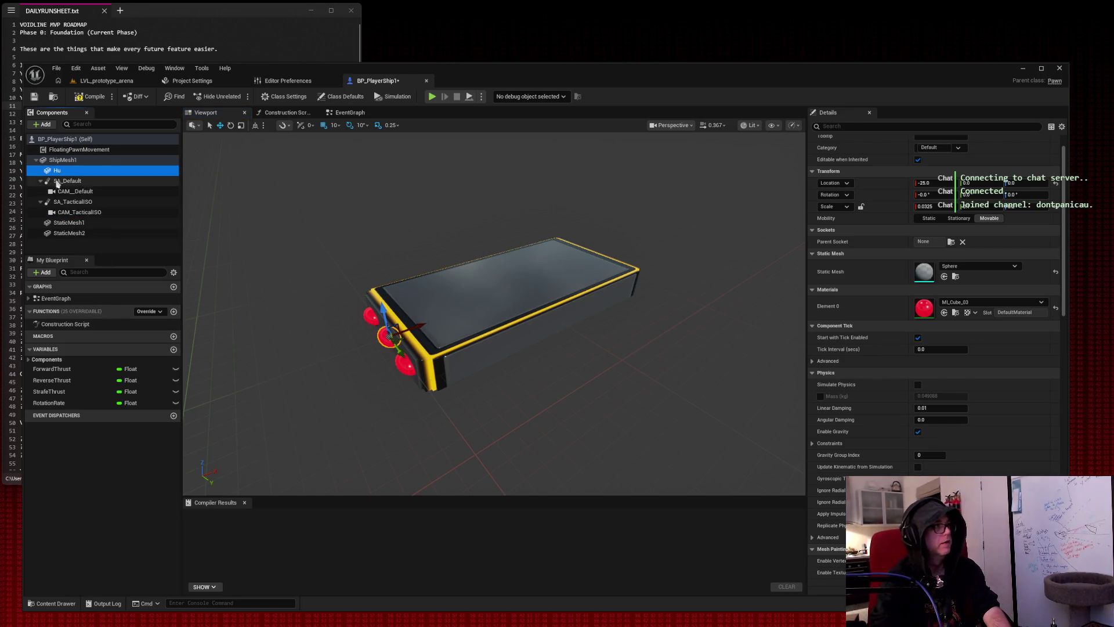
right_click(57, 172)
click(122, 282)
text(H)
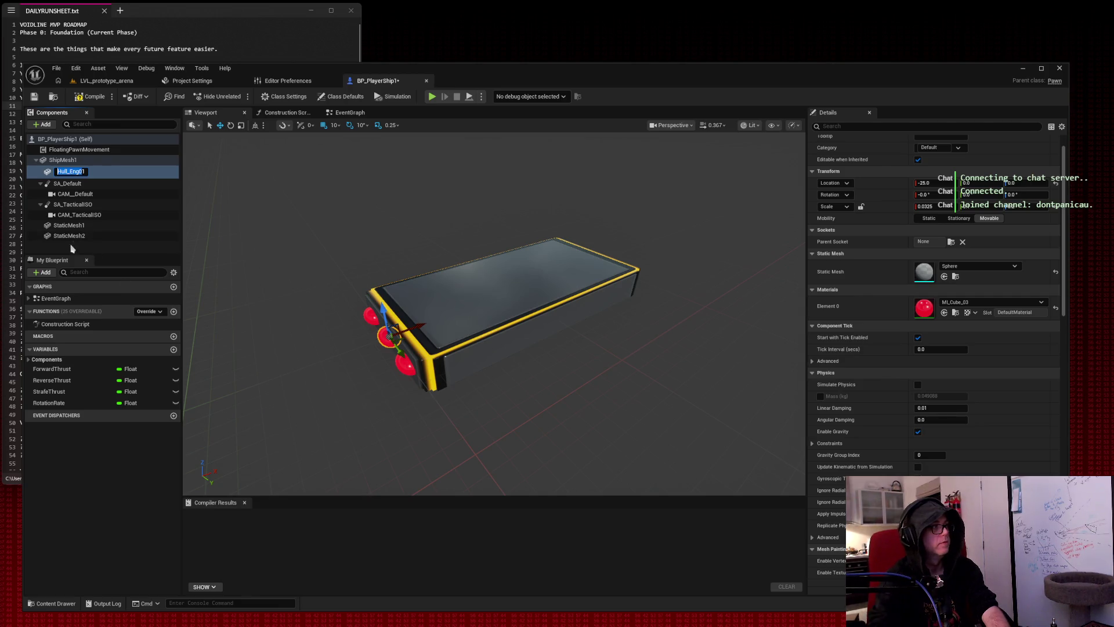
Rename StaticMesh1 and StaticMesh2 to Hull_Eng02 and Hull_Eng03.
click(70, 224)
right_click(69, 224)
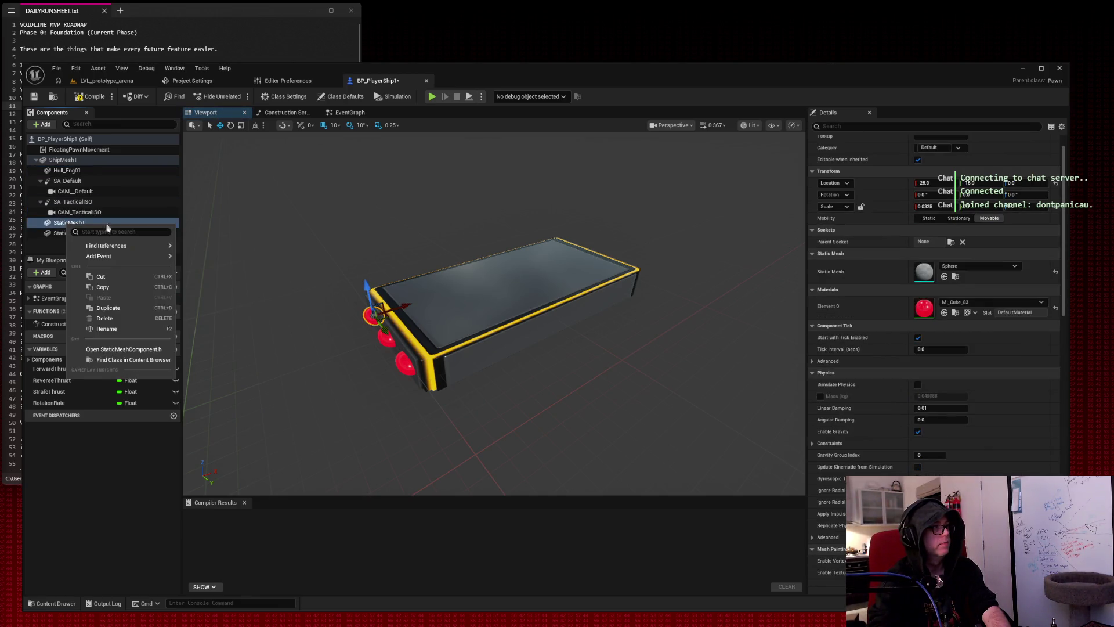
click(107, 328)
text(Hull_Eng02)
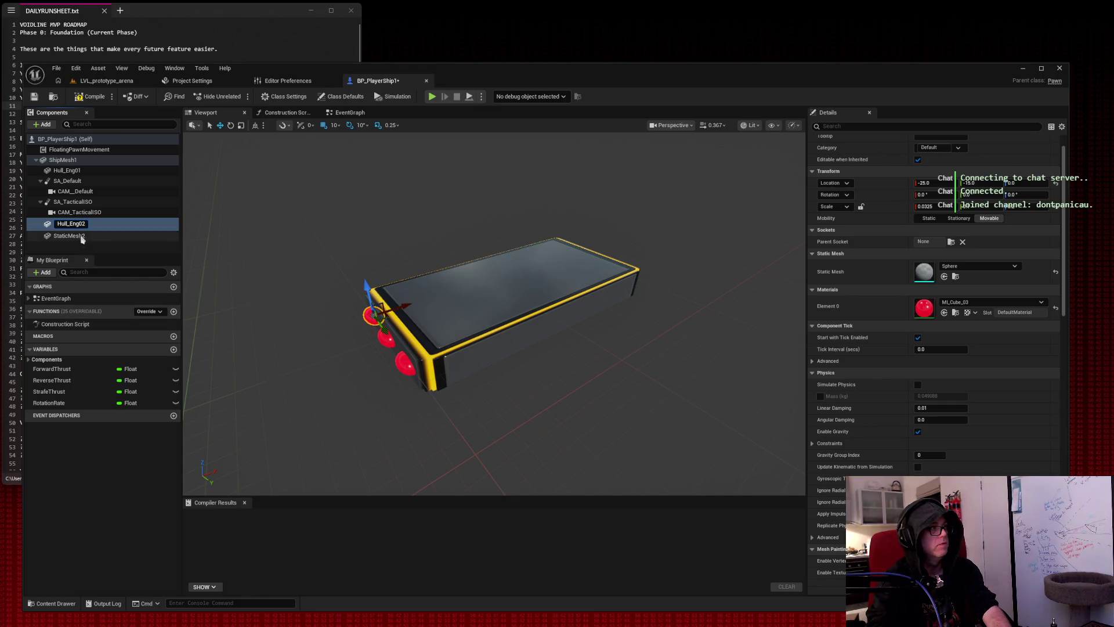
right_click(81, 237)
click(116, 343)
text(Hull_Eng0)
key(Return)
click(325, 281)
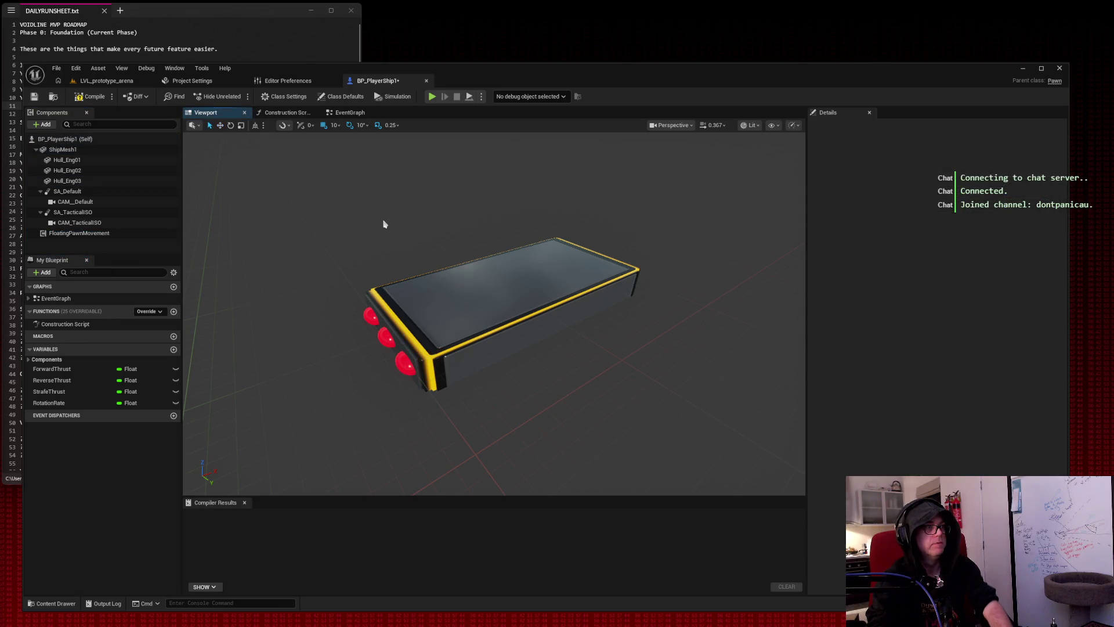
Add an empty Static Mesh component named Hull_Tower01 and attach it under ShipMesh1.
click(467, 304)
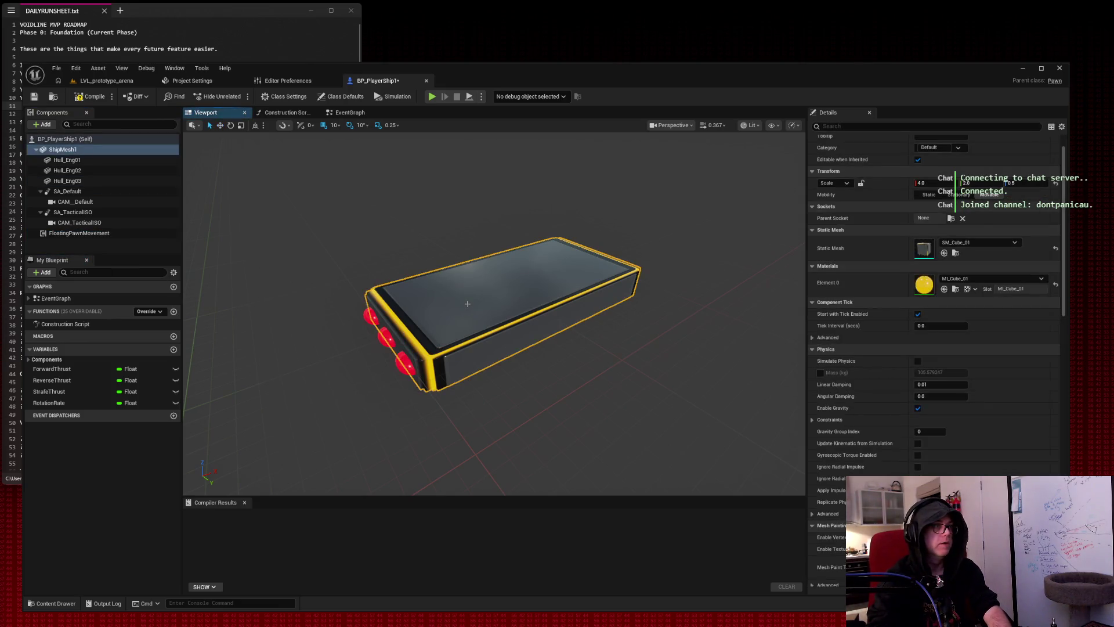
click(304, 281)
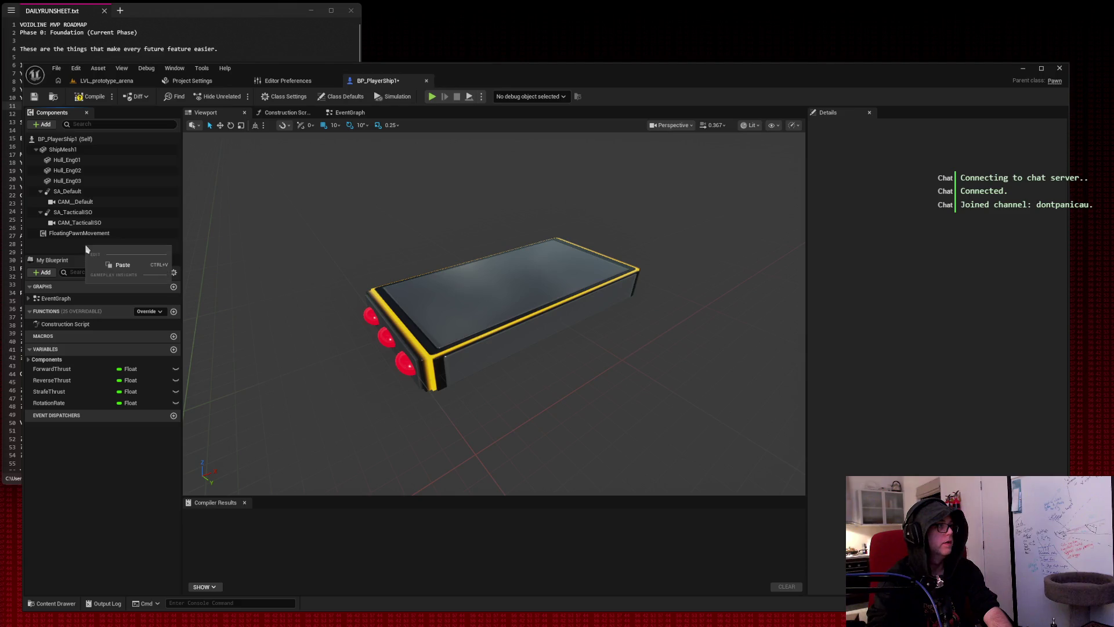
click(44, 124)
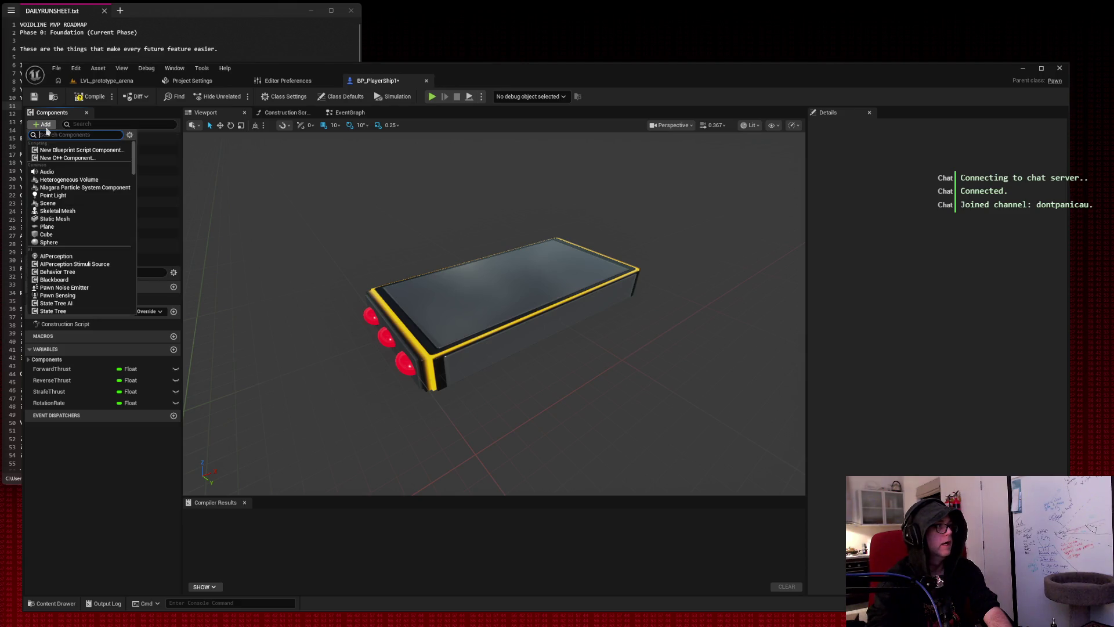
click(65, 219)
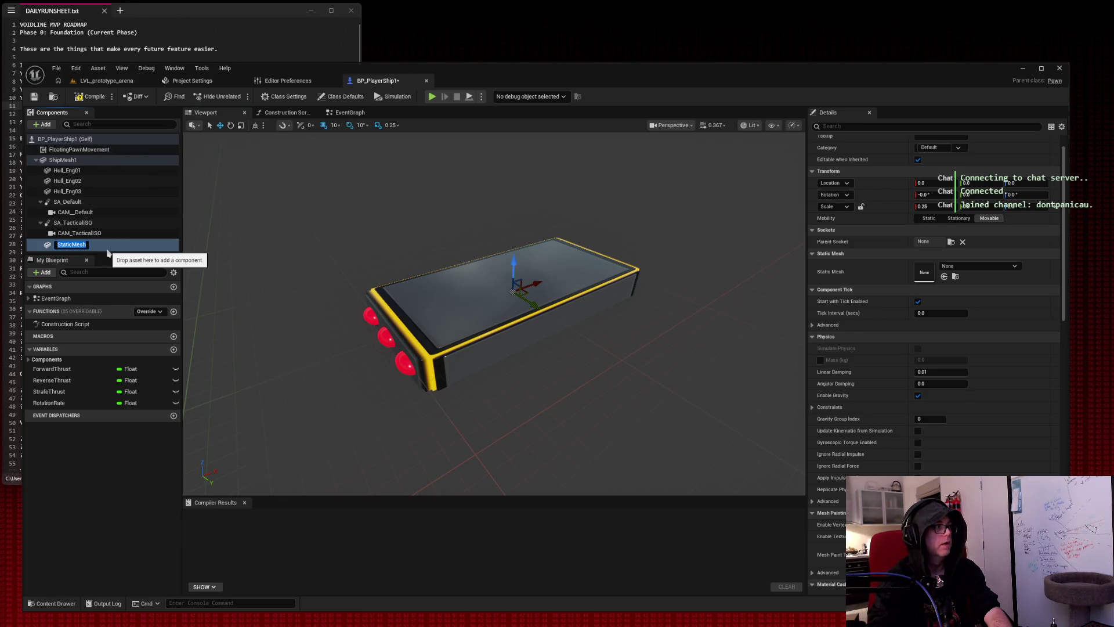
text(Hull_Tower01)
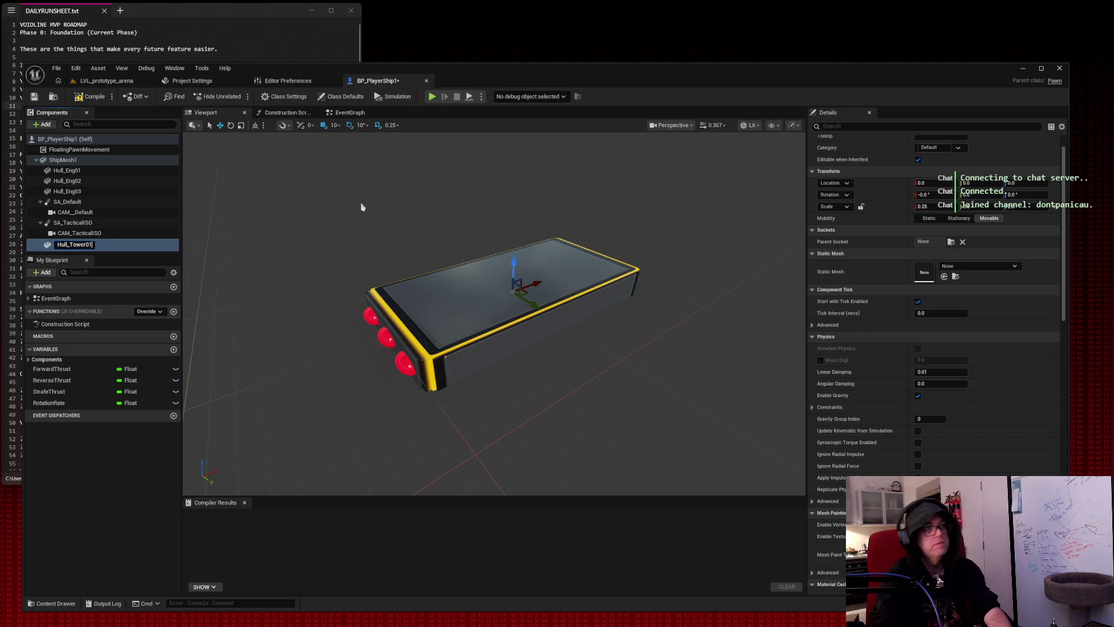
drag(122, 248, 70, 160)
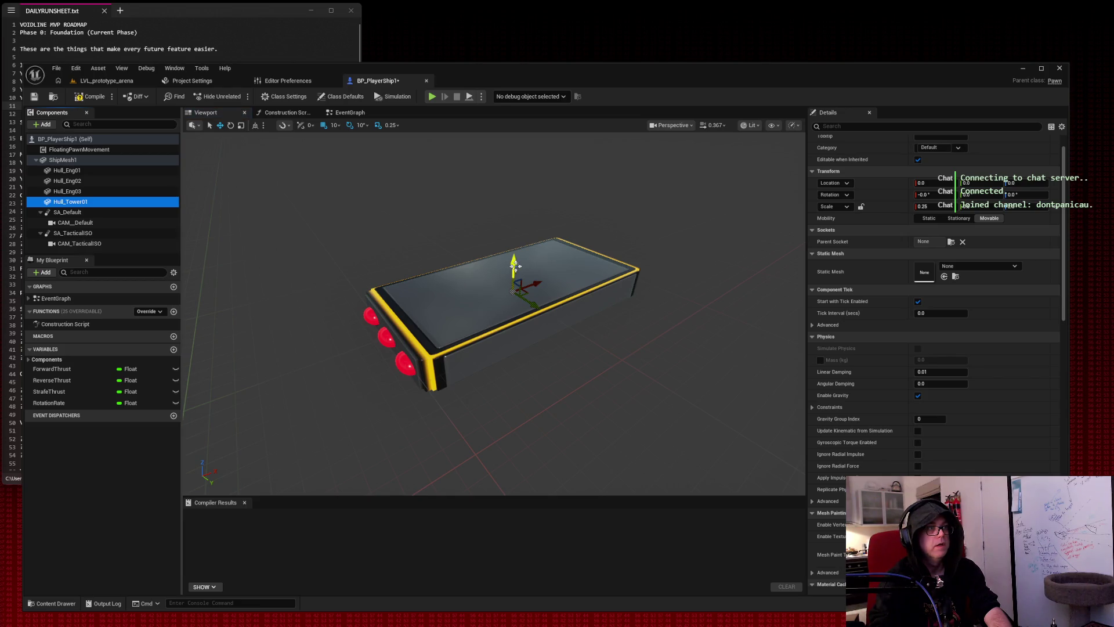
Try SM_Cube_02, SM_Cube_01 and SM_Cube_03 as Hull_Tower01's mesh.
click(967, 267)
text(cube)
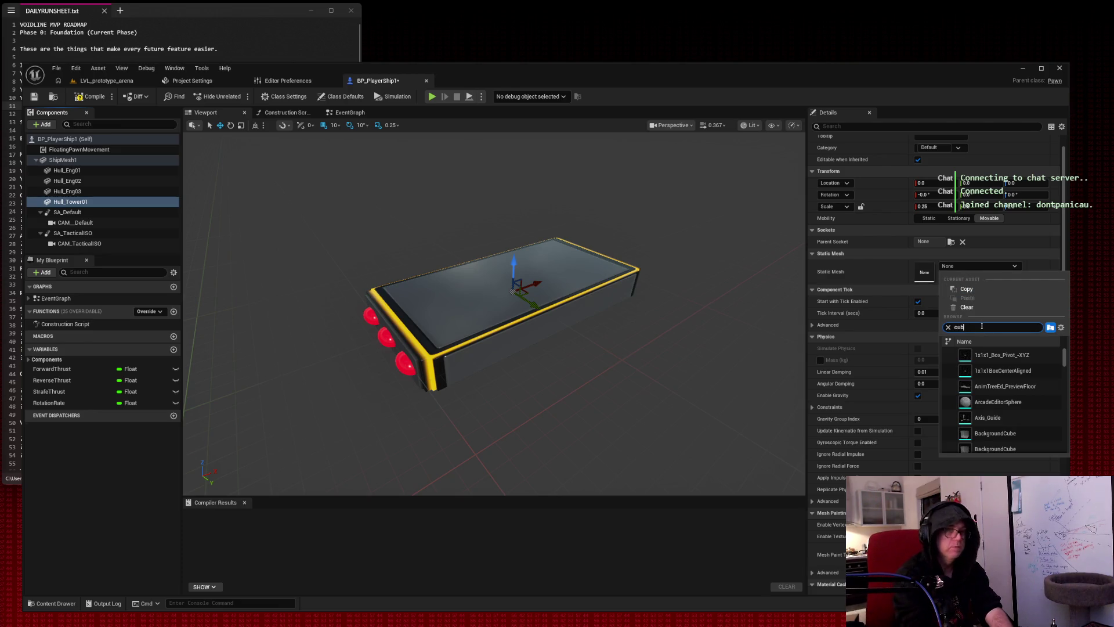
scroll(1012, 393, down, 3)
scroll(1012, 393, down, 4)
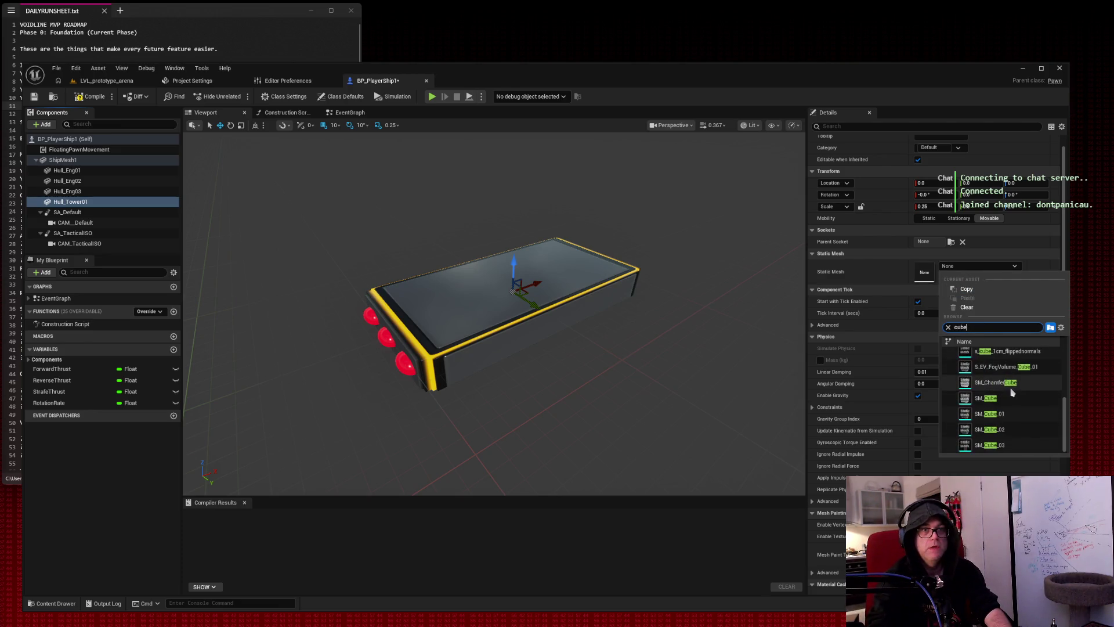
click(1012, 429)
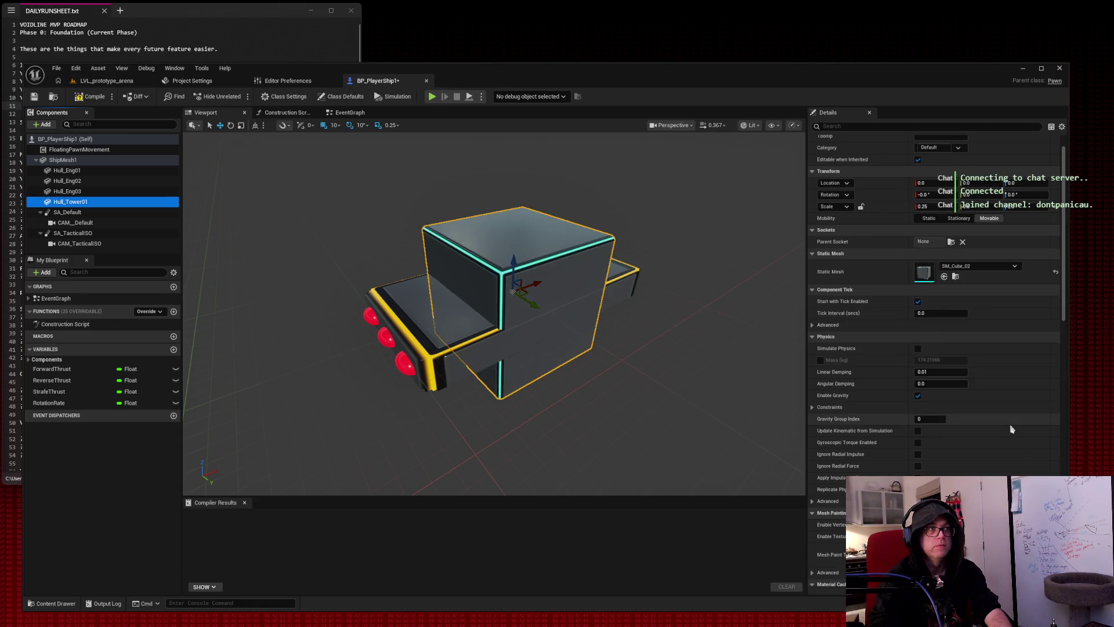
click(997, 266)
scroll(1010, 367, up, 1)
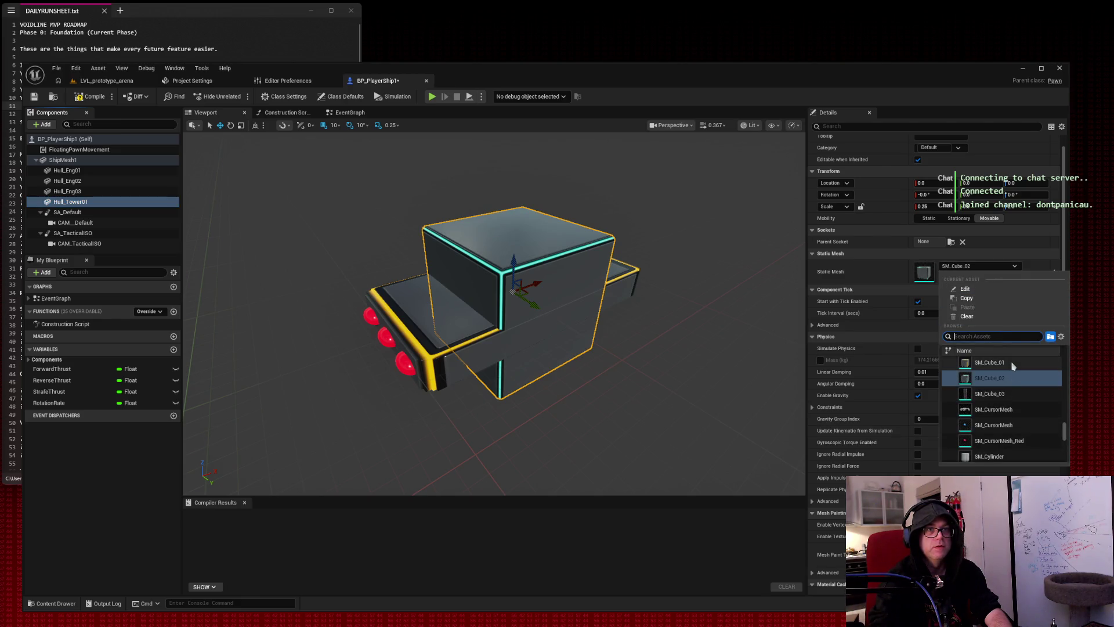
click(1012, 365)
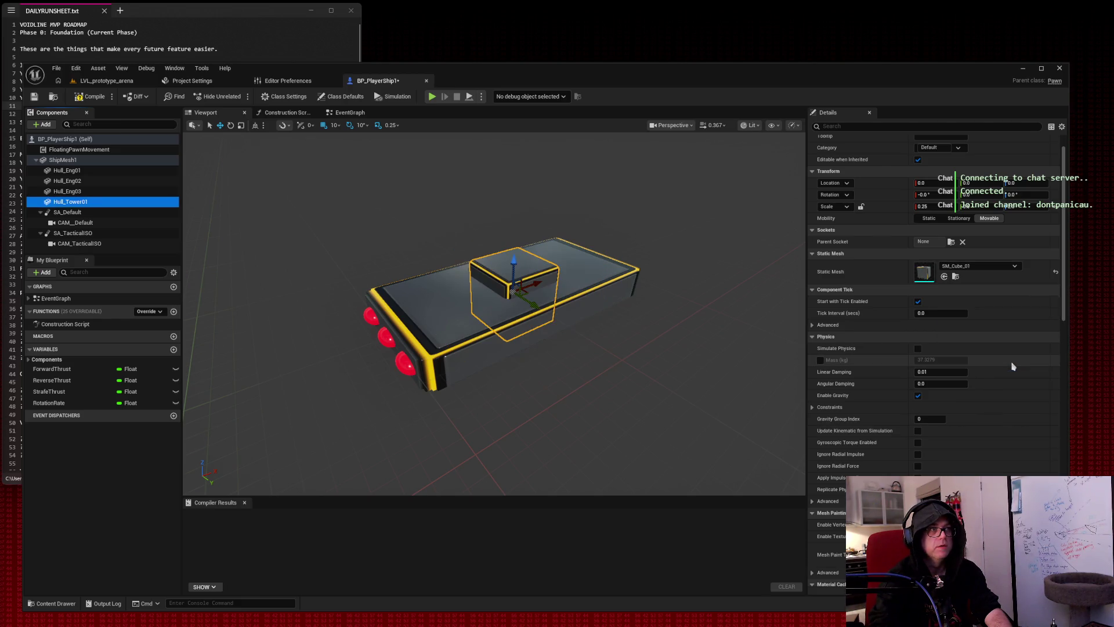
click(994, 272)
click(1017, 399)
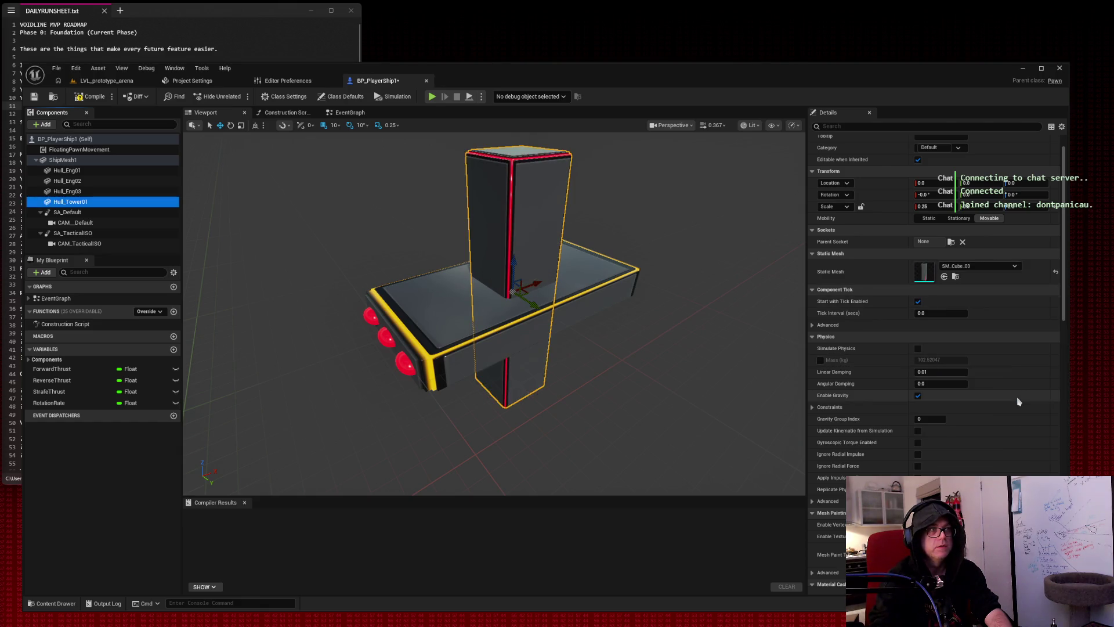
Settle on SM_Cube_01 for the tower and raise it up onto the hull.
click(994, 268)
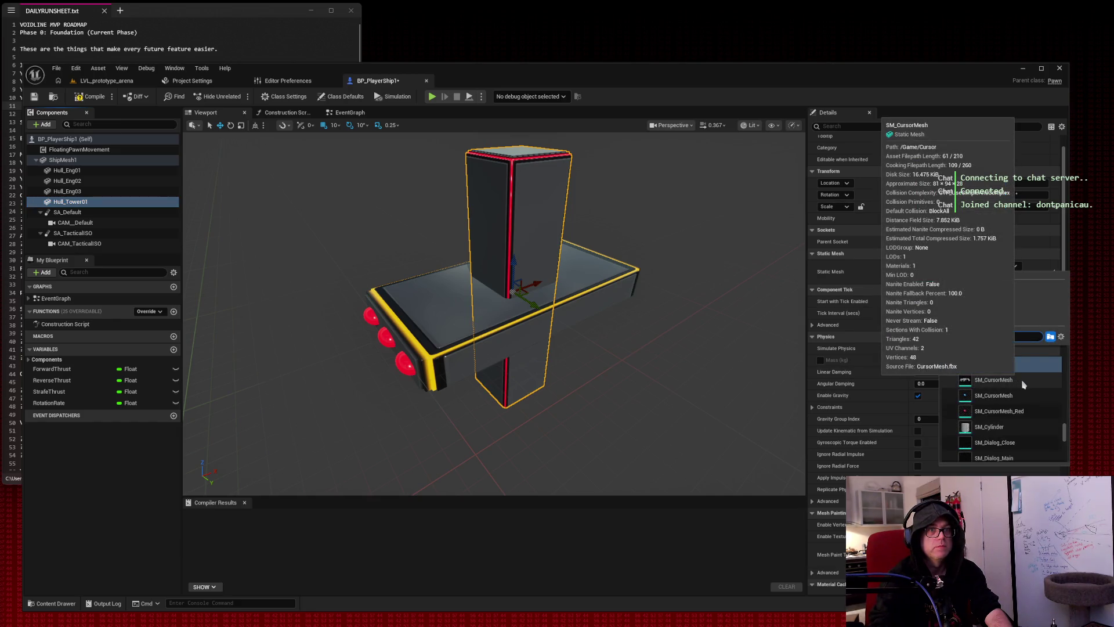
scroll(1022, 383, up, 1)
click(1017, 367)
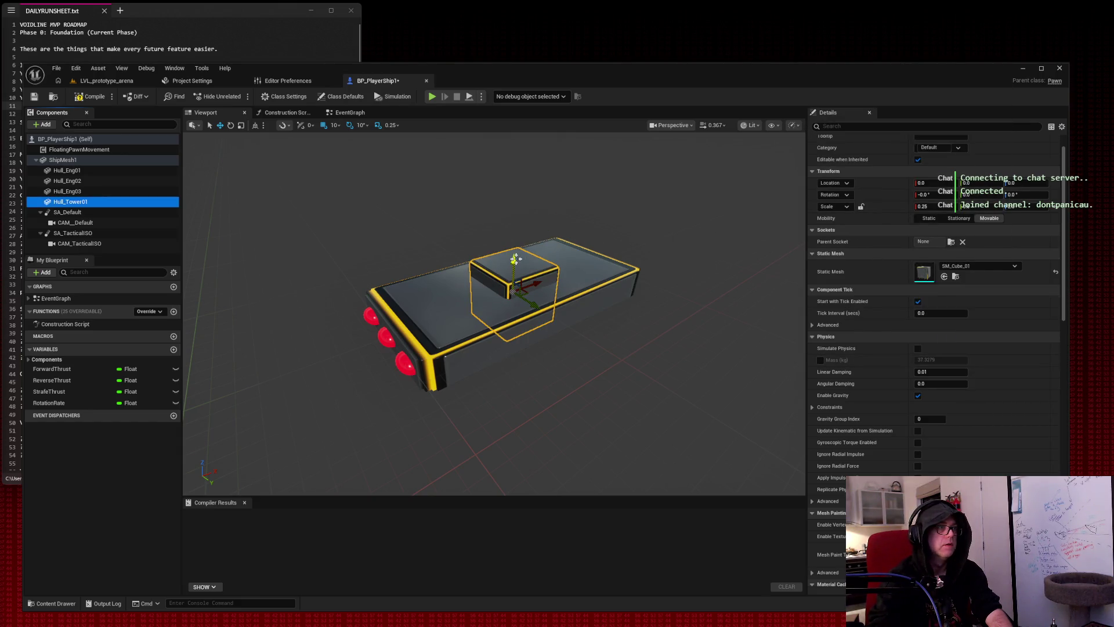
click(987, 266)
click(1007, 381)
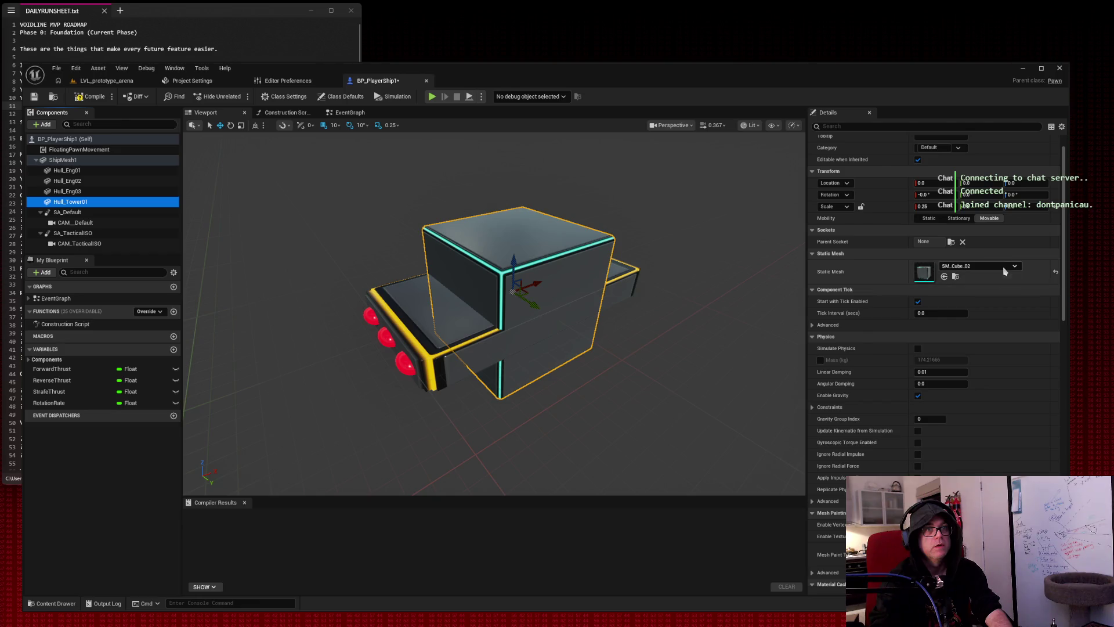
click(981, 266)
scroll(1008, 379, up, 1)
click(1008, 379)
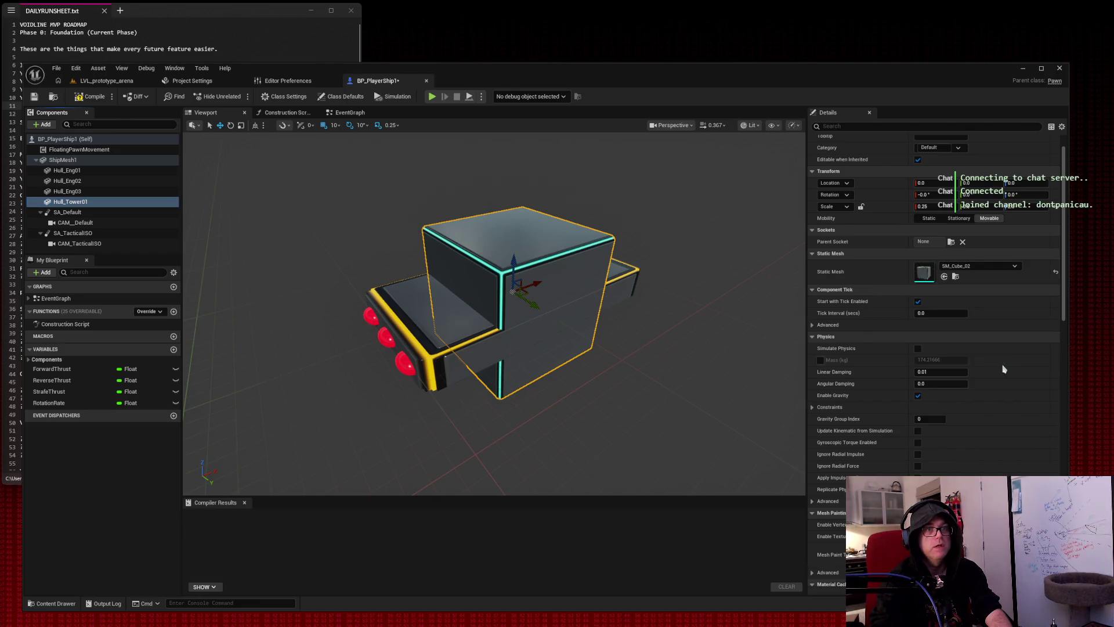
click(513, 264)
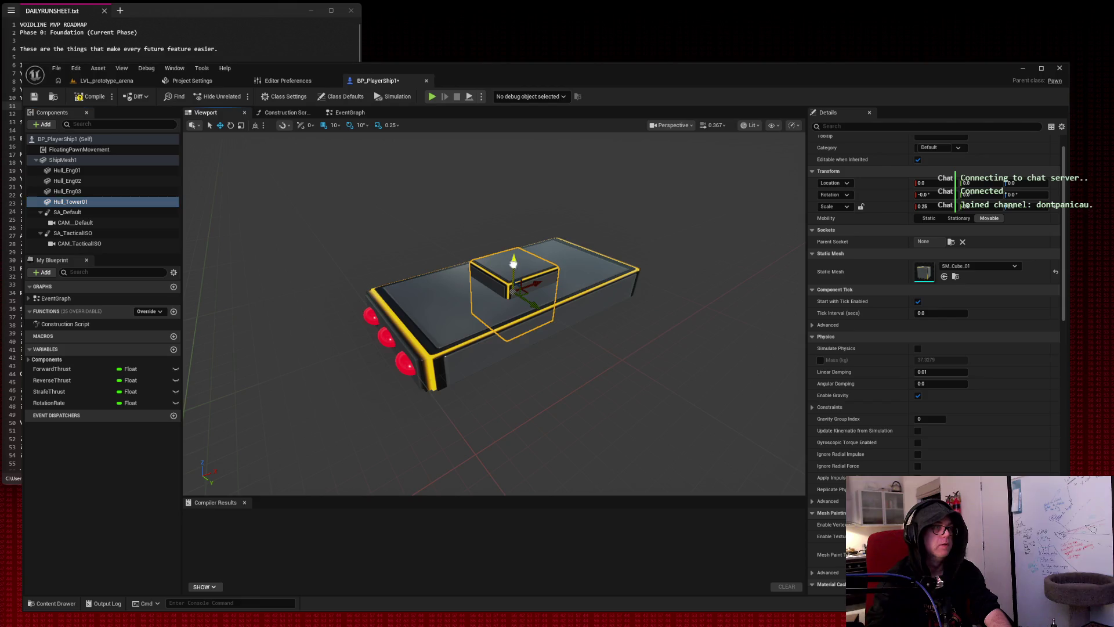
drag(514, 264, 514, 238)
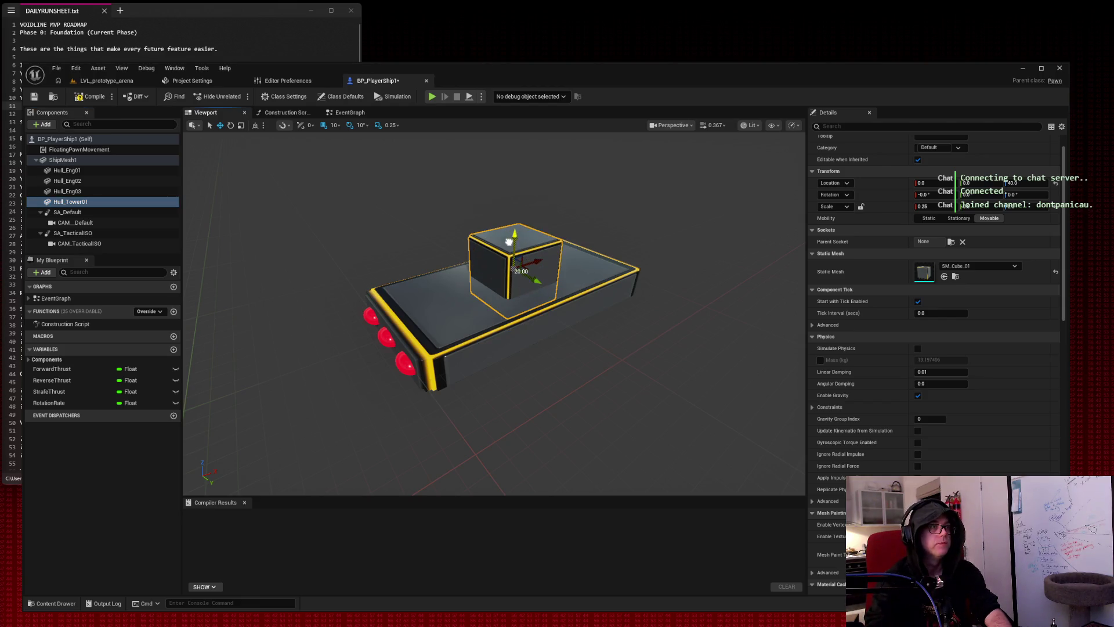
Enter Hull_Tower01 scale values of 0.1 and 0.2 to form a squat block.
click(923, 206)
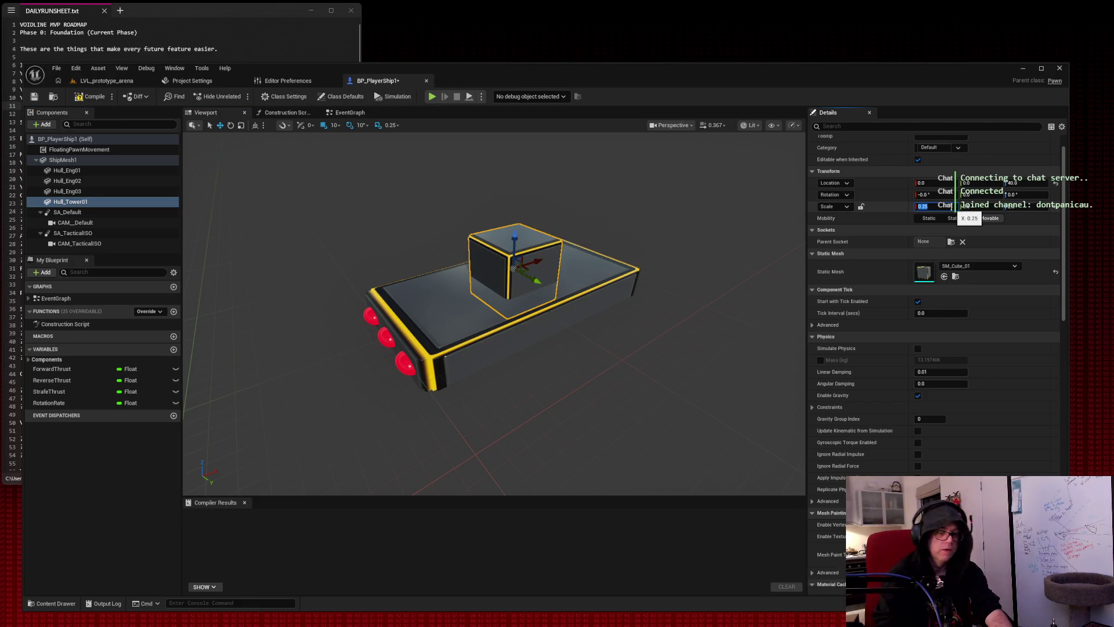
text(0.1)
key(Return)
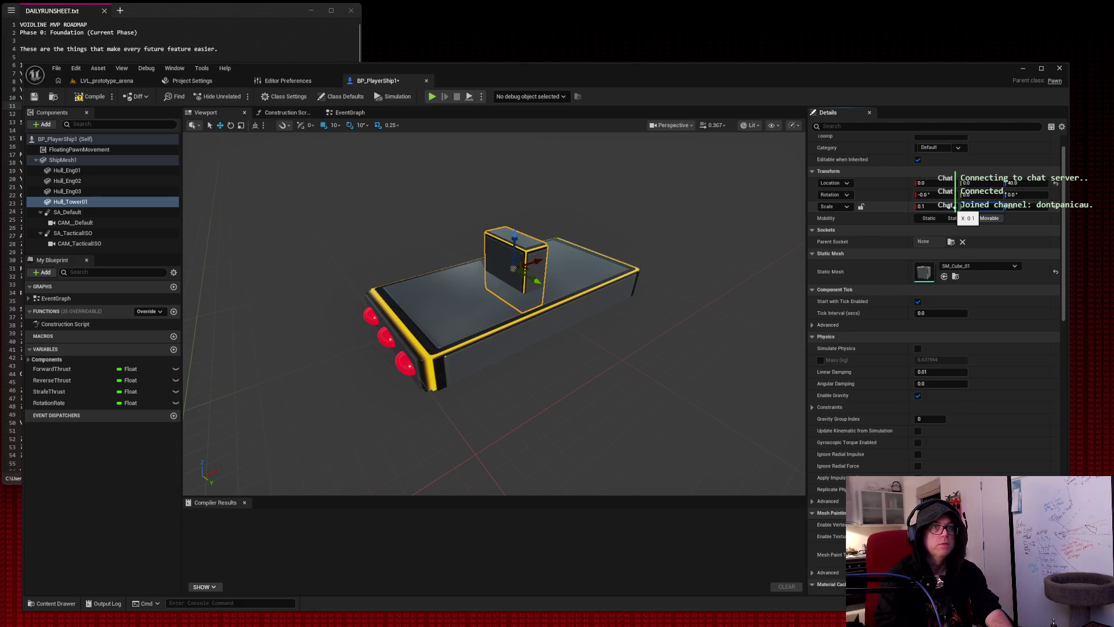
text(0.1)
key(Tab)
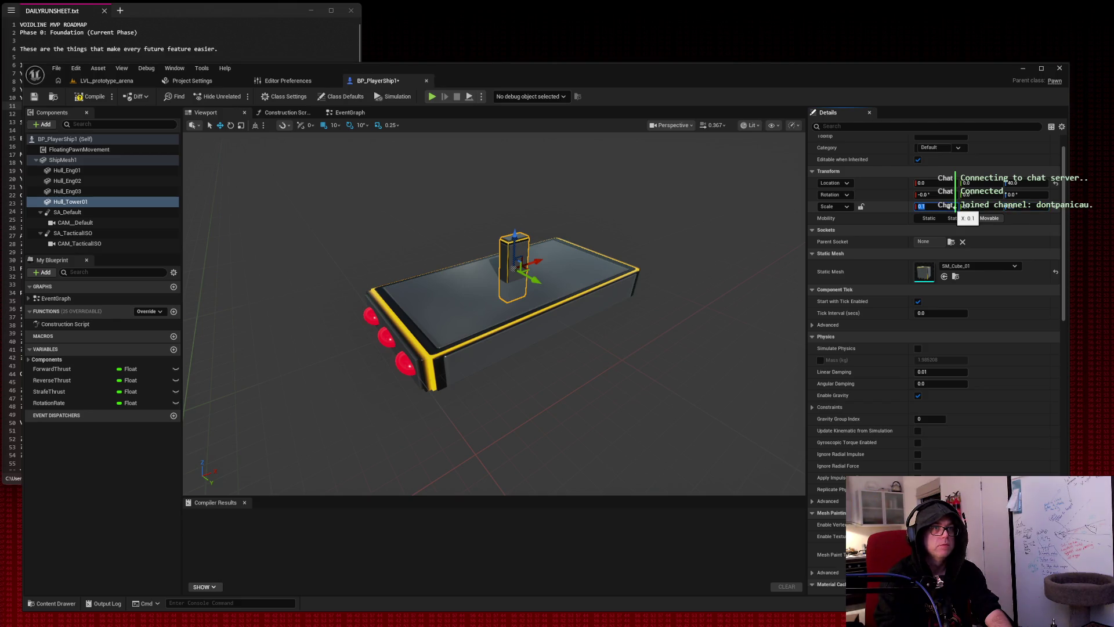
text(0.2)
key(Return)
text(0.2)
key(Tab)
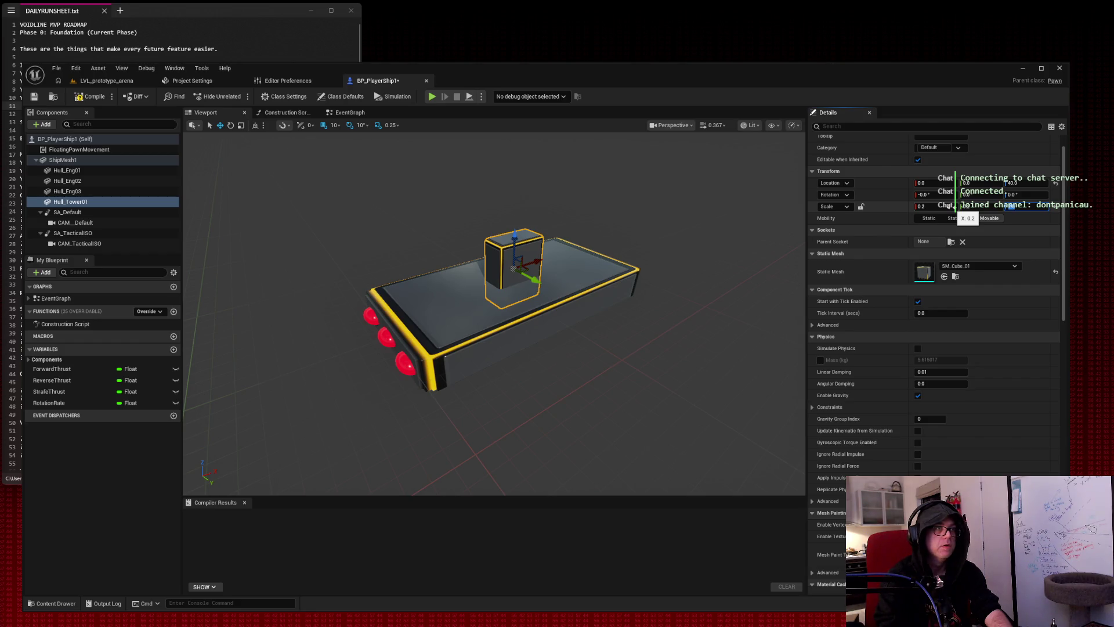
text(0.1)
key(Tab)
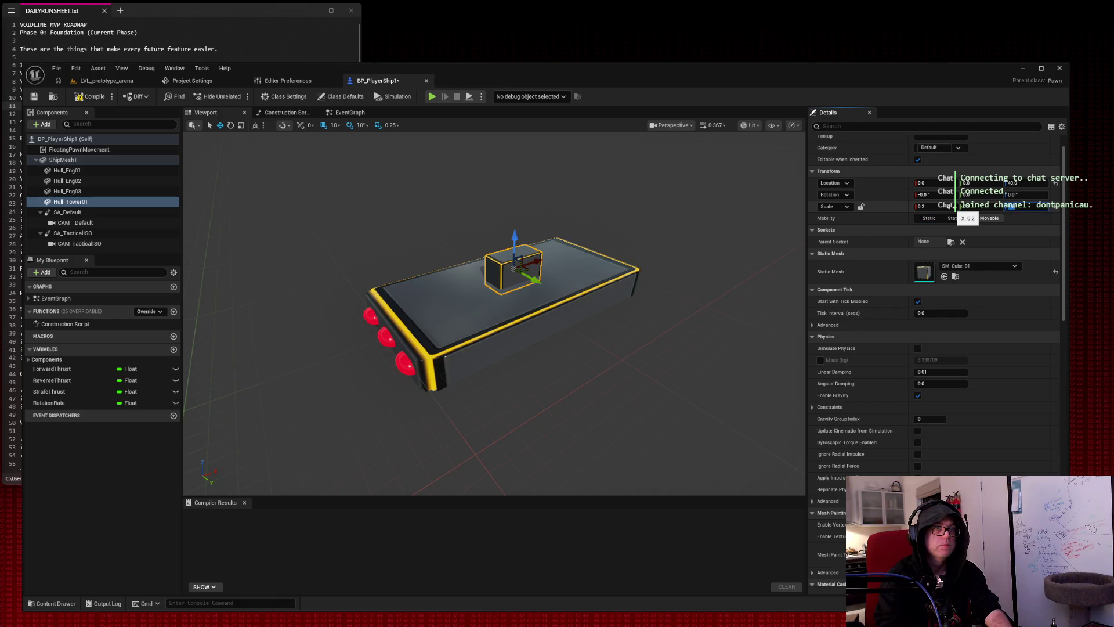
key(Tab)
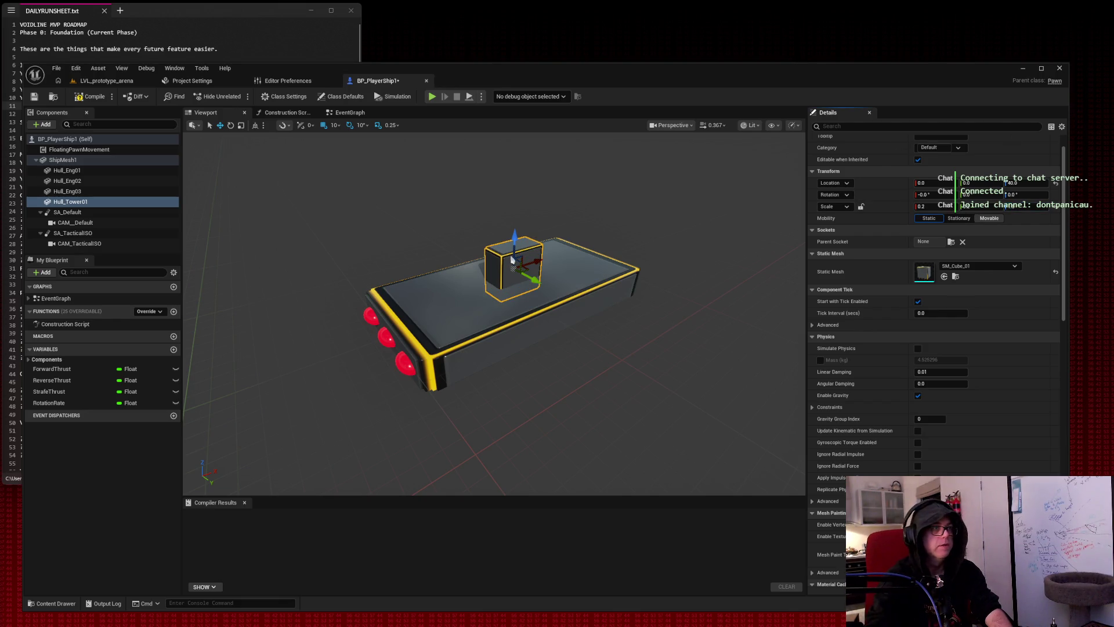
Slide the tower back along the hull to X -72.9 and duplicate it as Hull_Tower02.
mouse_move(534, 264)
mouse_down()
mouse_move(506, 255)
mouse_move(465, 279)
mouse_up()
mouse_move(629, 209)
mouse_down()
mouse_move(580, 212)
mouse_move(630, 191)
mouse_up()
scroll(493, 314, up, 3)
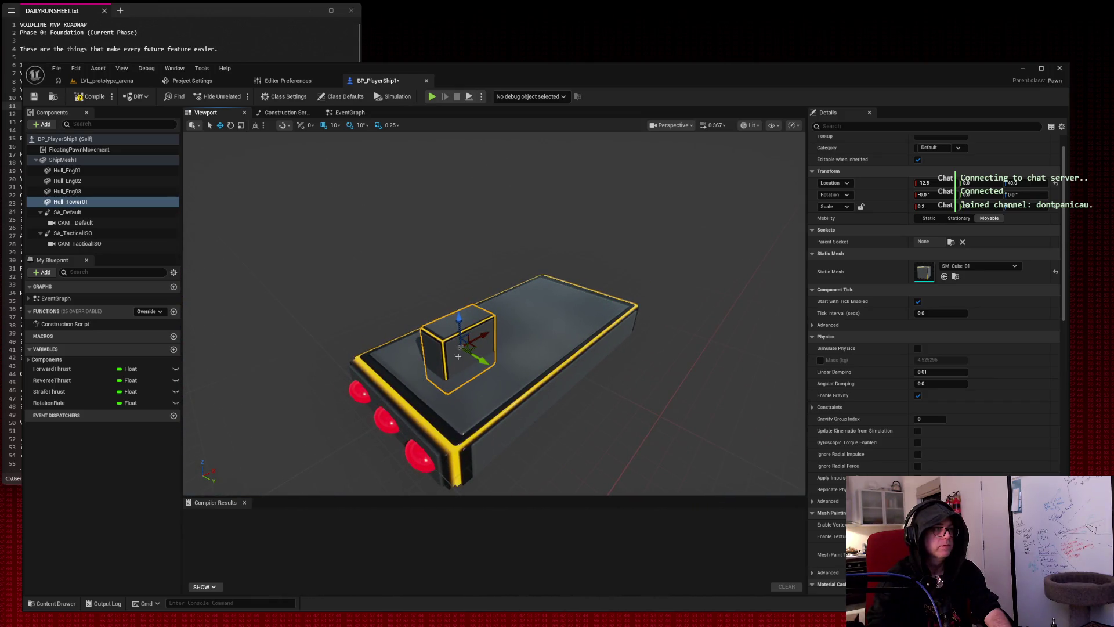
key(ctrl+d)
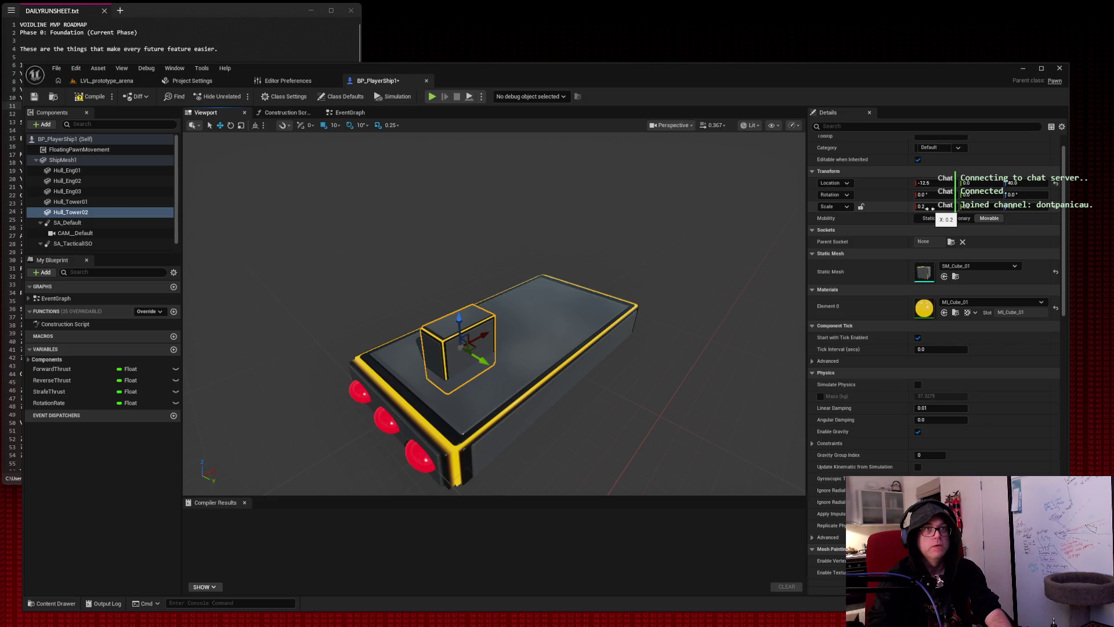
Raise Hull_Tower02 80 units and scale it into a wide, thin slab with X scale 0.29.
drag(460, 318, 465, 218)
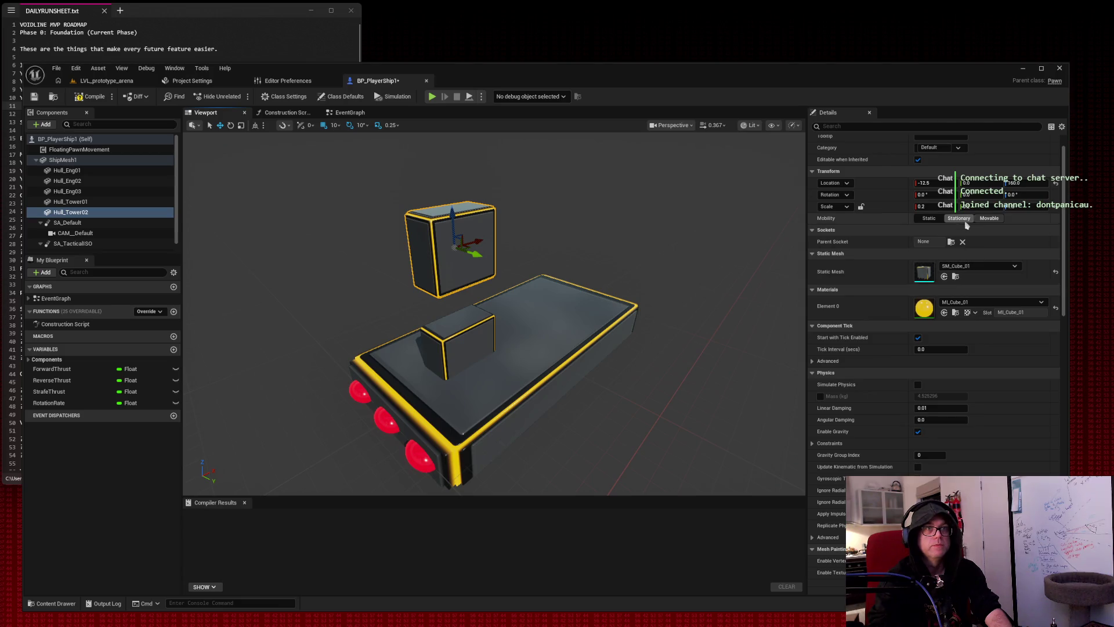
click(929, 207)
text(0.1)
key(Return)
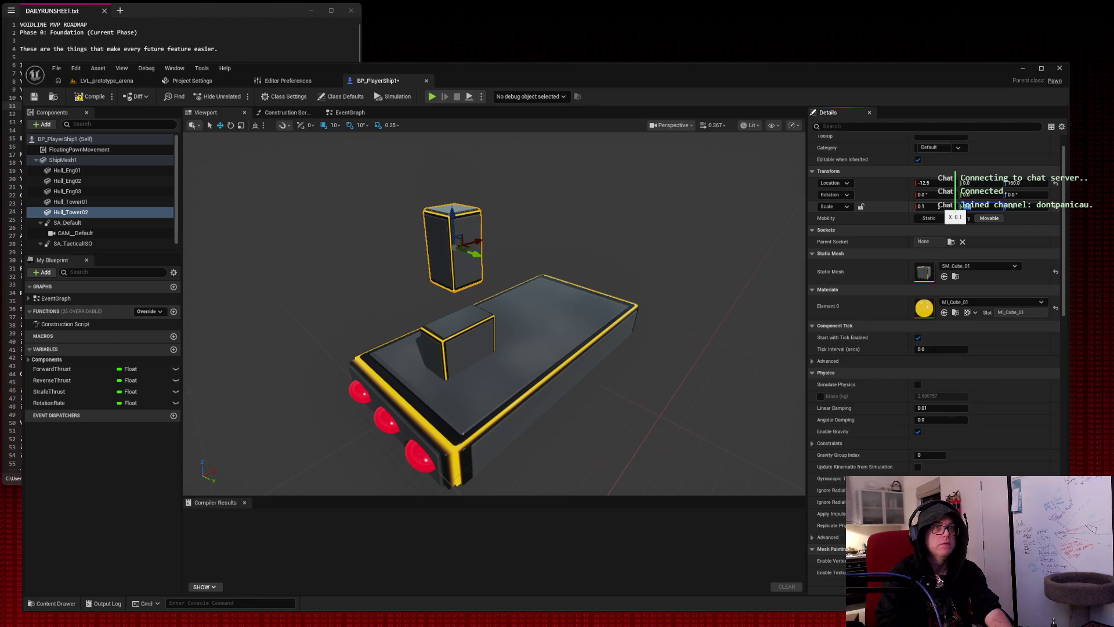
text(0.1)
key(Tab)
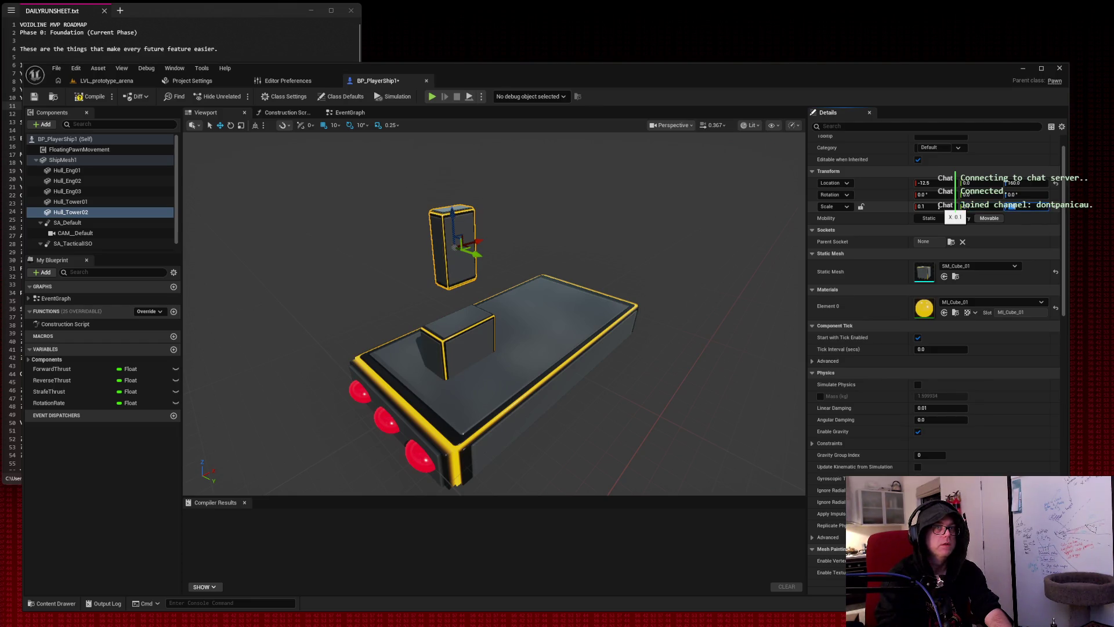
text(0.5)
key(Tab)
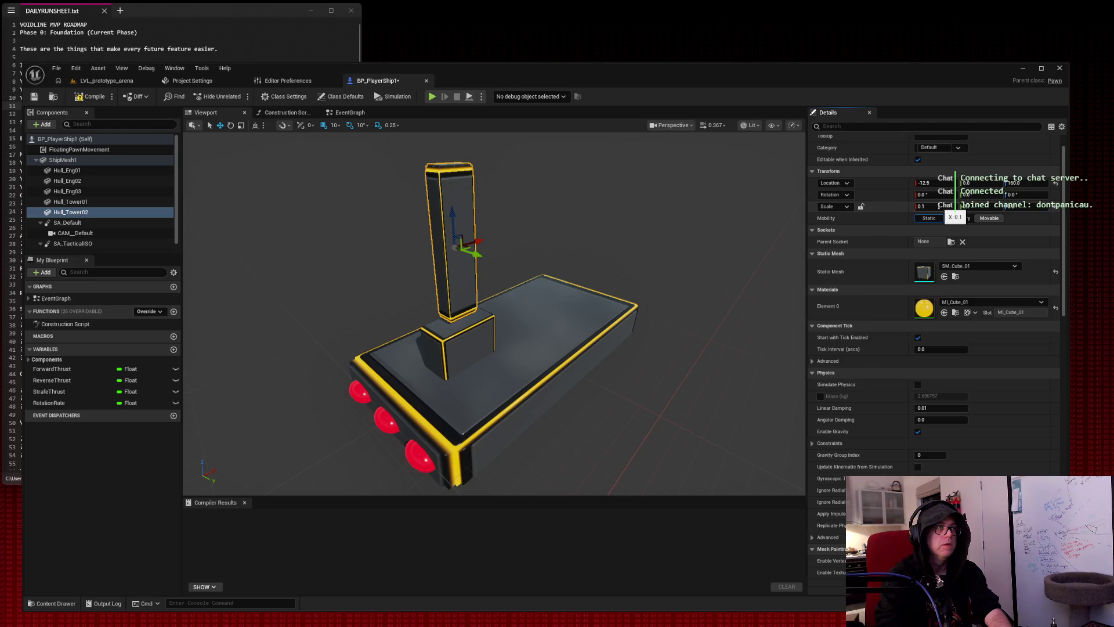
key(ctrl+z)
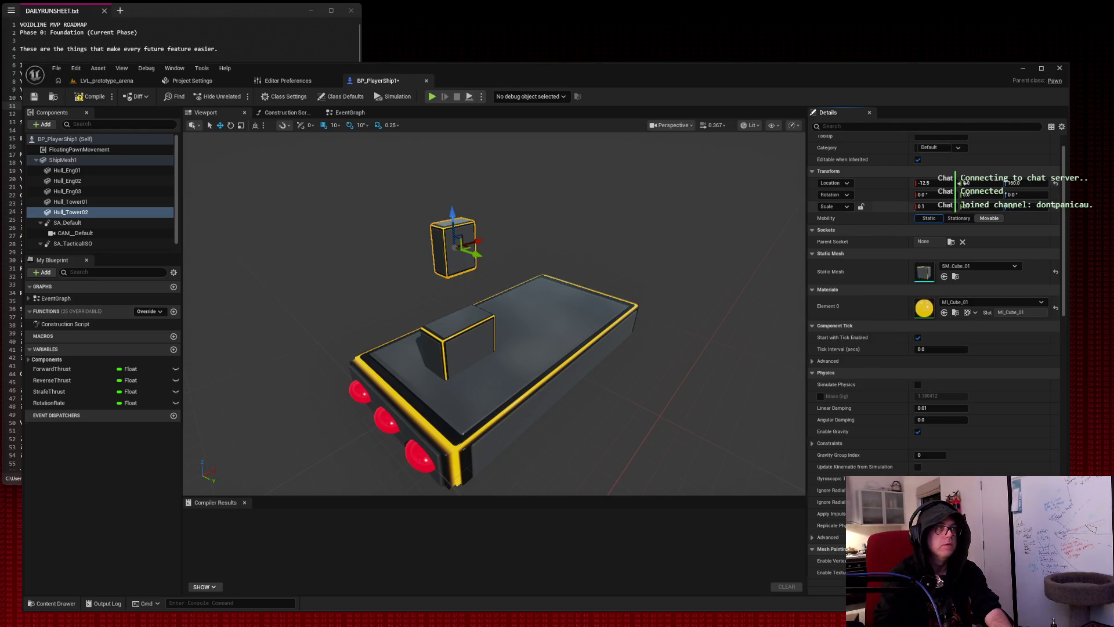
mouse_move(923, 206)
mouse_down()
mouse_move(1018, 207)
mouse_move(990, 206)
mouse_up()
click(993, 301)
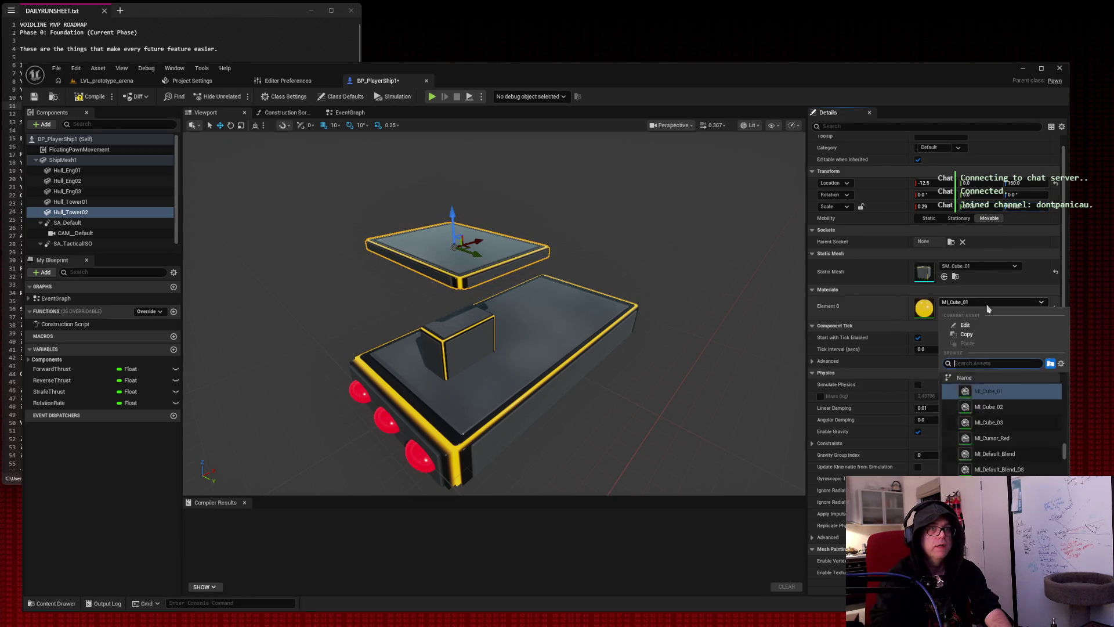
Apply cyan MI_Cube_02 to Hull_Tower02 and lower the slab onto the hull top.
click(990, 406)
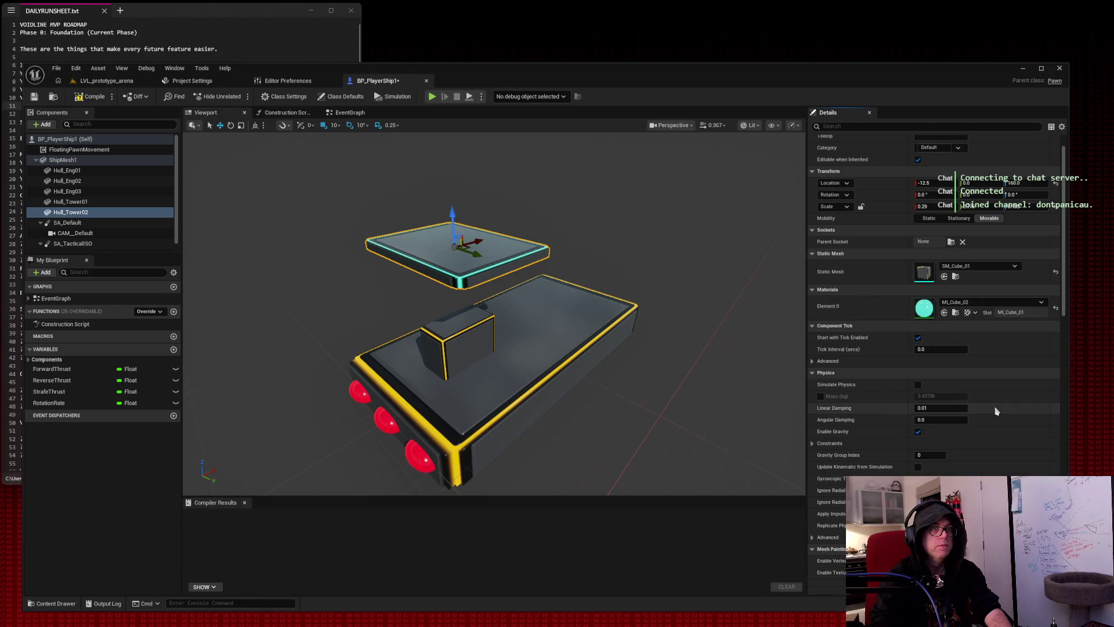
click(980, 302)
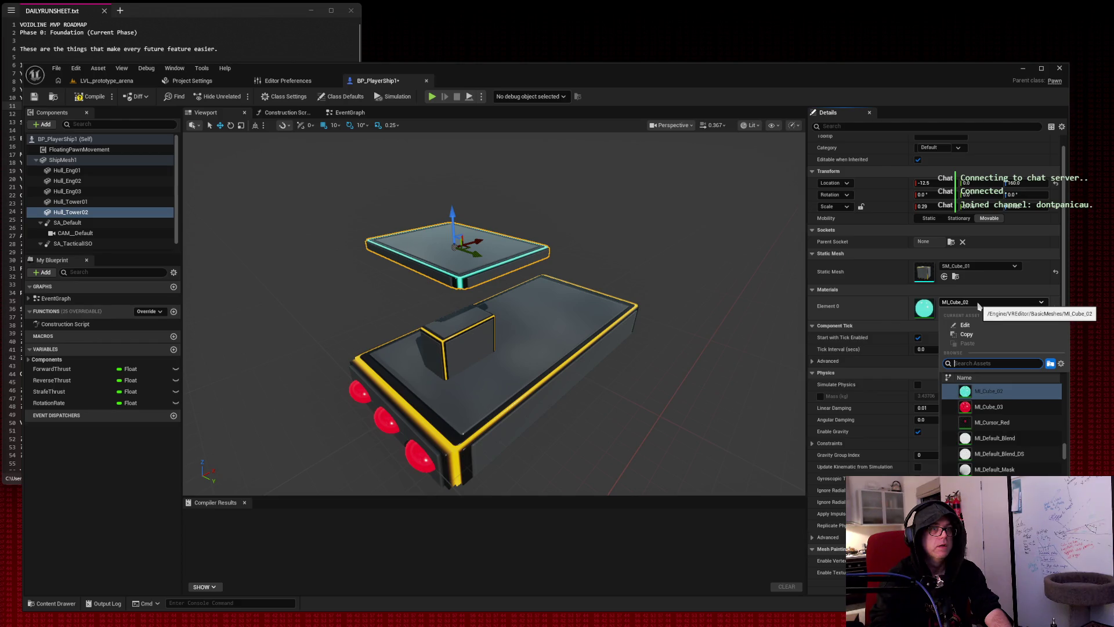
click(979, 303)
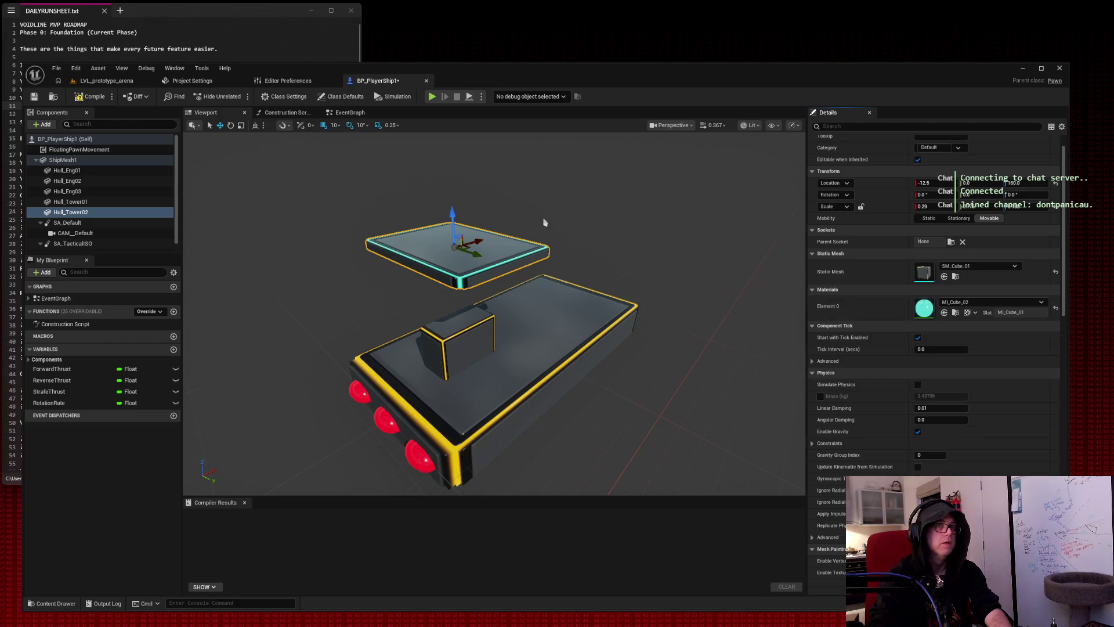
drag(450, 216, 459, 313)
mouse_move(603, 254)
mouse_down()
mouse_move(664, 227)
mouse_move(619, 241)
mouse_up()
click(619, 240)
Slim the Hull_Tower01 block by setting its scale values to 0.1 and 0.5.
click(511, 279)
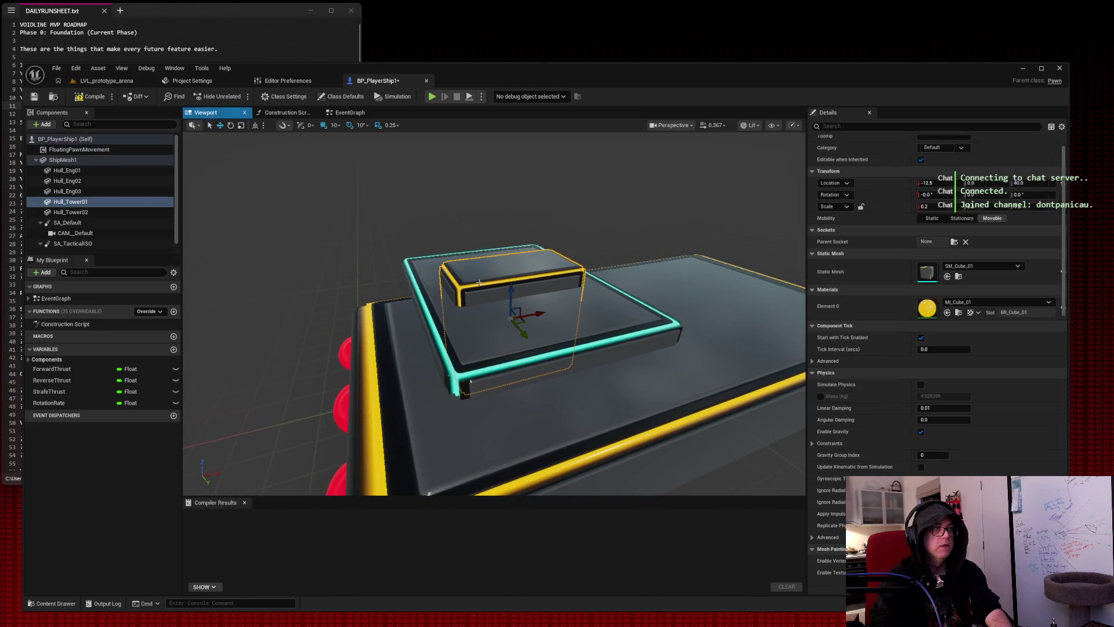
click(933, 206)
text(0.1)
key(Tab)
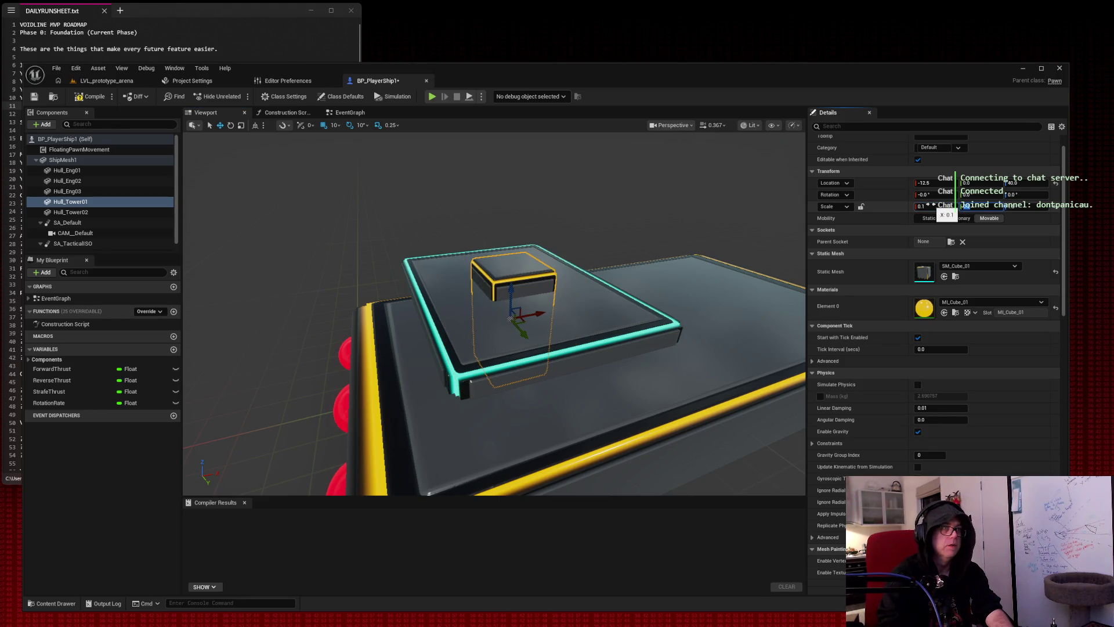
text(0.5)
key(Tab)
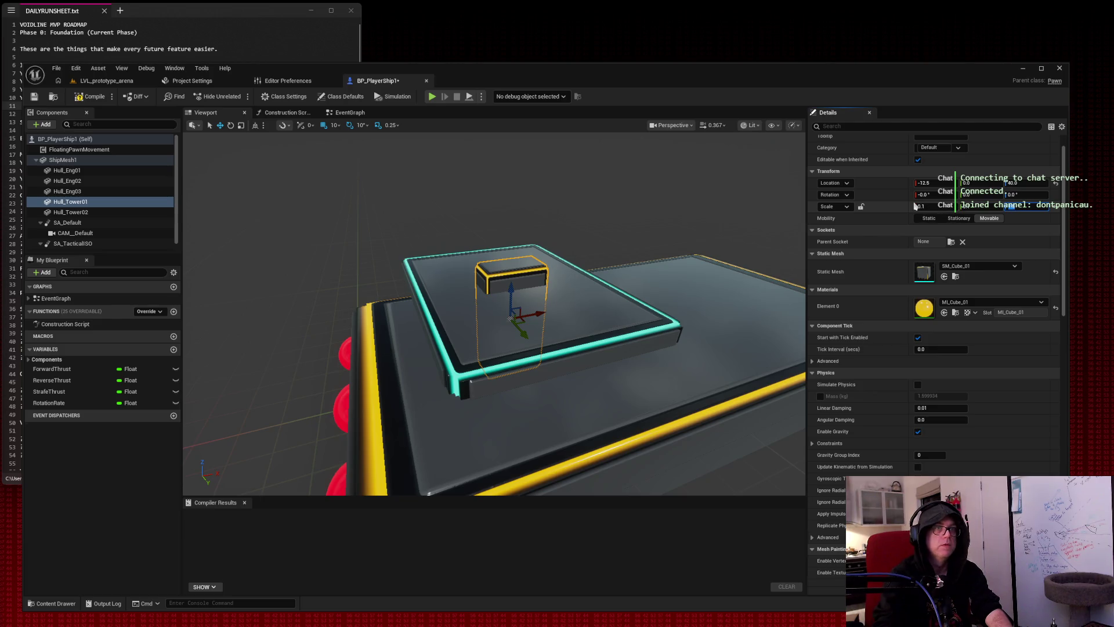
Set the cyan Hull_Tower02 plate's Scale X and Y to 0.25.
click(609, 314)
click(926, 206)
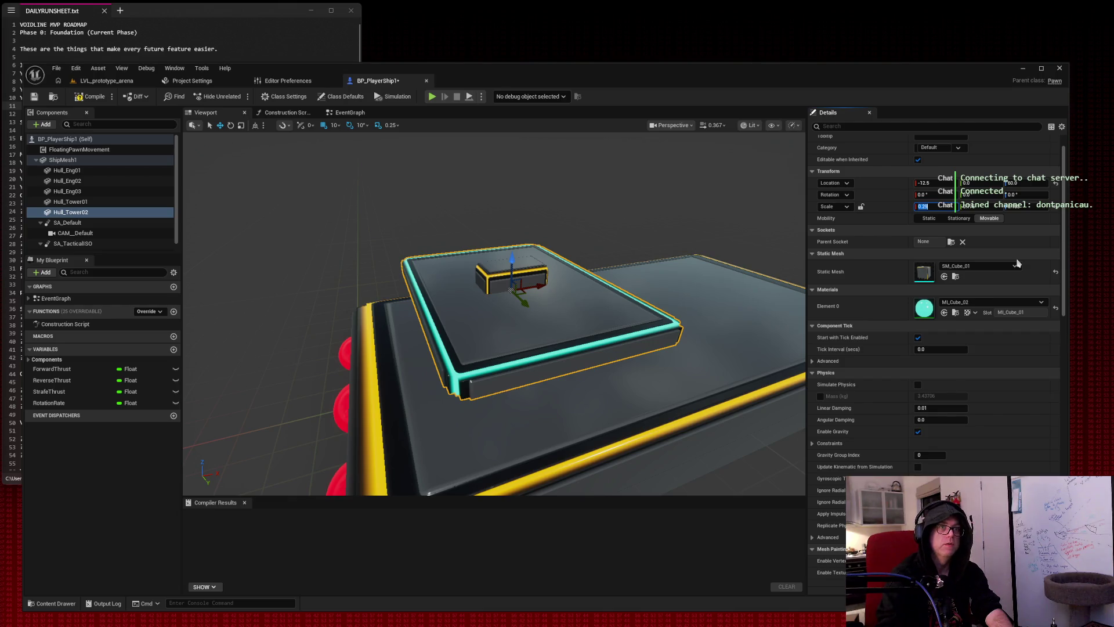
text(5)
key(Tab)
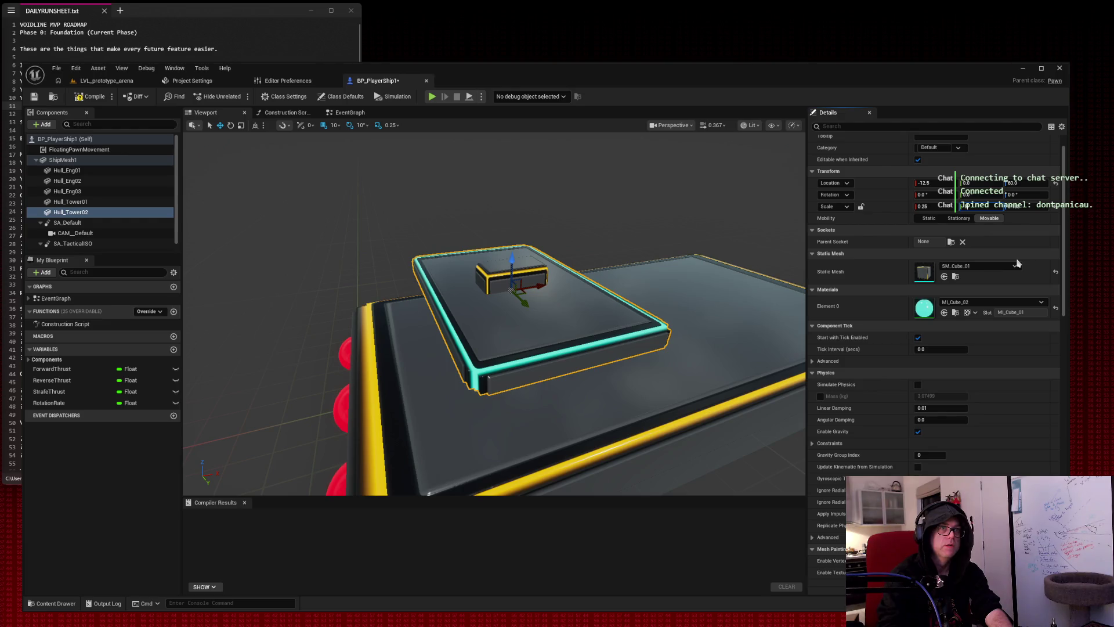
text(.25)
key(Tab)
key(Tab)
mouse_move(722, 193)
mouse_down()
mouse_move(711, 221)
mouse_move(717, 203)
mouse_move(679, 200)
mouse_move(573, 302)
mouse_up()
scroll(595, 207, down, 4)
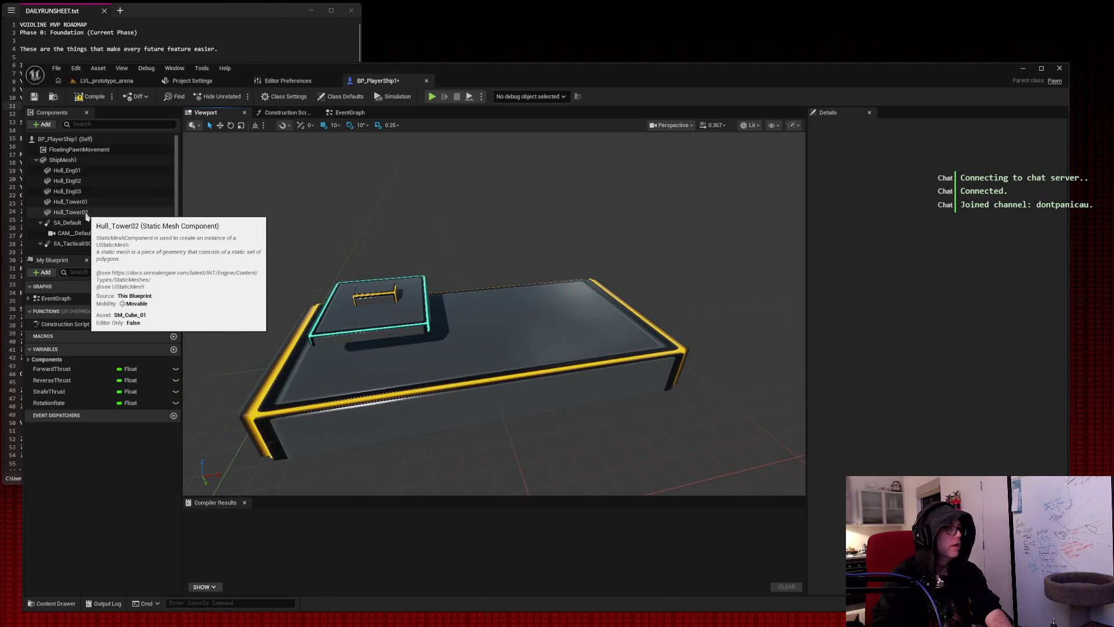
Add a new Static Mesh component and assign it the Sphere mesh.
click(40, 126)
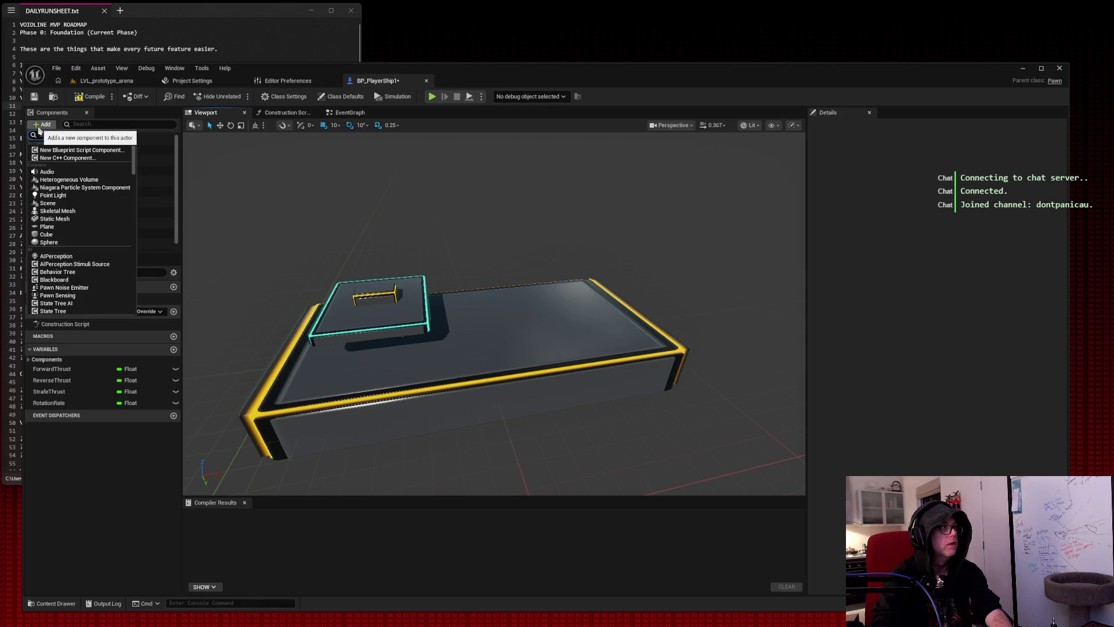
click(76, 220)
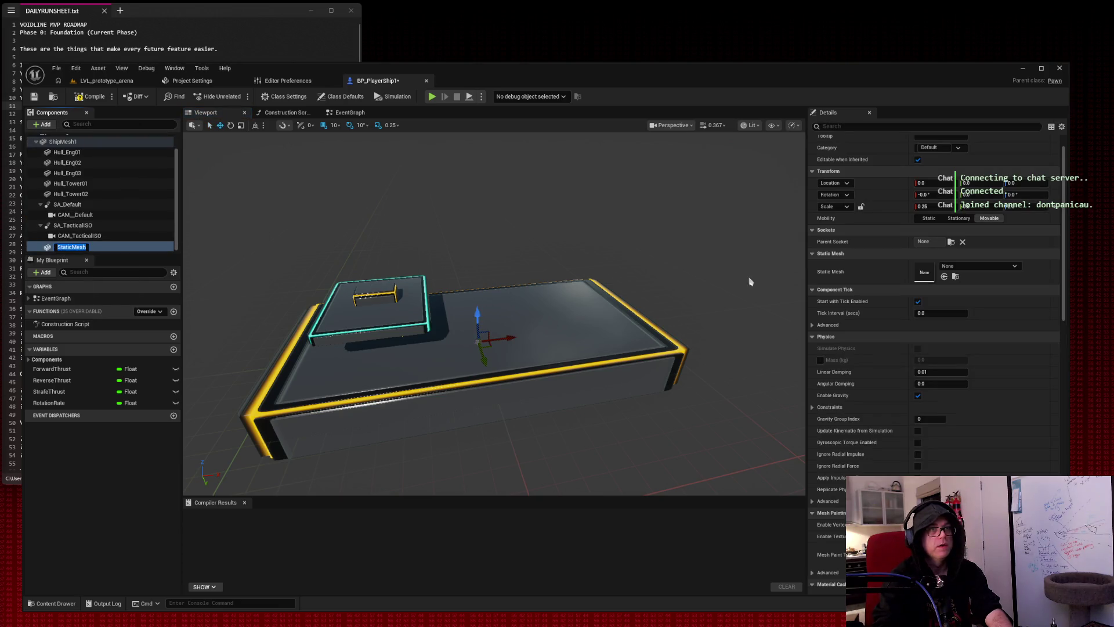
click(1004, 267)
text(sphere)
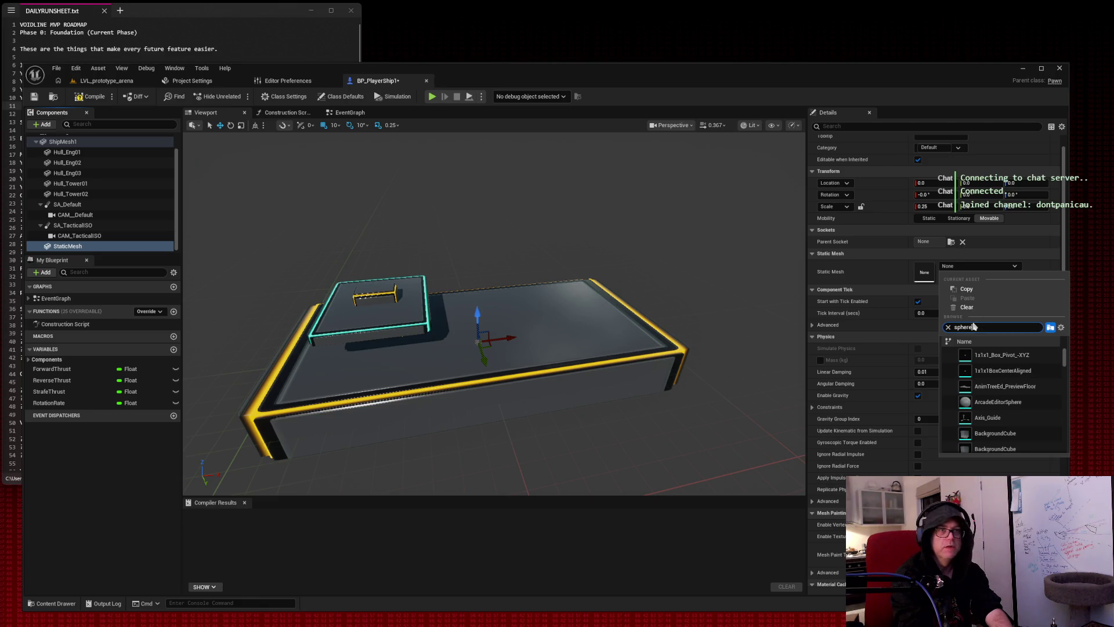
scroll(1006, 396, down, 3)
scroll(1007, 395, down, 2)
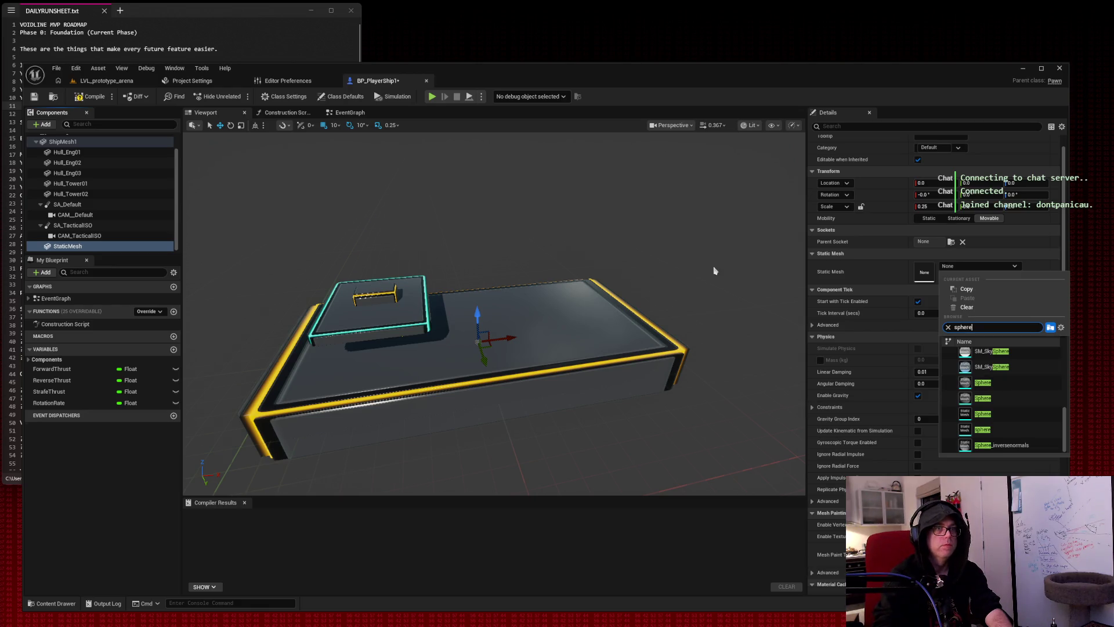
scroll(714, 270, down, 2)
click(982, 383)
Move the sphere 10 units along X and flatten it with 0.1 scale values into a disc.
mouse_move(504, 331)
mouse_down()
mouse_move(604, 321)
mouse_move(549, 326)
mouse_move(529, 287)
mouse_up()
drag(923, 206, 908, 206)
click(932, 206)
text(0.1)
key(Tab)
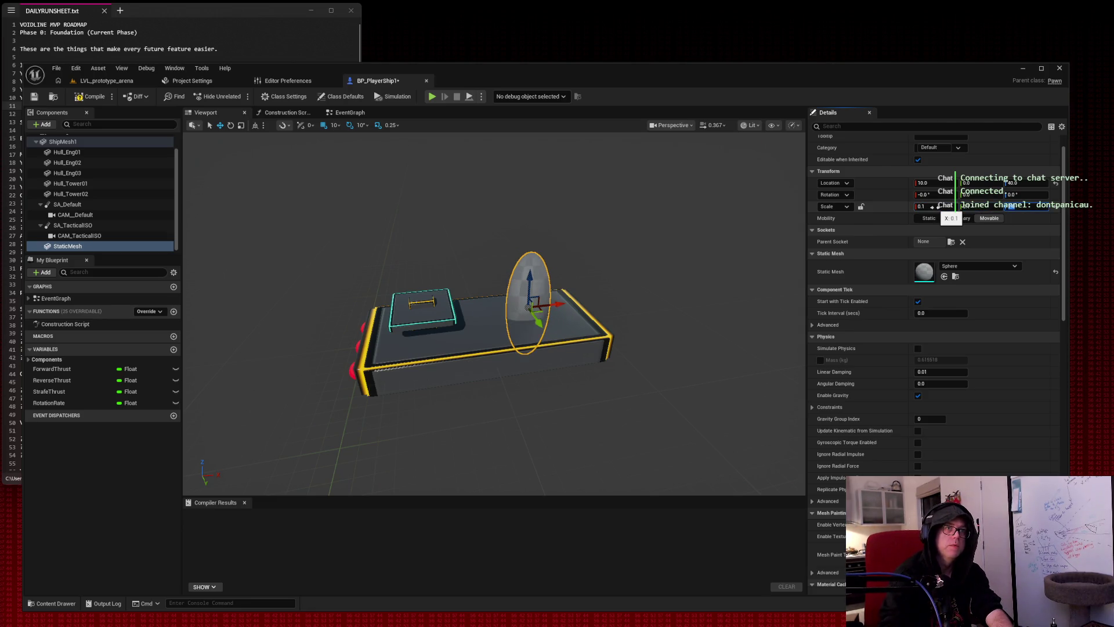
text(0.1)
key(Return)
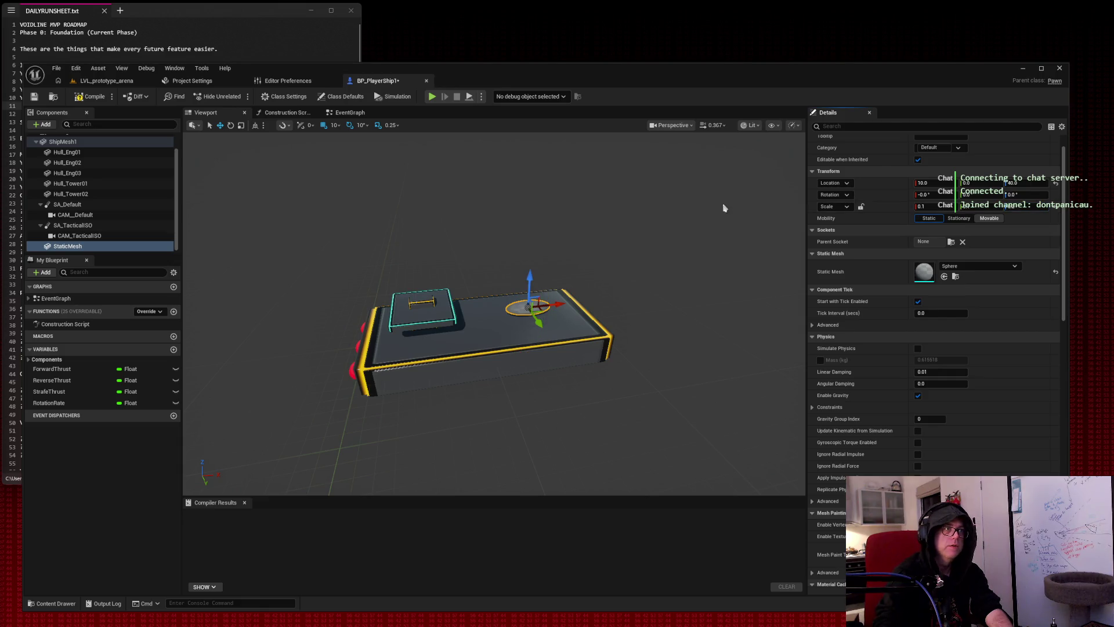
scroll(566, 279, up, 10)
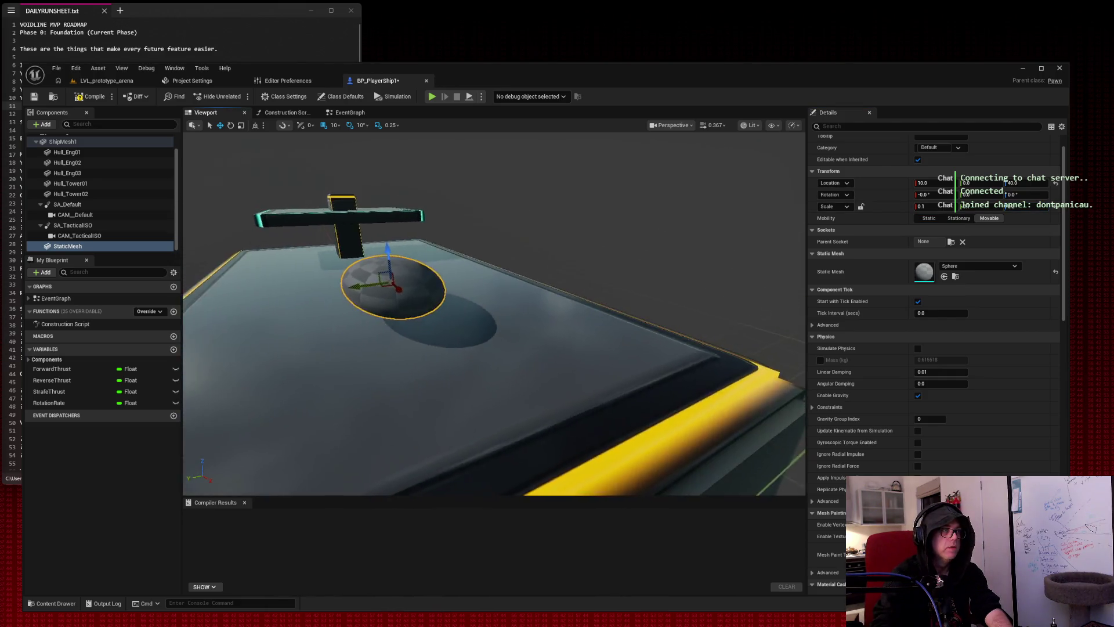
mouse_move(534, 242)
mouse_down()
mouse_move(499, 264)
mouse_move(535, 243)
mouse_move(524, 247)
mouse_up()
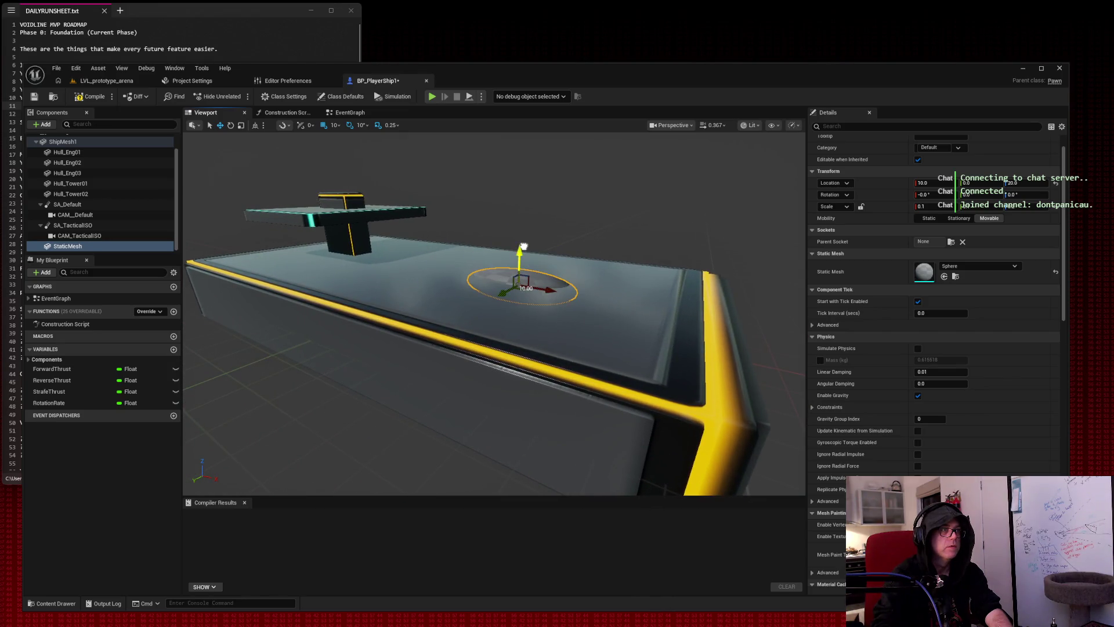
Slide the disc to X 17.5, raise it 20 units, and set Scale X 0.075, Z 0.2.
drag(552, 291, 627, 303)
click(922, 207)
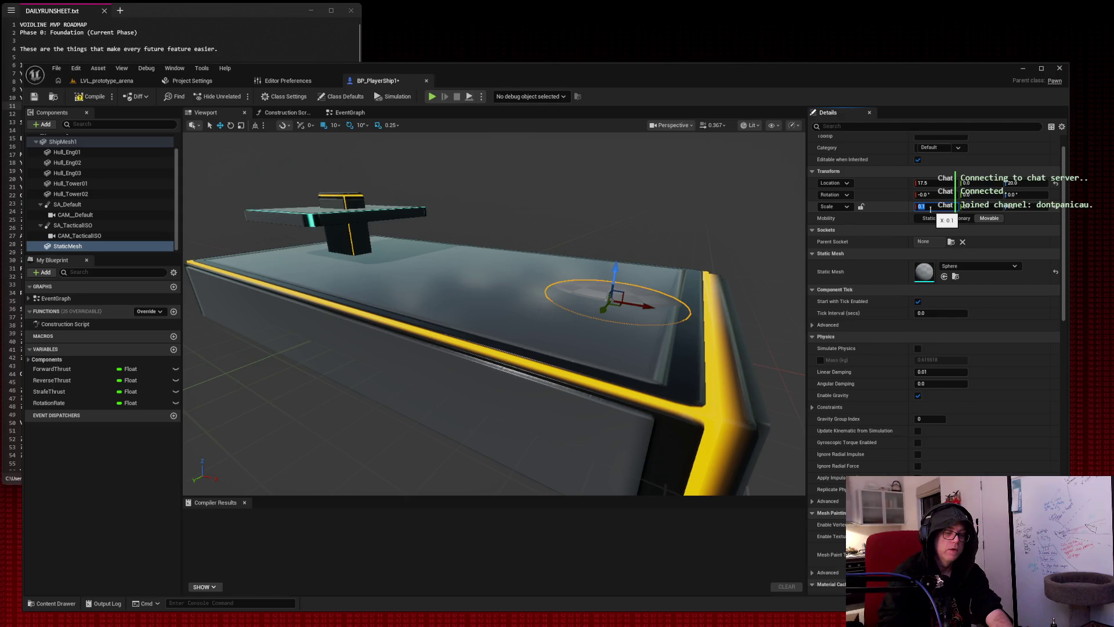
text(0.05)
key(Return)
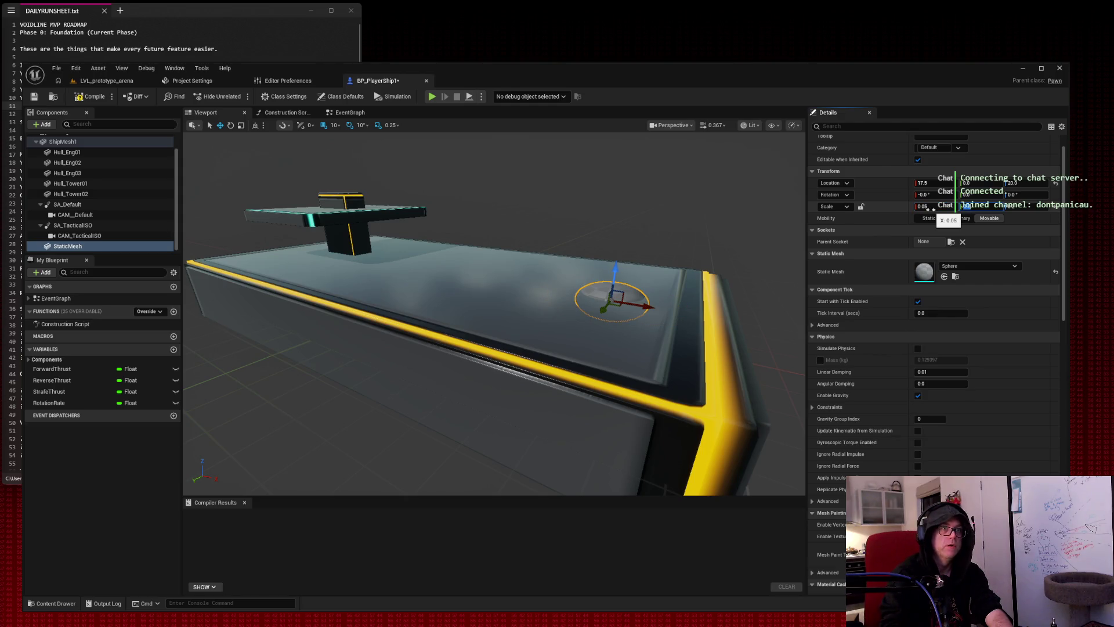
key(Tab)
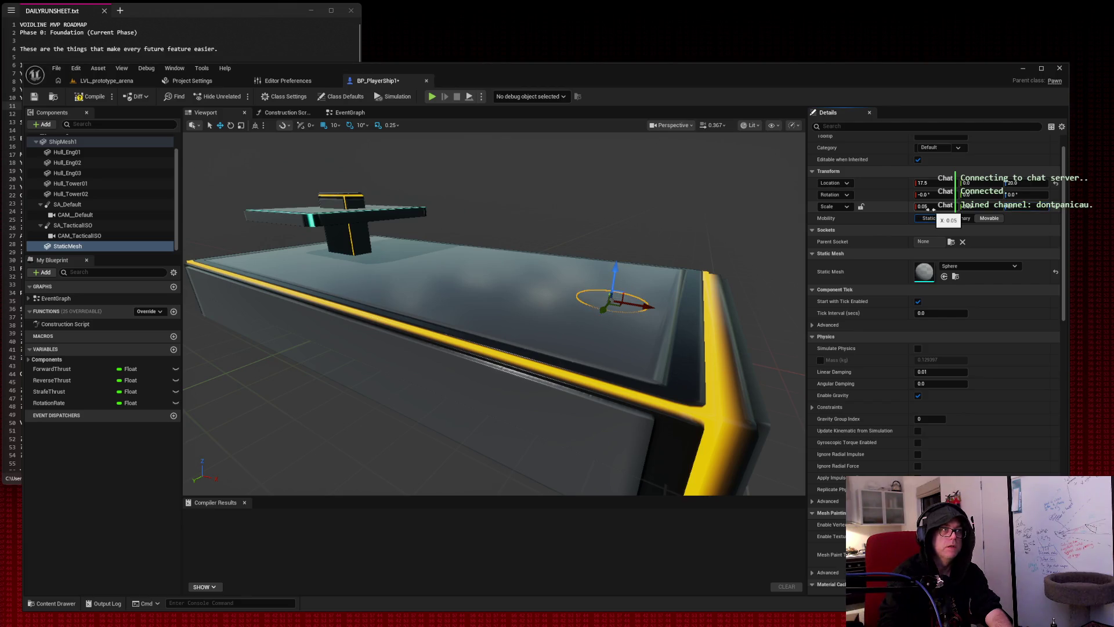
mouse_move(616, 272)
mouse_down()
mouse_move(620, 248)
mouse_move(617, 273)
mouse_up()
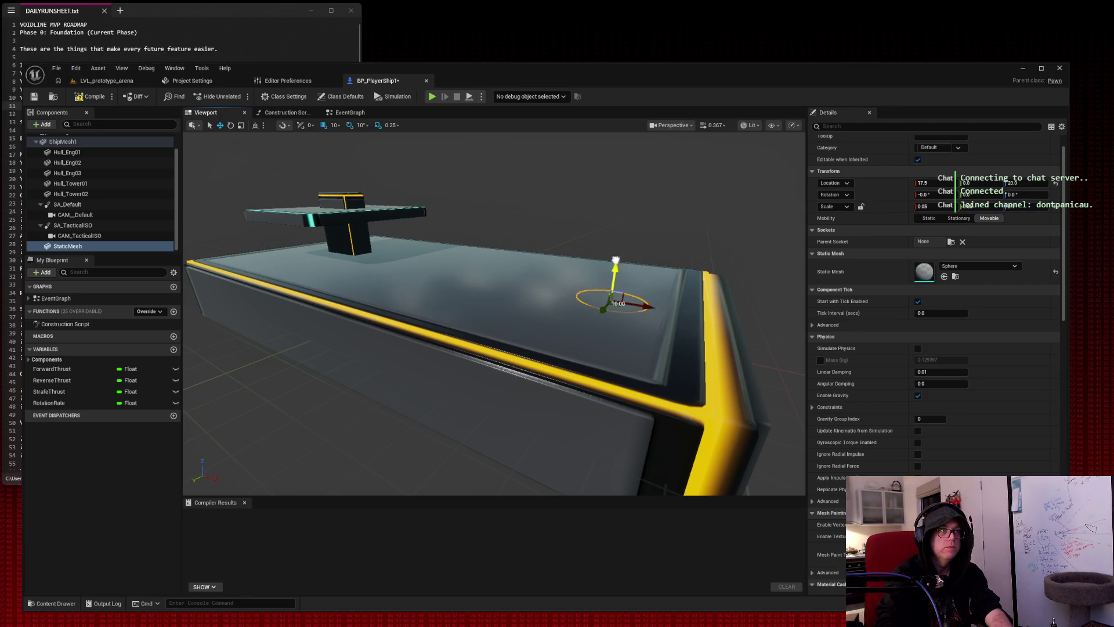
text(0.2)
key(Tab)
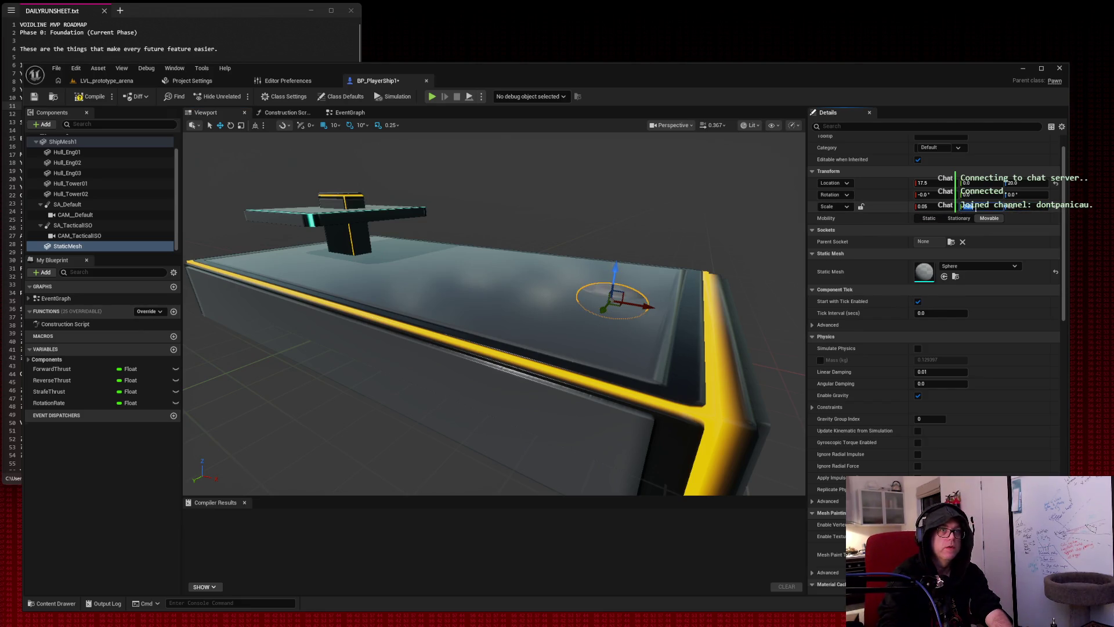
key(shift+Tab)
key(shift+Tab)
key(shift+Tab)
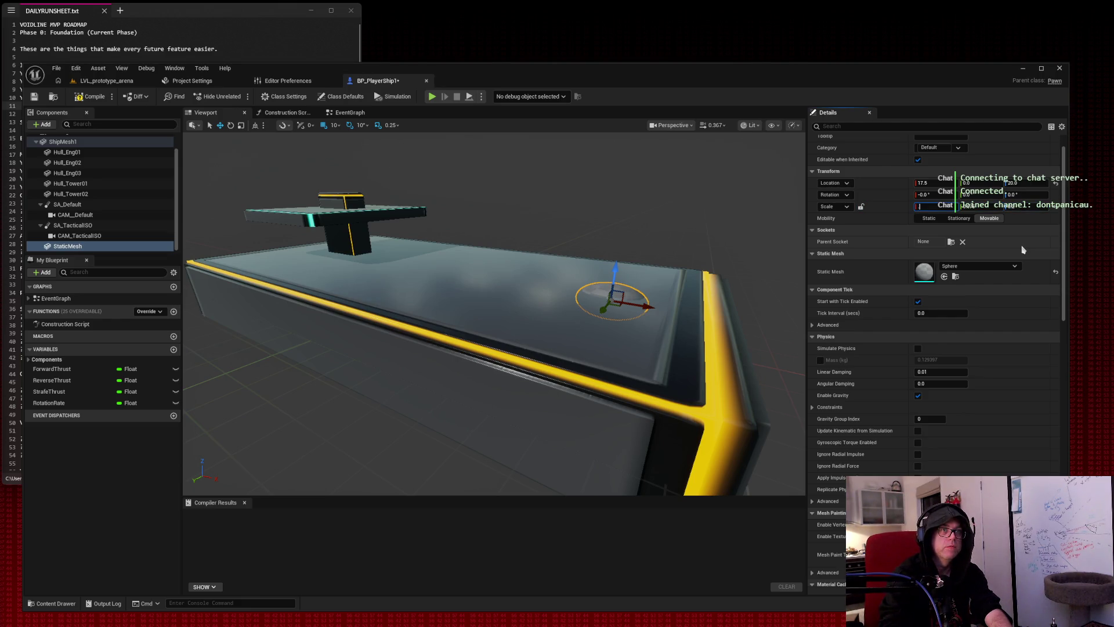
text(75)
key(Tab)
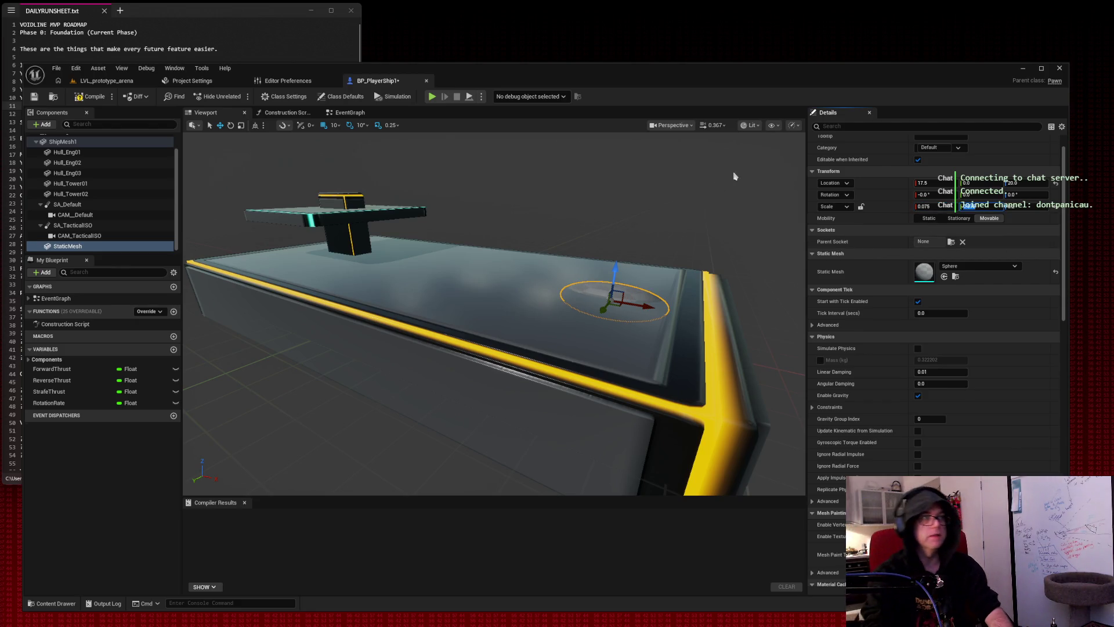
click(734, 176)
mouse_move(734, 176)
mouse_down()
mouse_move(639, 192)
mouse_move(715, 189)
mouse_up()
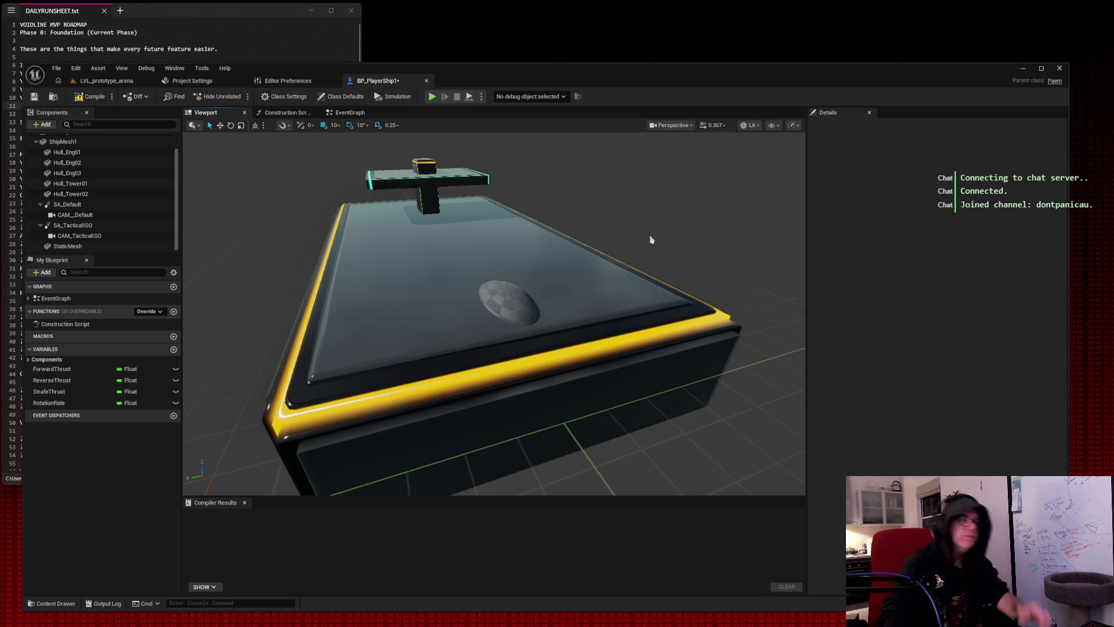
click(506, 301)
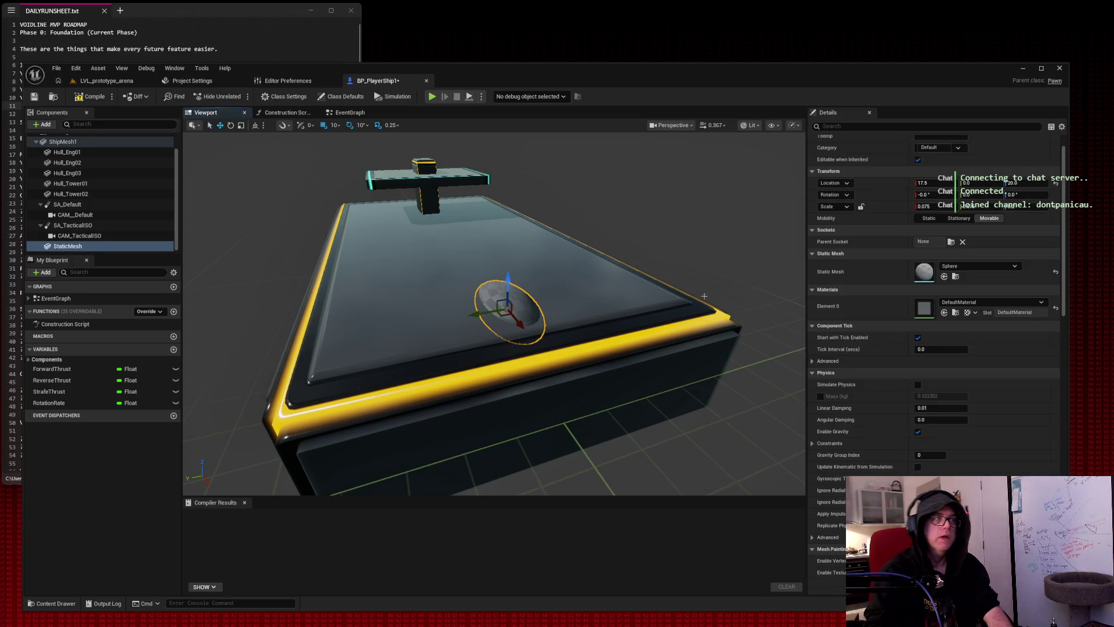
Search 'cube' and apply the cyan ML_Cube_02 material to the disc.
click(961, 302)
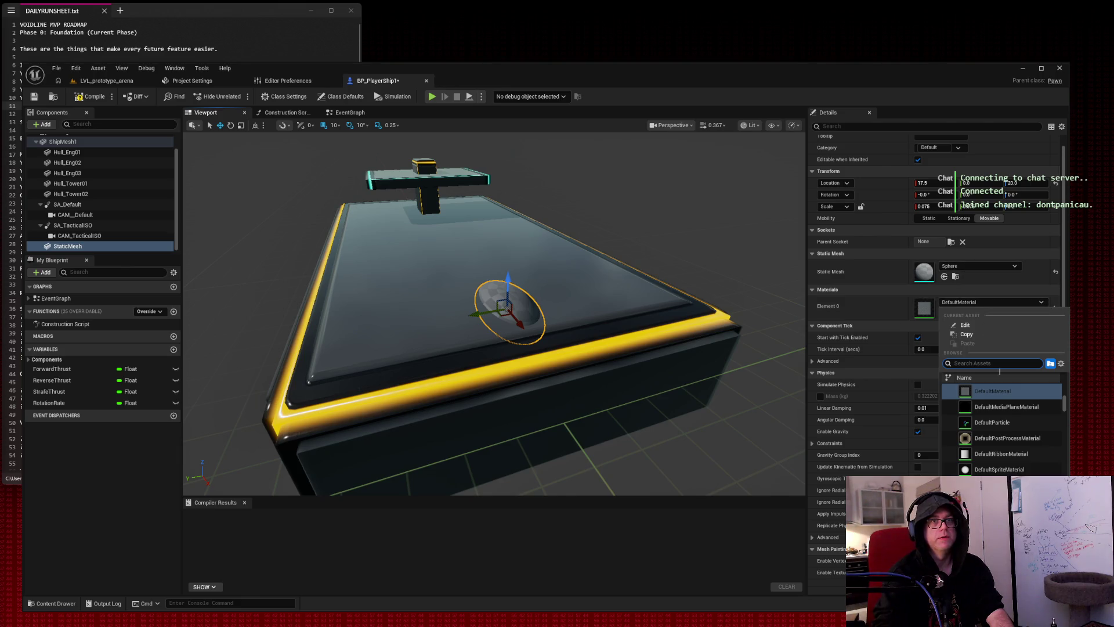
text(cube)
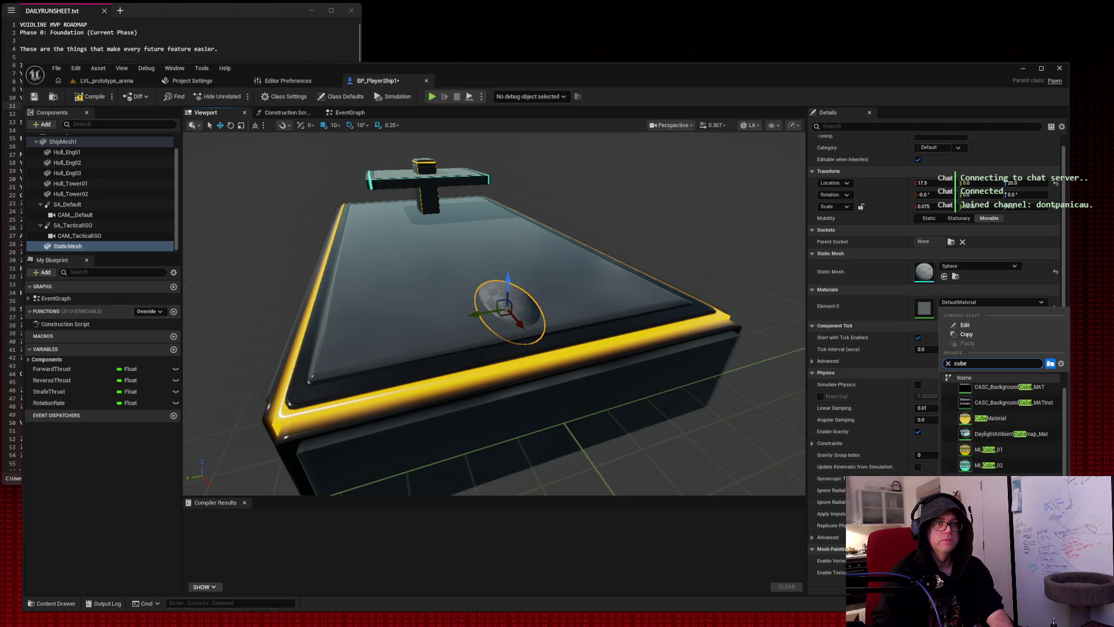
click(989, 465)
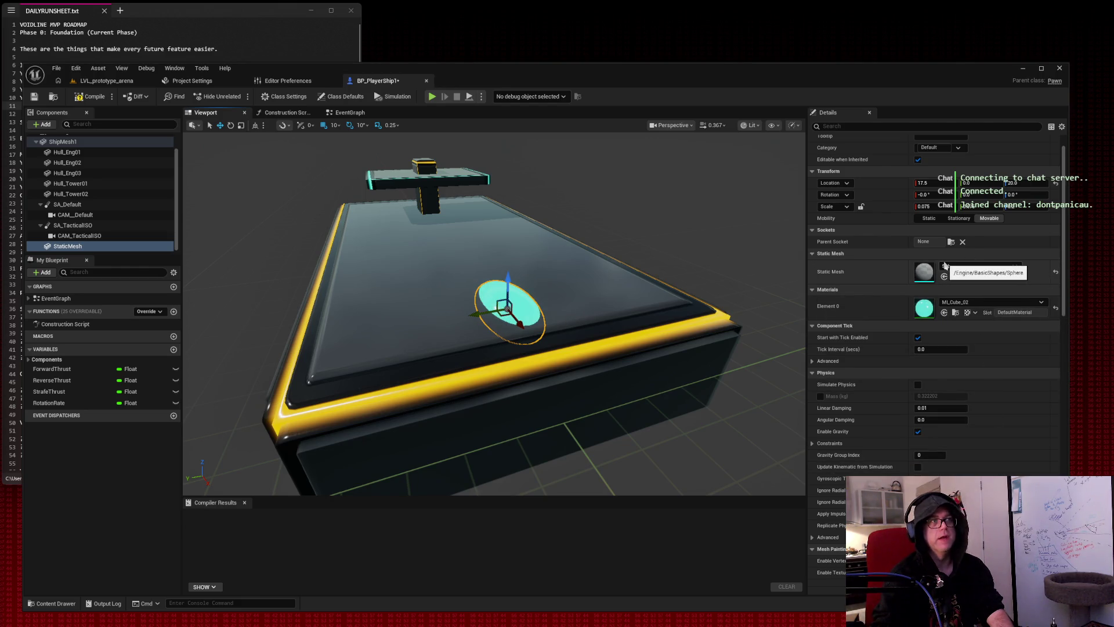
mouse_move(710, 171)
mouse_down()
mouse_move(632, 183)
mouse_move(586, 218)
mouse_up()
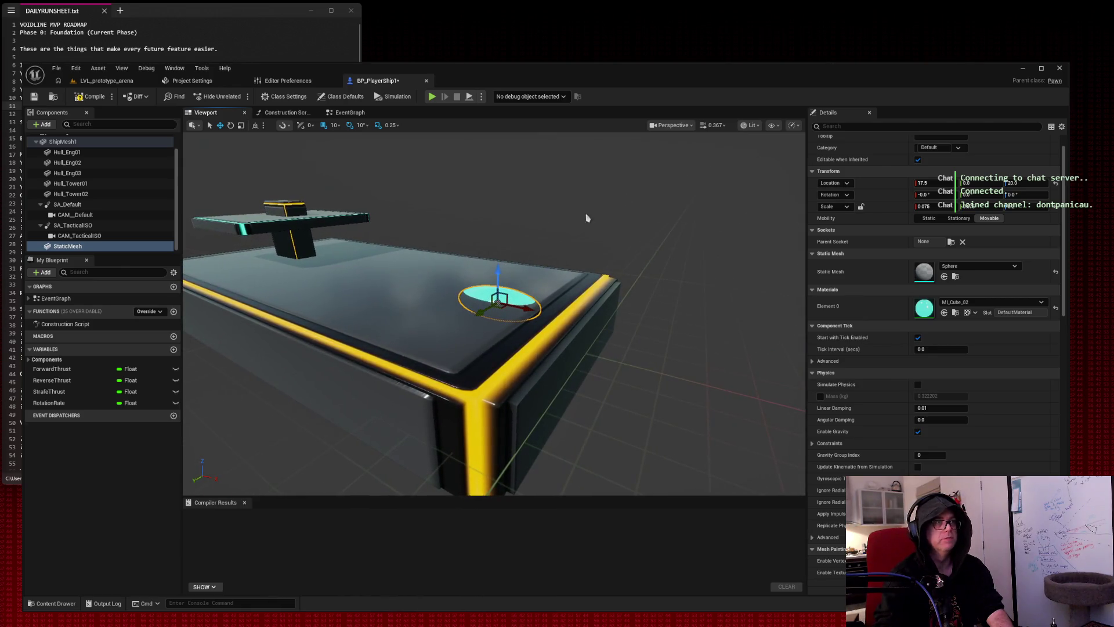
mouse_move(522, 310)
mouse_down()
mouse_move(499, 325)
mouse_move(487, 316)
mouse_move(508, 316)
mouse_up()
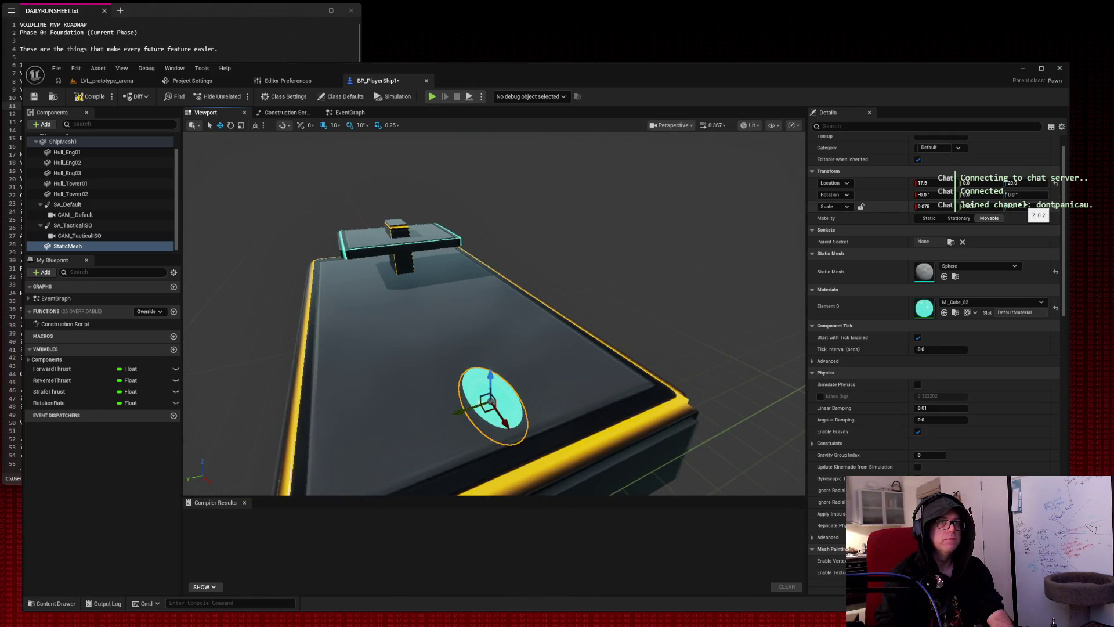
Fine-tune the cyan disc's Z scale and check it from around the ship.
key(Return)
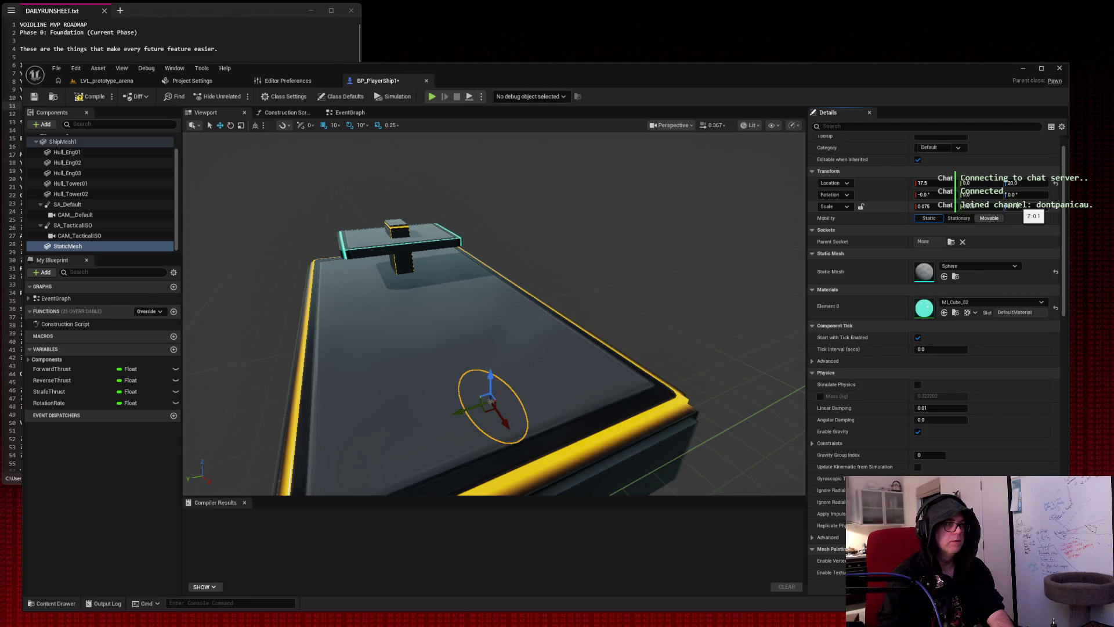
drag(1021, 206, 1014, 206)
click(674, 281)
mouse_move(674, 281)
mouse_down()
mouse_move(557, 264)
mouse_move(598, 268)
mouse_move(478, 314)
mouse_up()
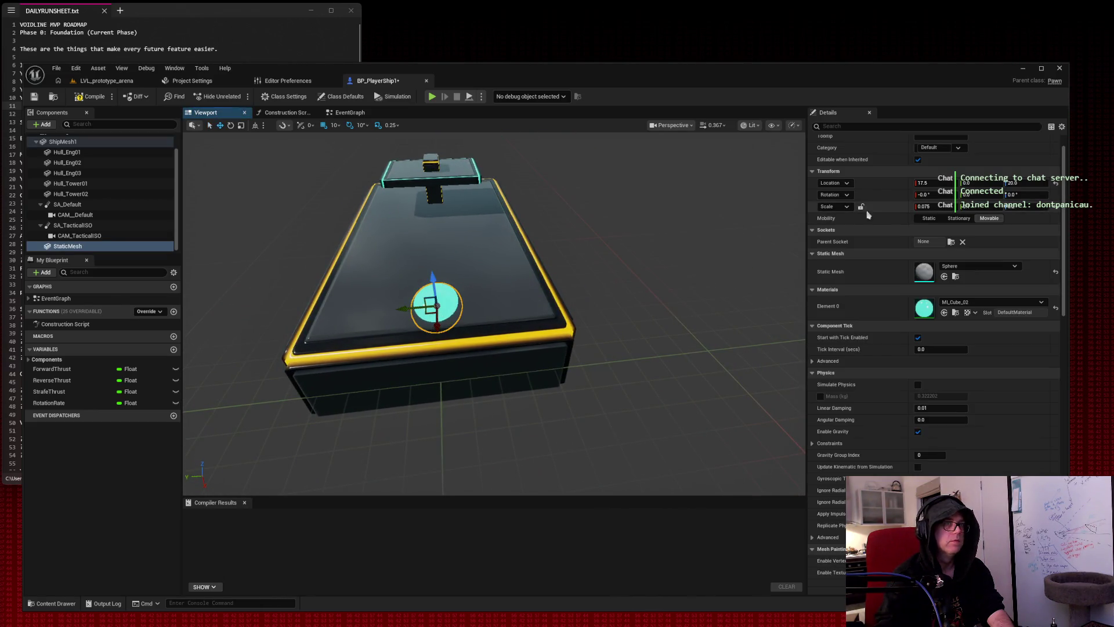
drag(493, 313, 479, 221)
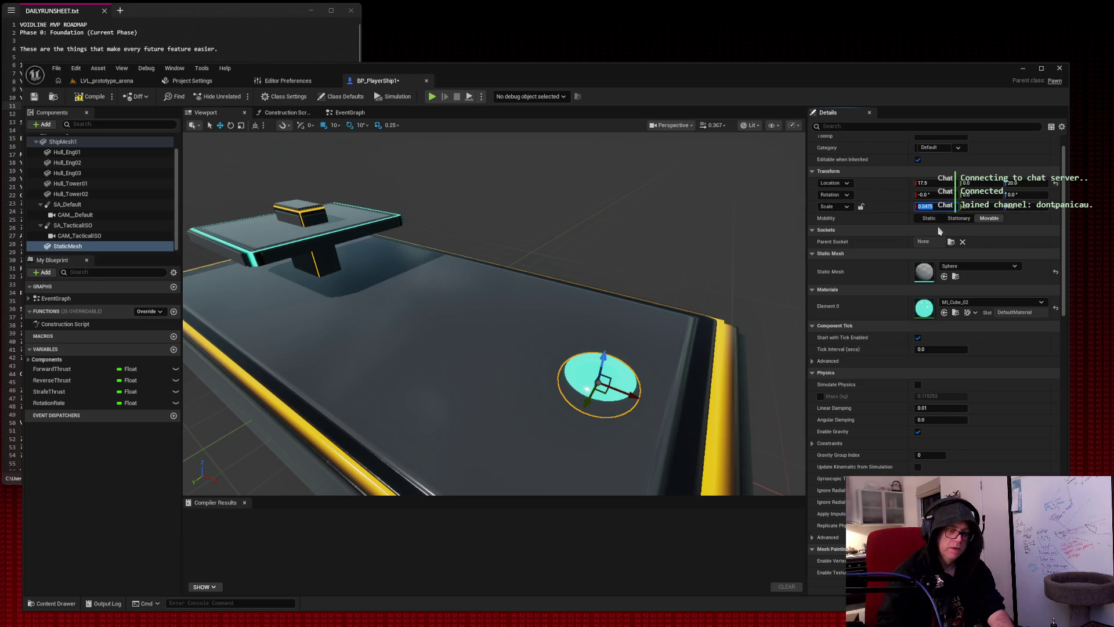
click(701, 208)
scroll(704, 224, down, 5)
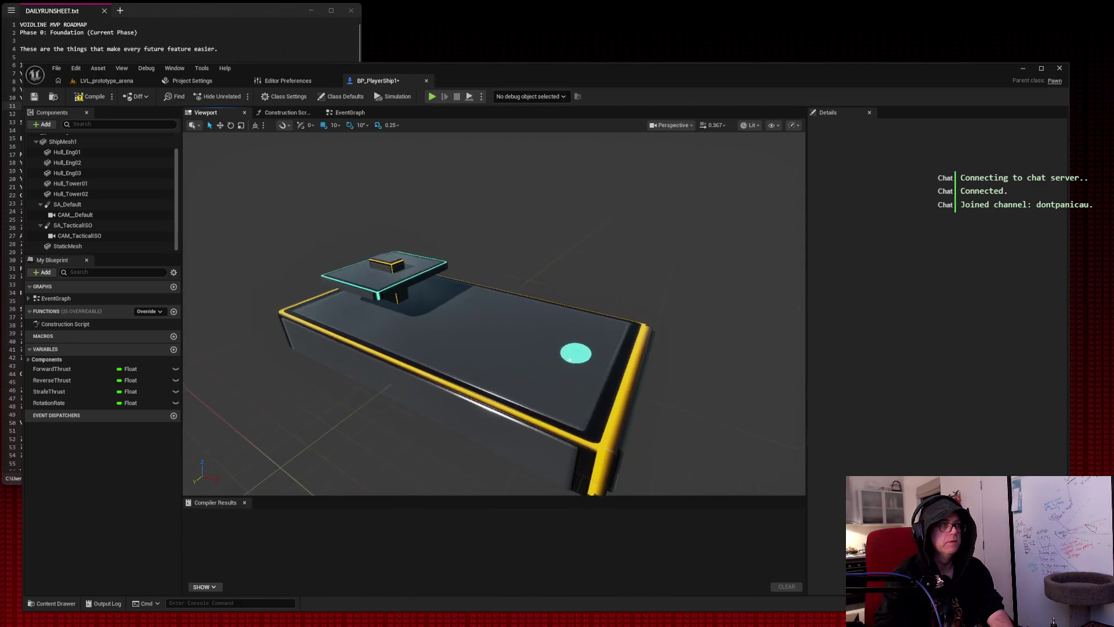
click(586, 357)
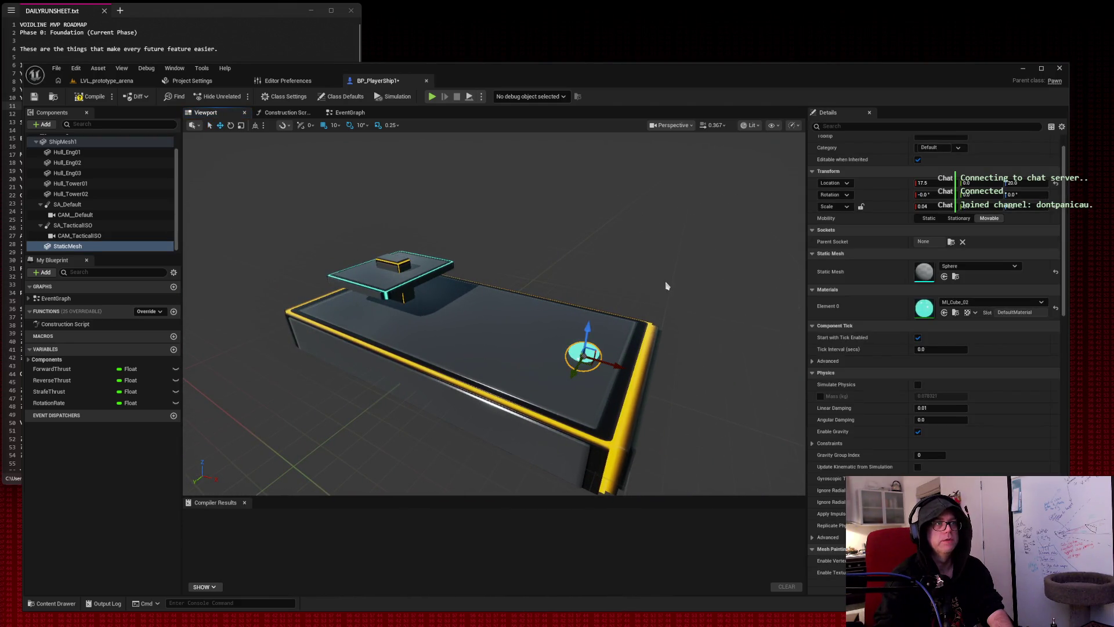
Duplicate the cyan disc twice with Ctrl+D to make three discs.
key(ctrl+d)
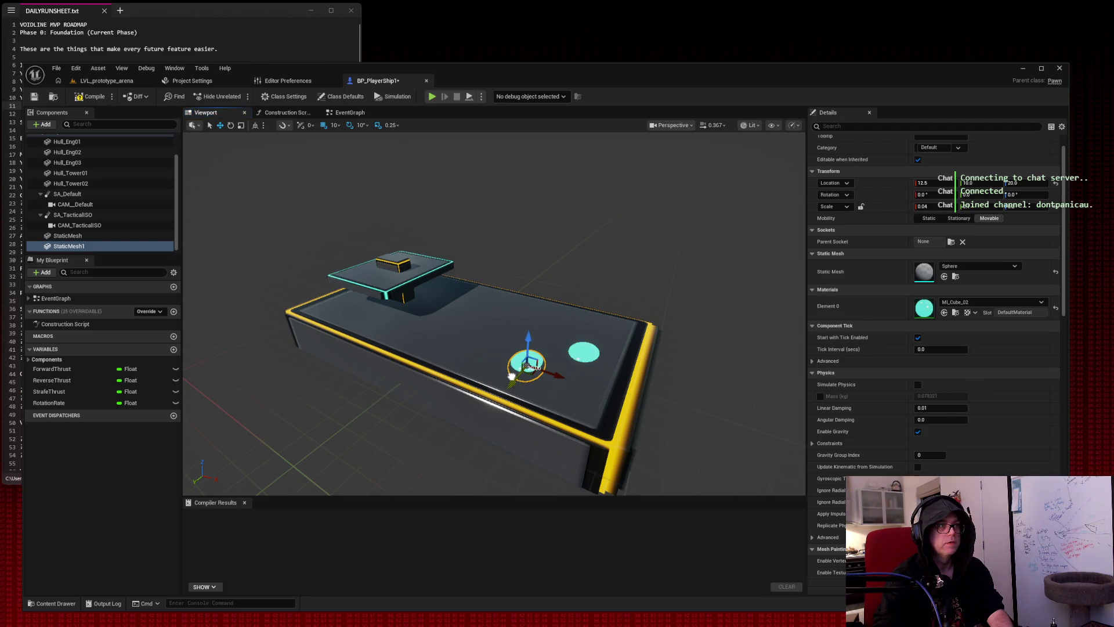
click(593, 353)
key(ctrl+d)
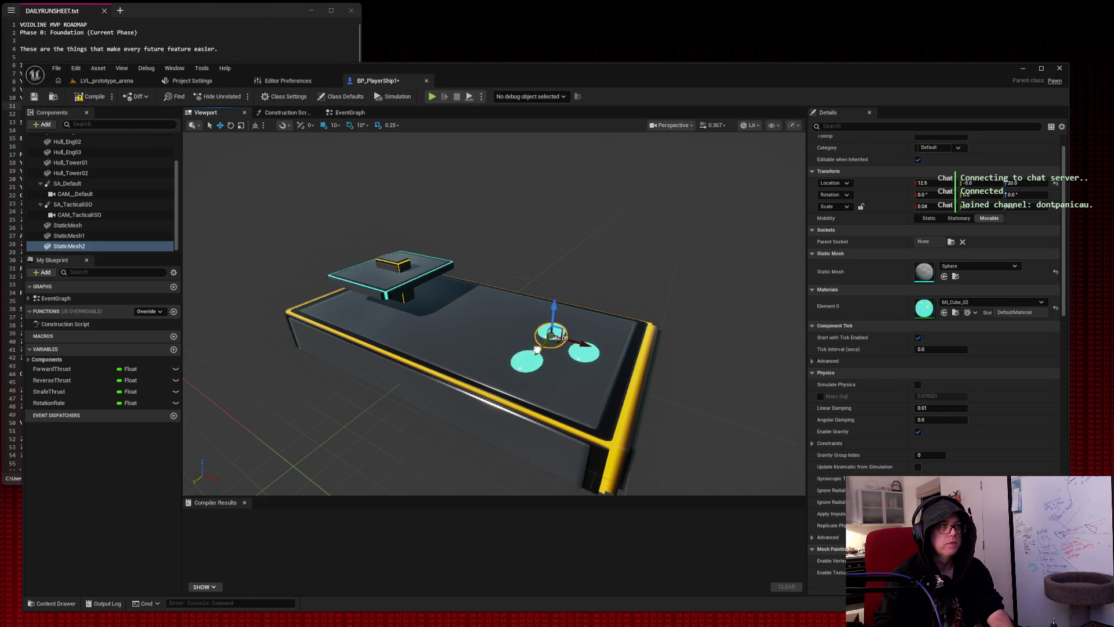
click(724, 251)
drag(724, 252, 432, 337)
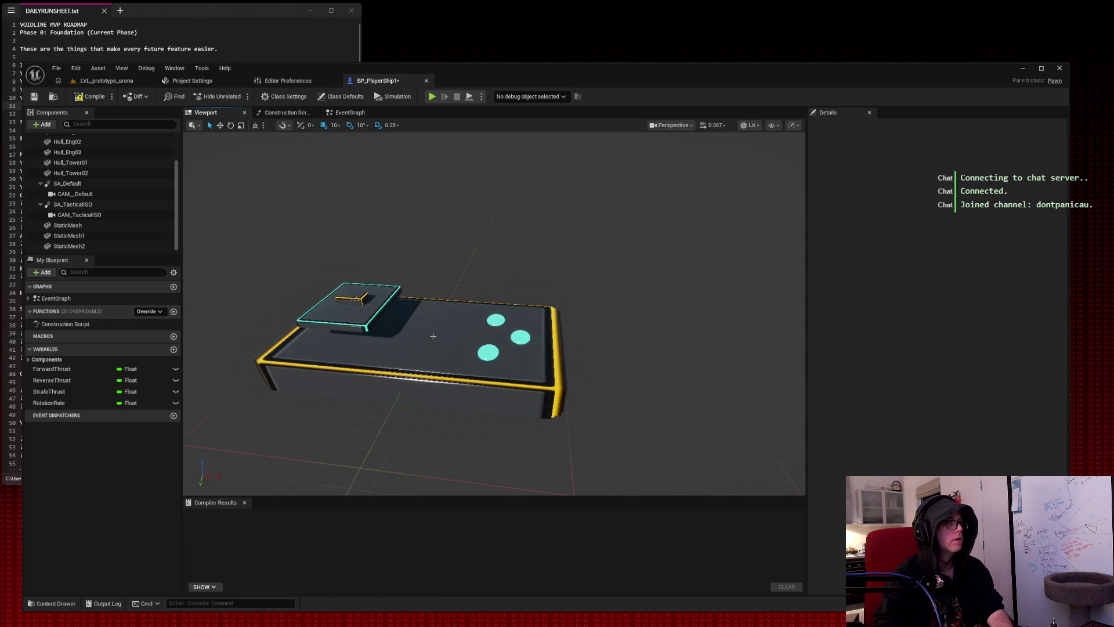
scroll(133, 213, up, 3)
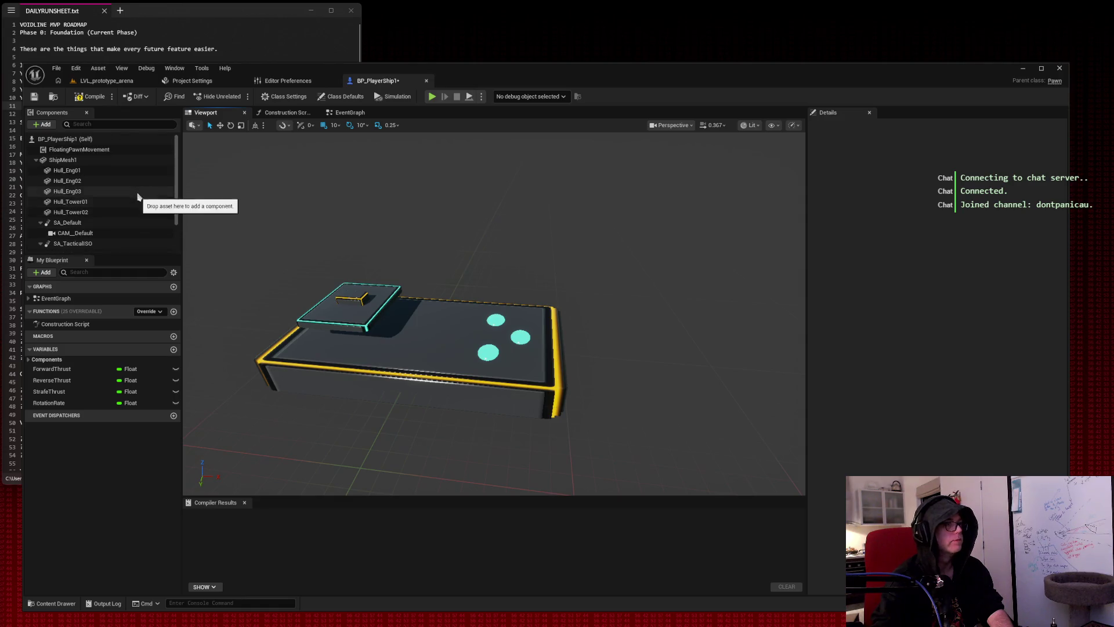
scroll(128, 195, down, 2)
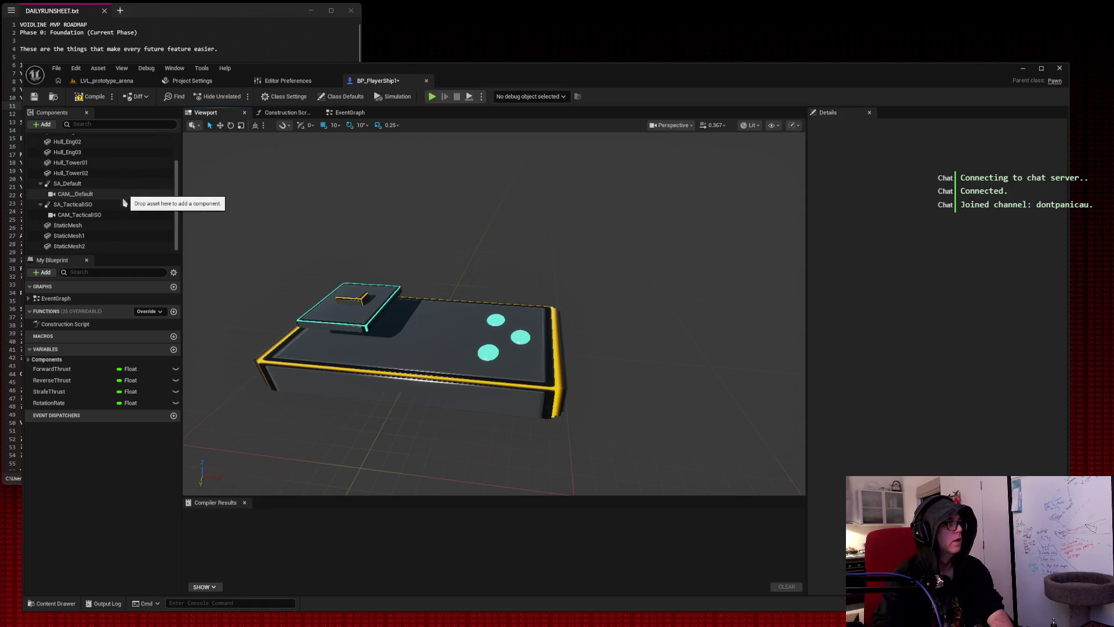
Rename the disc components Hull_Emitter01 and Hull_Emitter03.
click(78, 227)
right_click(78, 226)
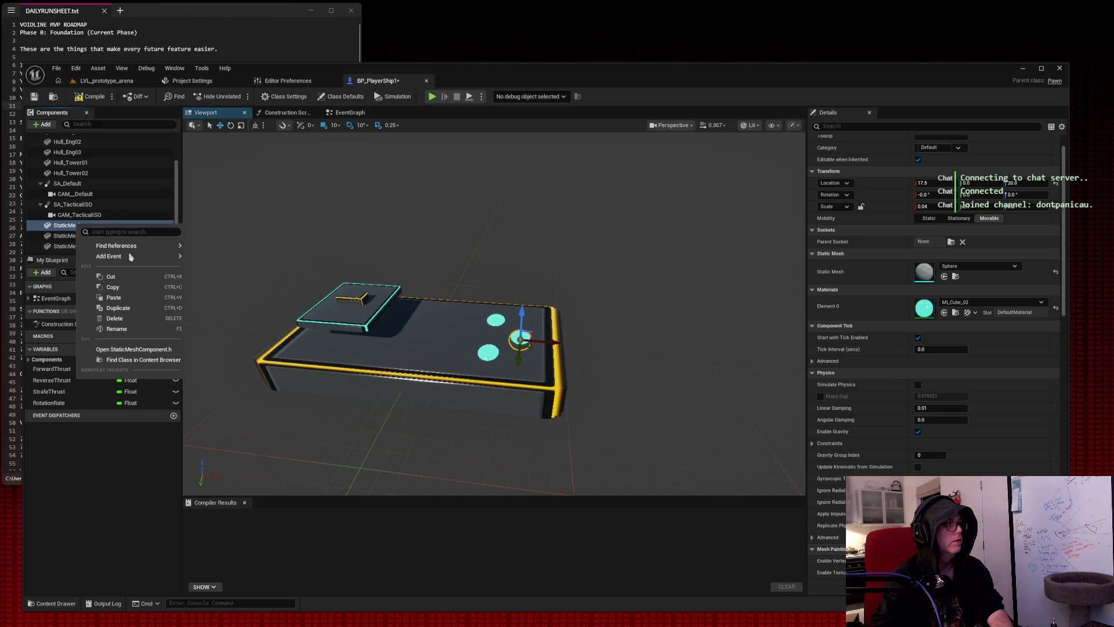
click(132, 329)
text(Hull_Emitter01)
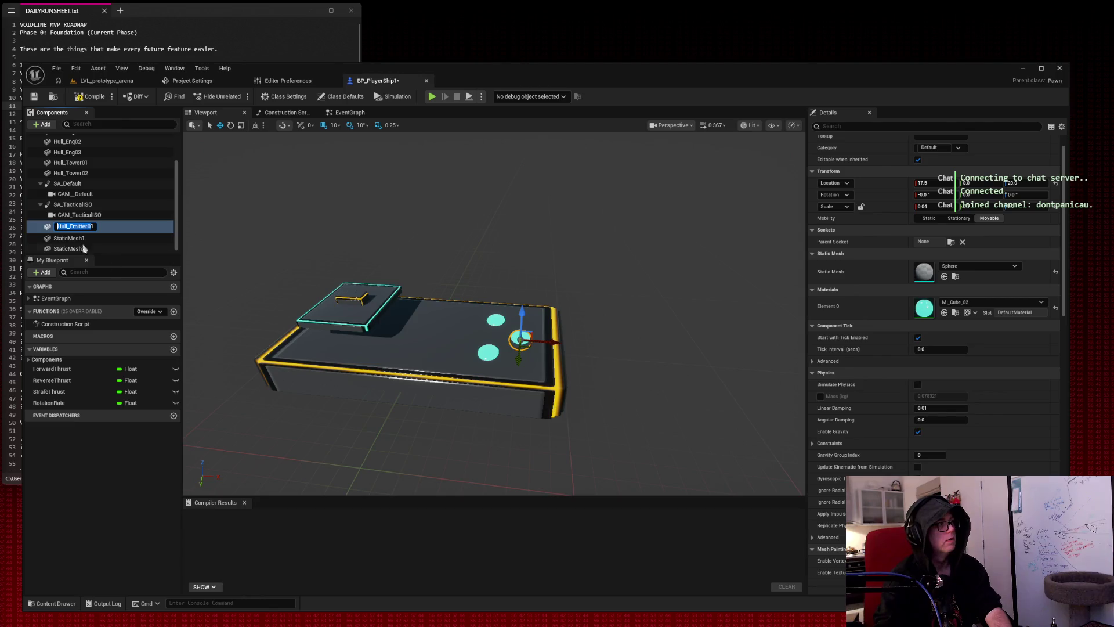
key(Return)
right_click(76, 237)
click(116, 334)
text(Hull_Emitter0)
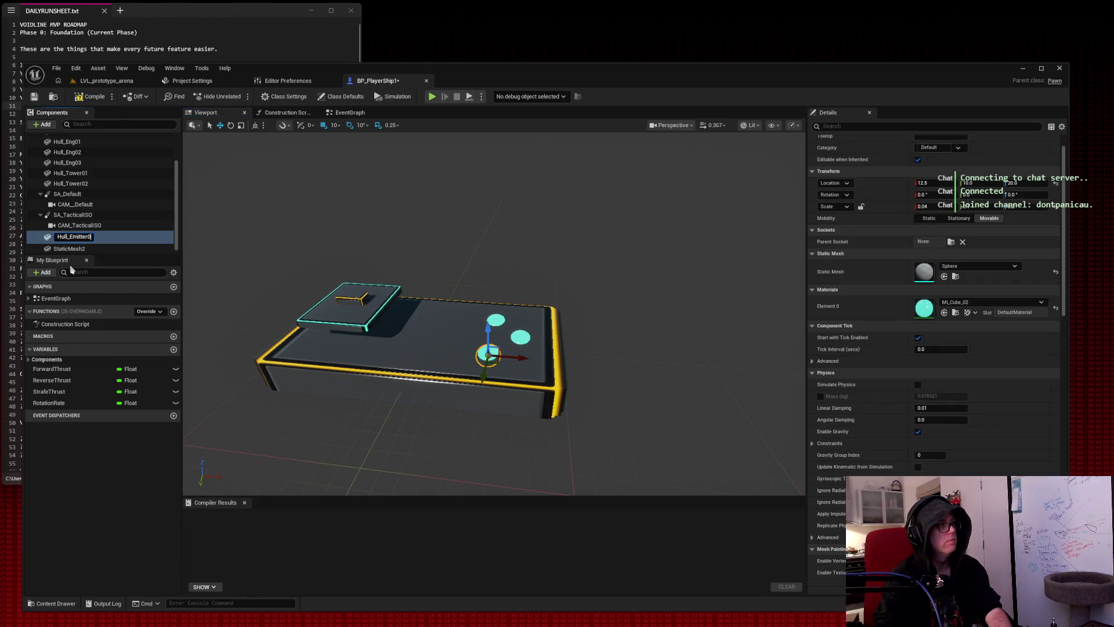
right_click(71, 249)
click(110, 355)
text(Hull_Emitter0)
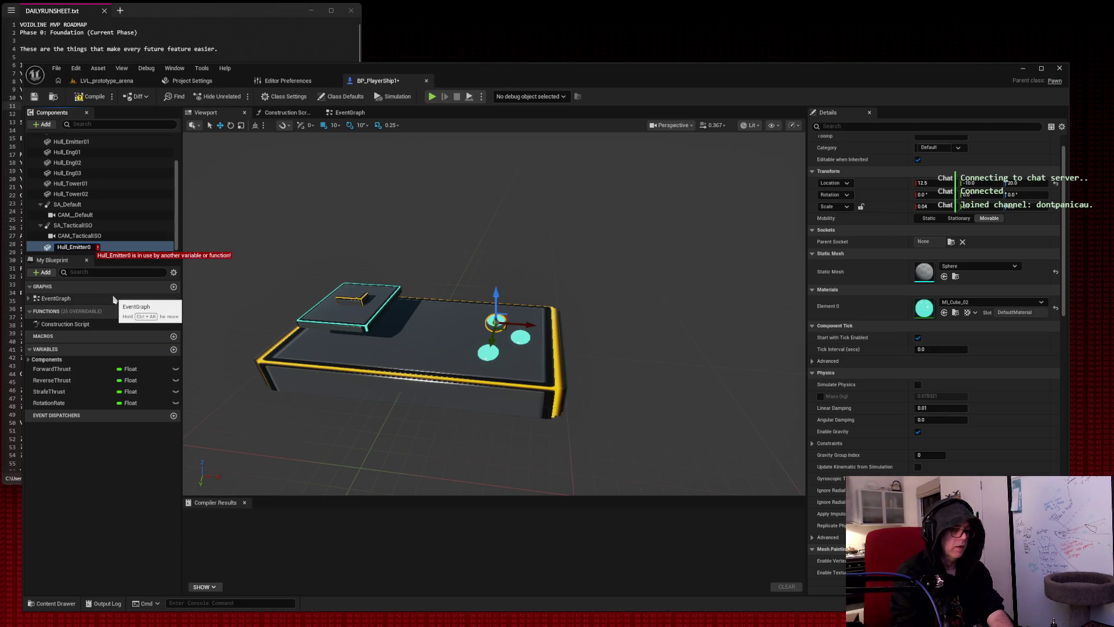
text(3)
key(Return)
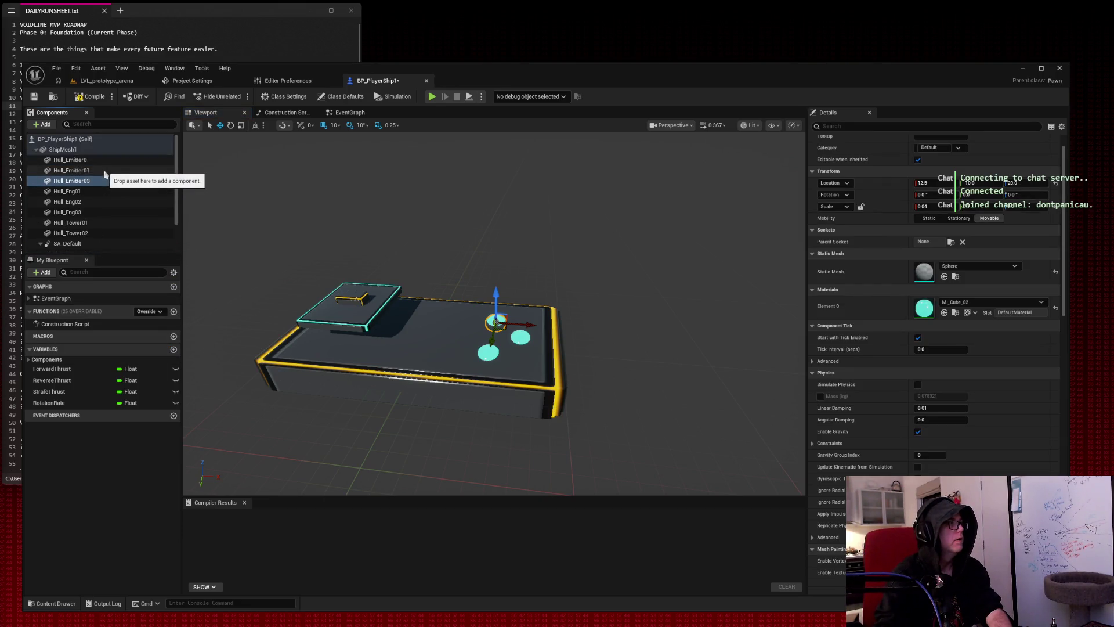
Rename the remaining disc component from Hull_Emitter0 to Hull_Emitter02.
right_click(70, 160)
click(130, 268)
text(2)
key(Return)
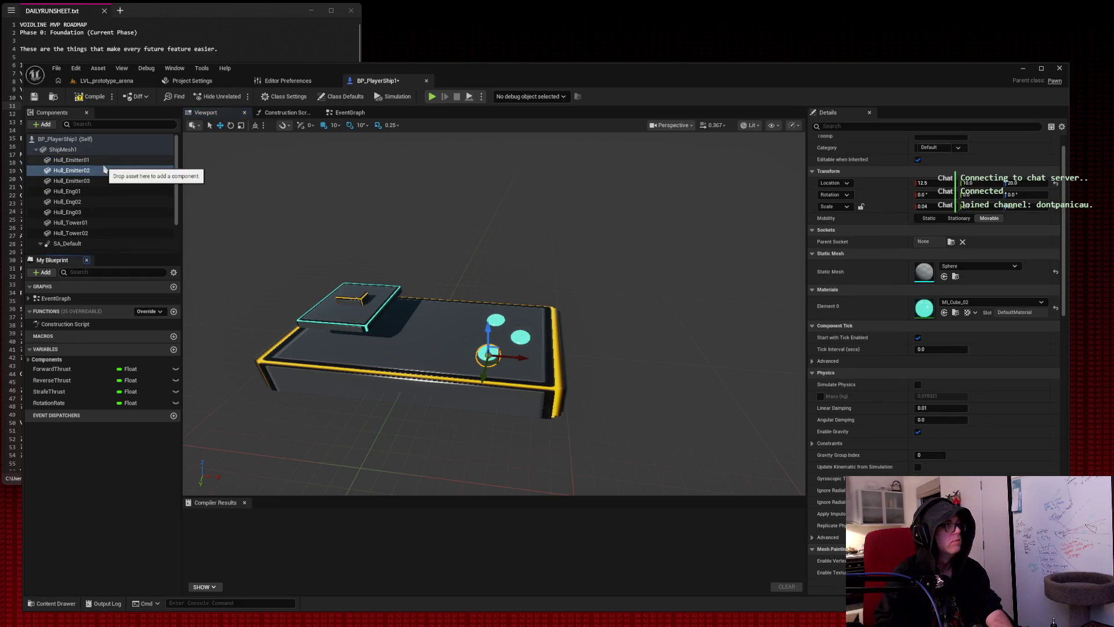
click(530, 248)
mouse_move(619, 237)
mouse_down()
mouse_move(714, 240)
mouse_move(516, 262)
mouse_up()
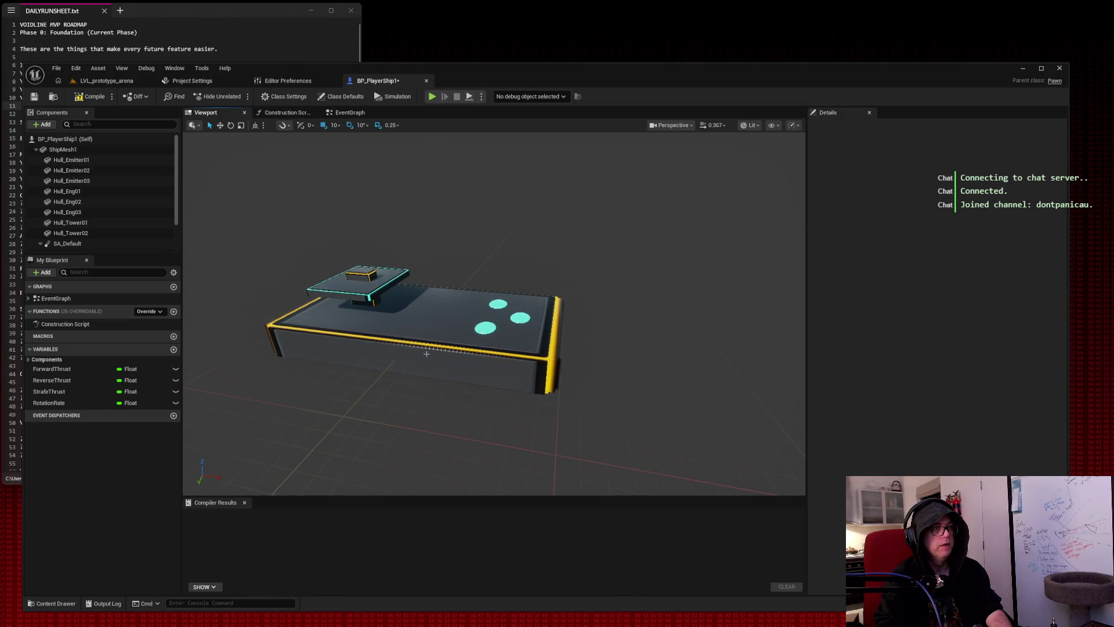
Add a Static Mesh component to the ship and set its mesh to SM_Pyramid_01.
click(421, 352)
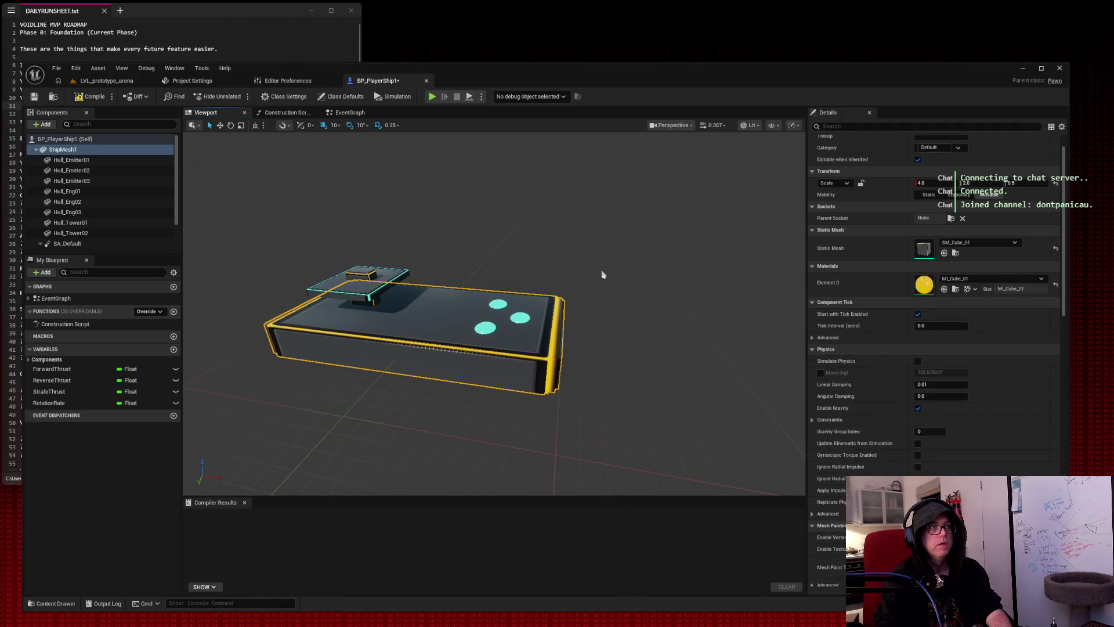
click(43, 125)
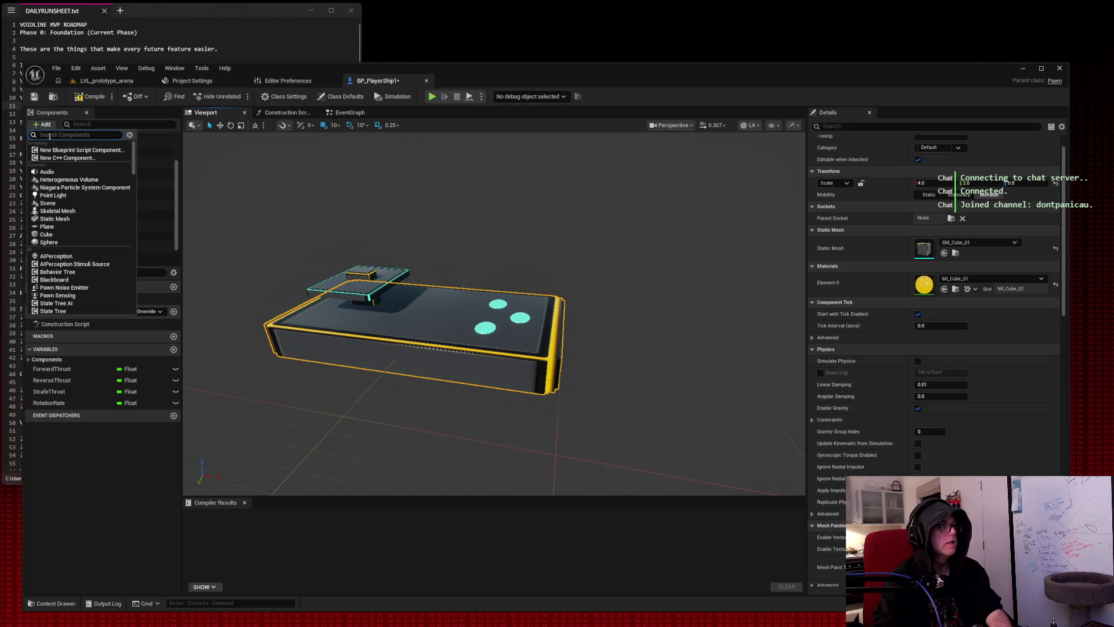
click(55, 219)
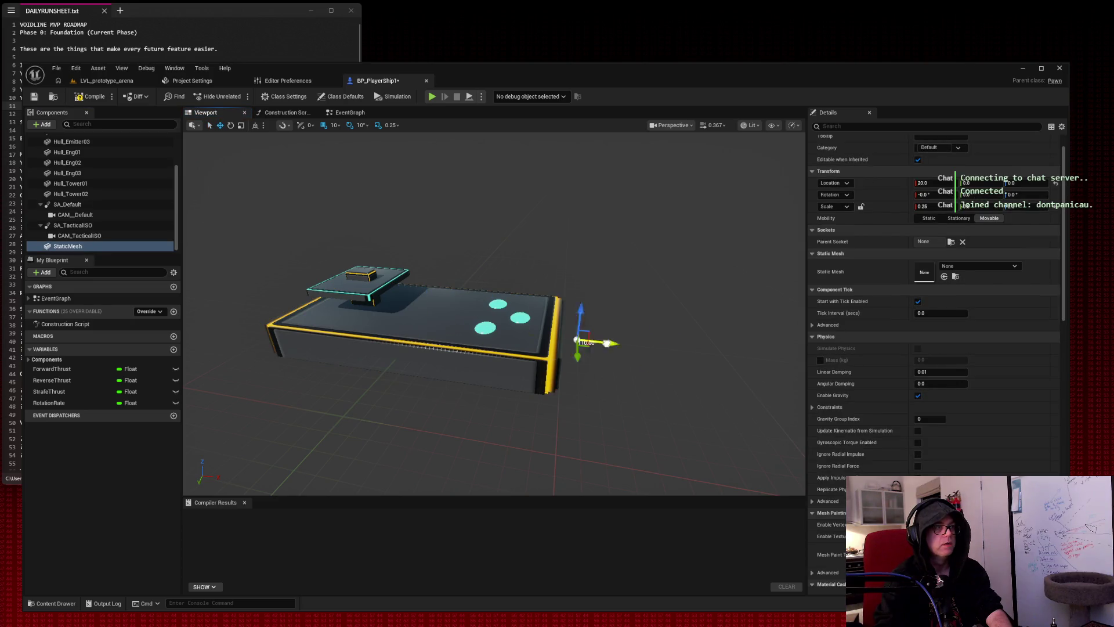
click(988, 267)
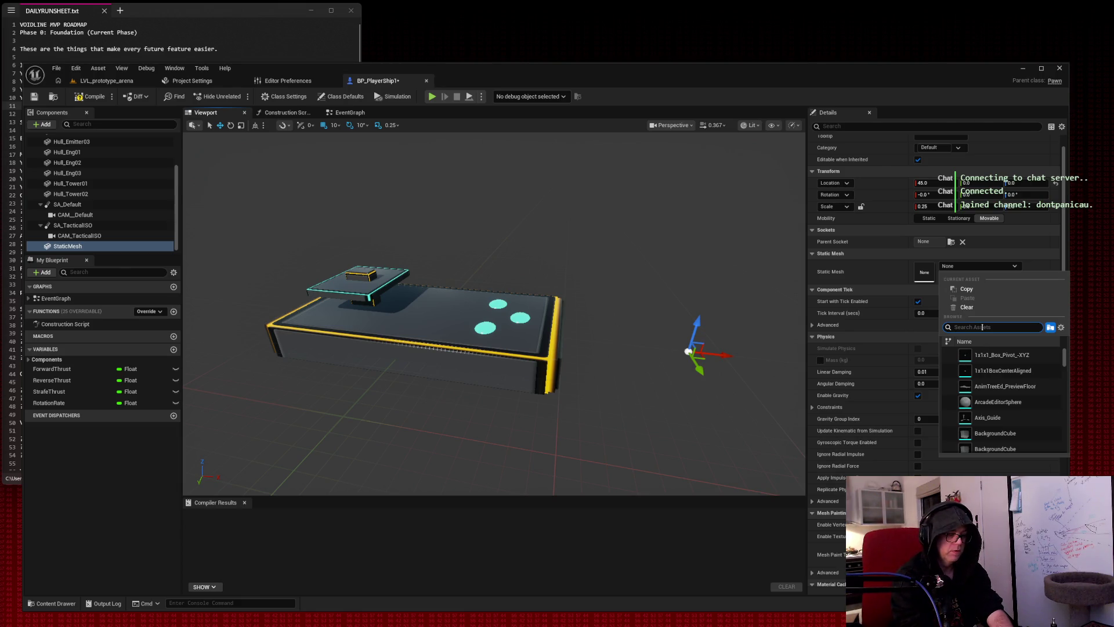
text(pyra)
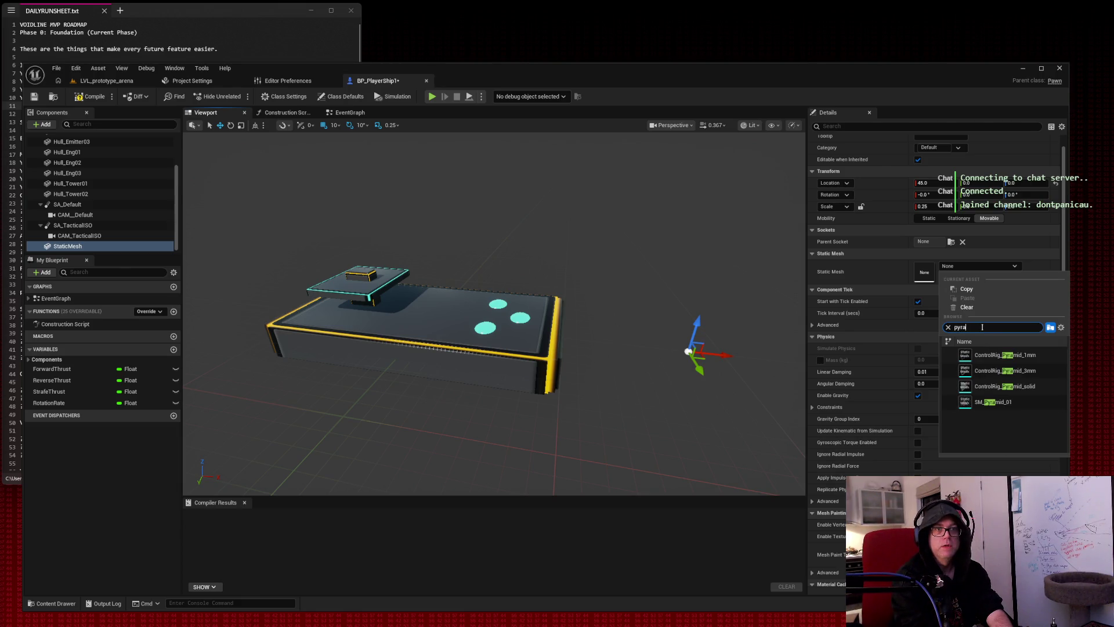
click(990, 402)
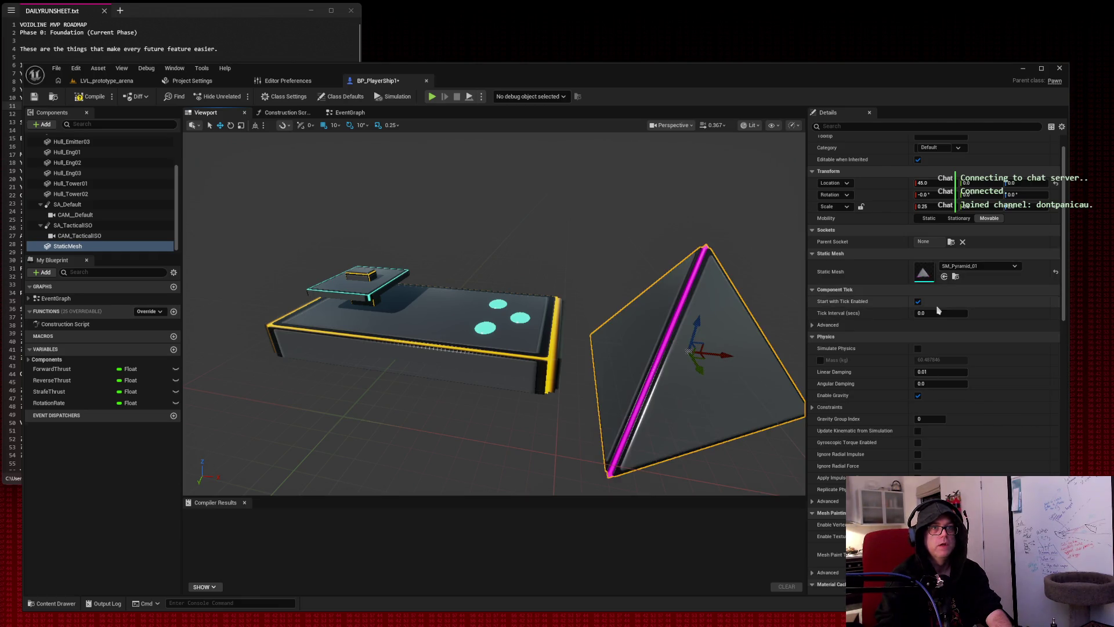
click(979, 267)
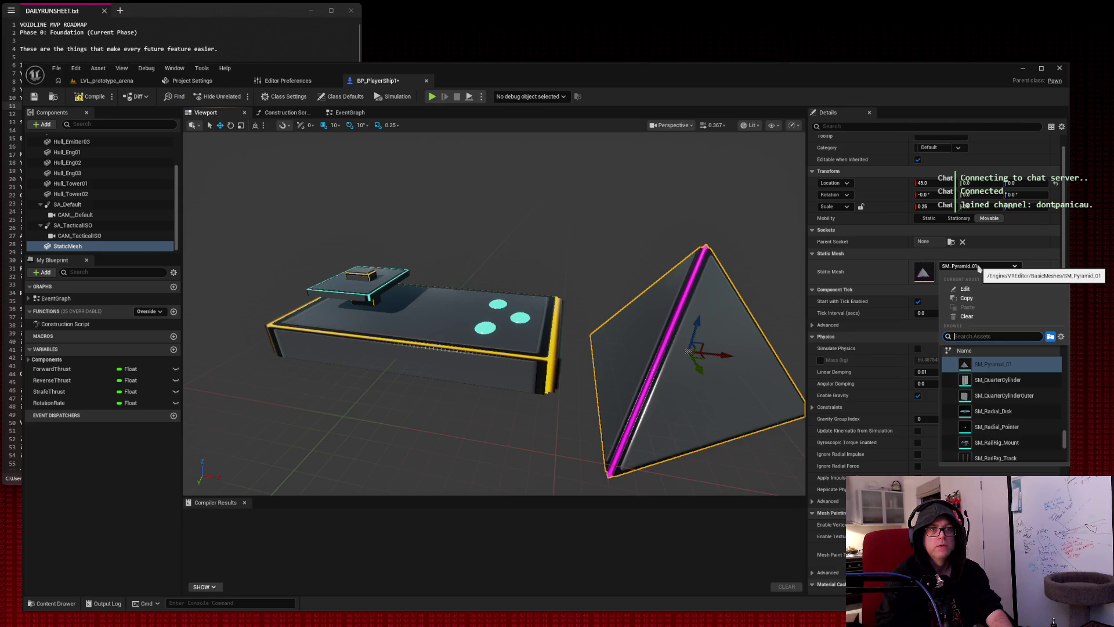
Place the pyramid against the hull front with zero rotation and a reduced X scale.
click(980, 267)
mouse_move(643, 178)
mouse_down()
mouse_move(719, 215)
mouse_move(708, 171)
mouse_up()
drag(952, 194, 906, 195)
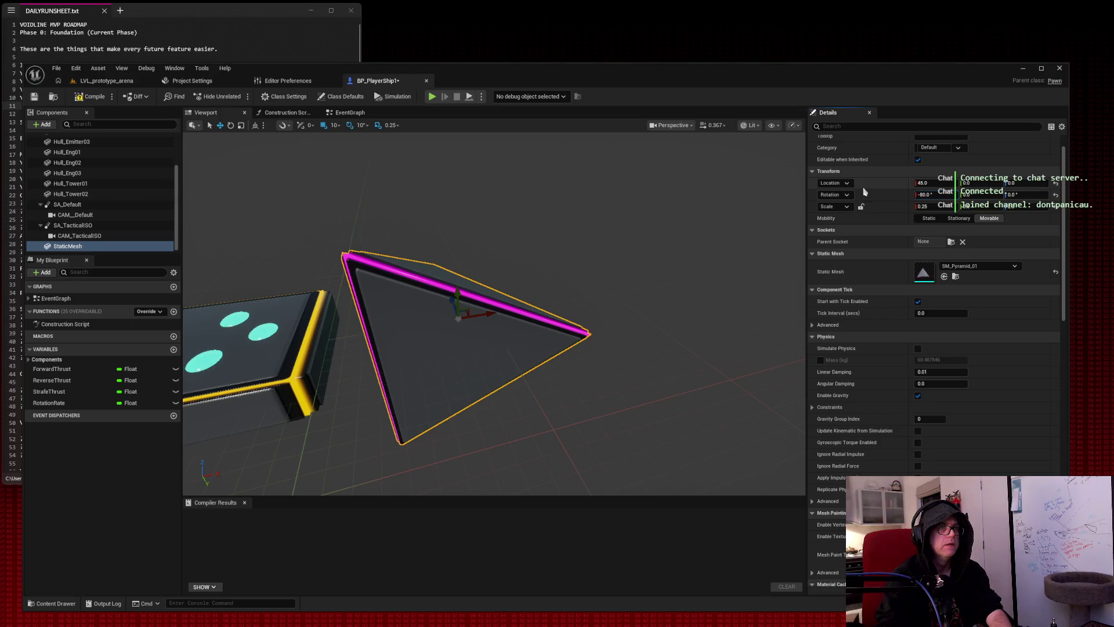
key(ctrl+z)
drag(639, 186, 615, 178)
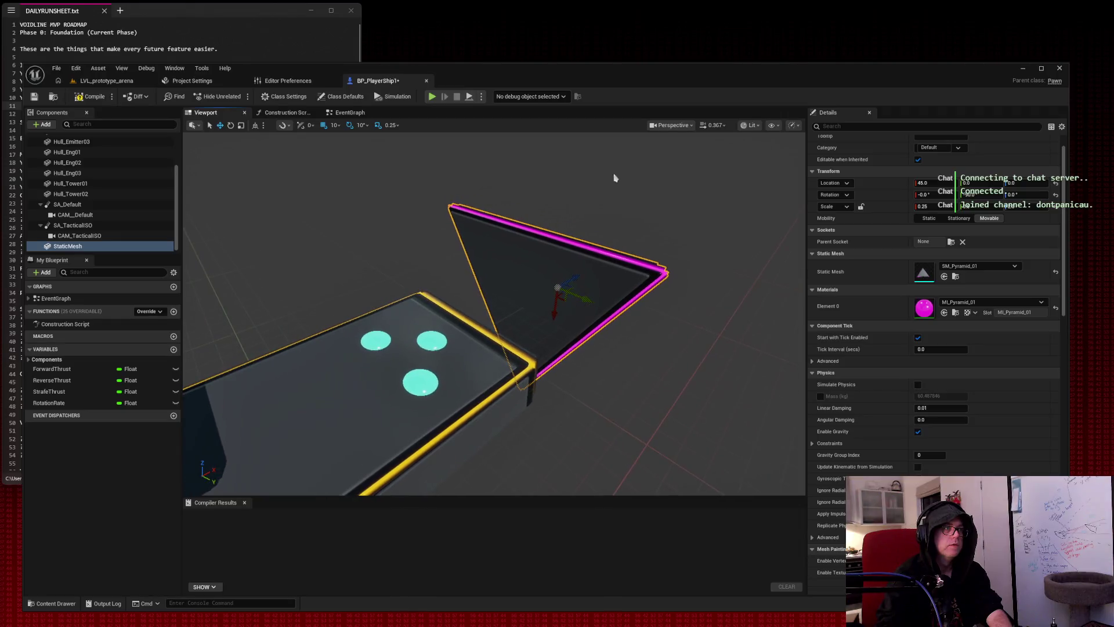
drag(934, 207, 911, 207)
mouse_move(493, 313)
mouse_down()
mouse_move(493, 278)
mouse_move(494, 325)
mouse_move(511, 318)
mouse_up()
mouse_move(674, 223)
mouse_down()
mouse_move(607, 220)
mouse_move(592, 426)
mouse_move(585, 383)
mouse_move(681, 157)
mouse_up()
mouse_move(928, 206)
mouse_down()
mouse_move(908, 206)
mouse_move(928, 206)
mouse_up()
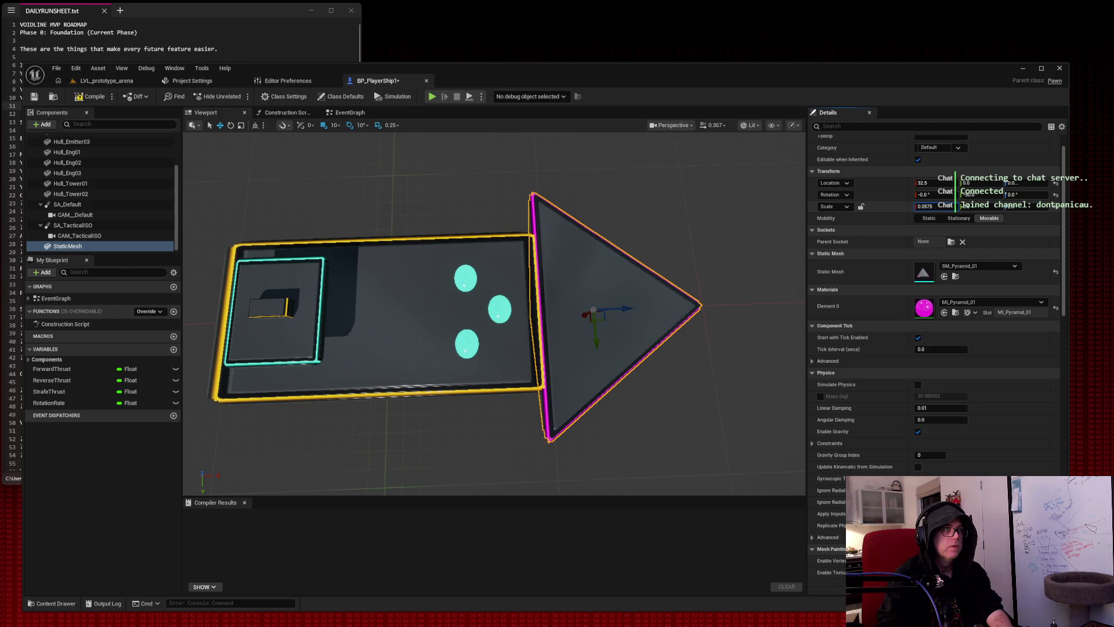
drag(989, 208, 967, 207)
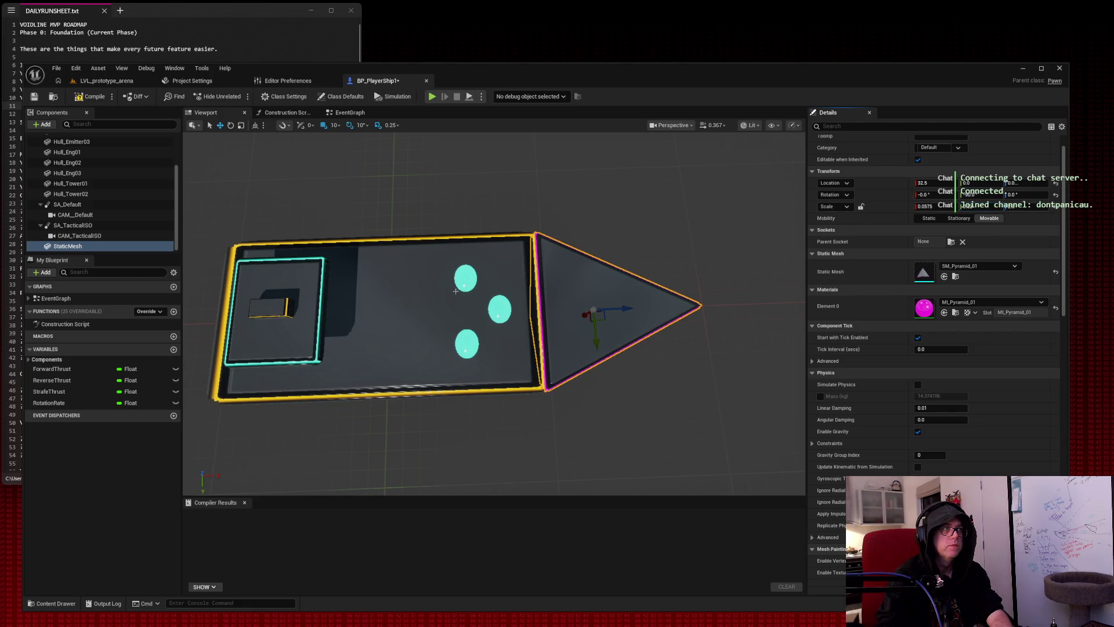
Resize the pyramid nose, enlarging its tip and then thinning its X scale.
key(Escape)
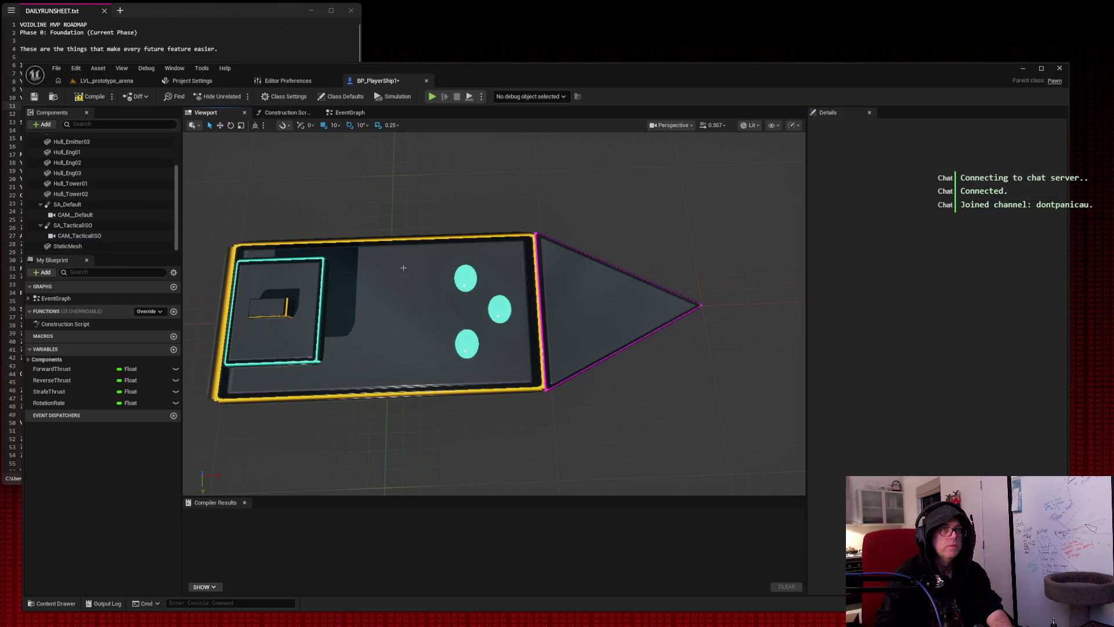
click(471, 250)
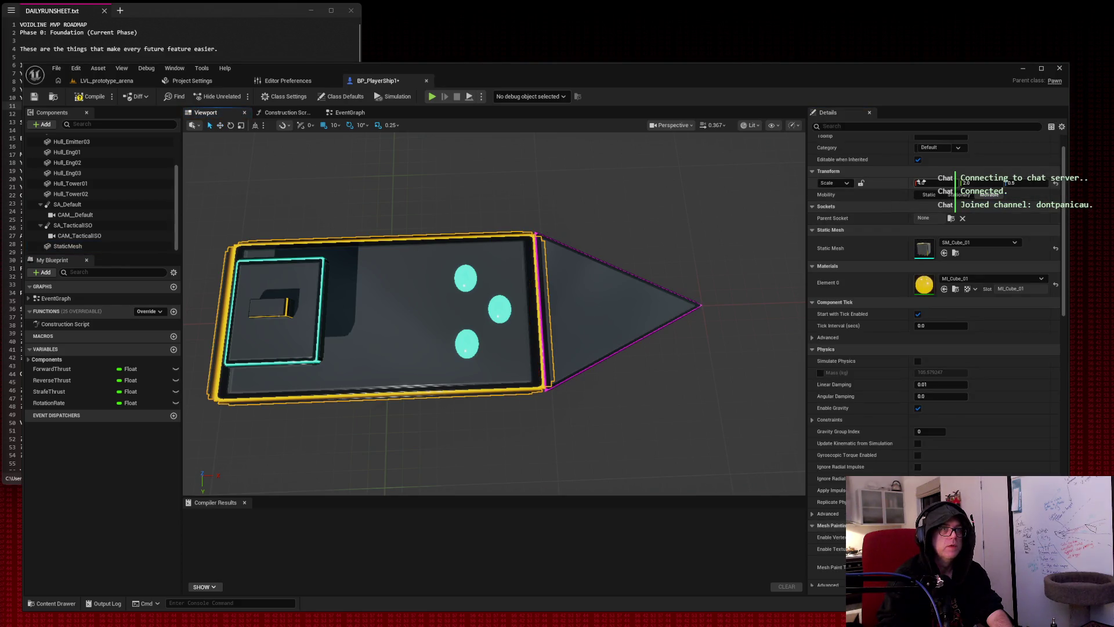
click(648, 301)
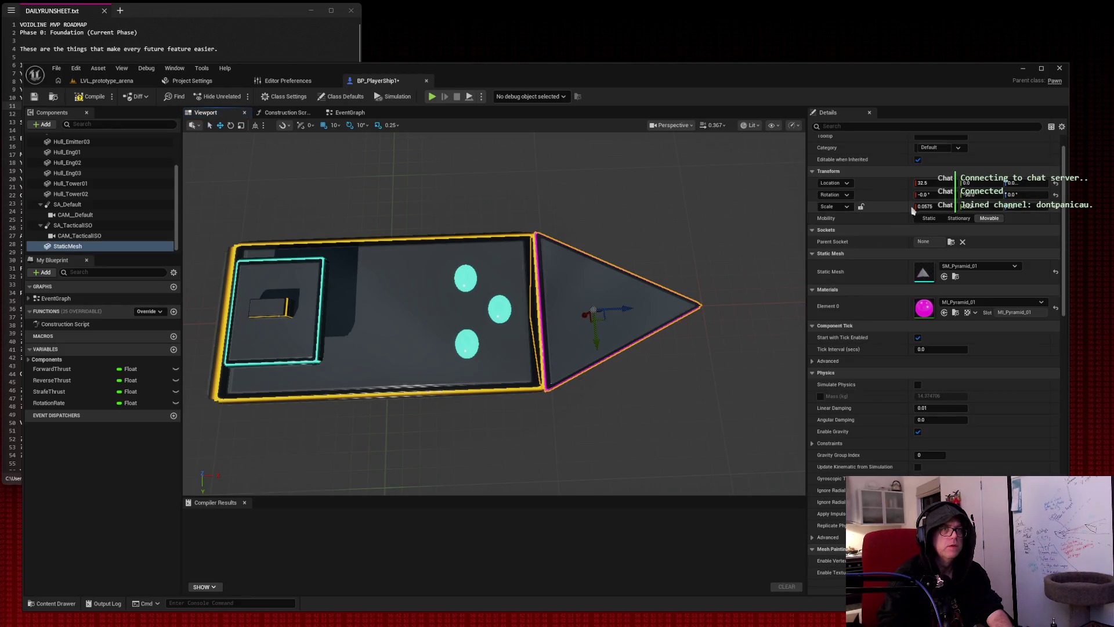
mouse_move(494, 313)
mouse_down()
mouse_move(458, 290)
mouse_move(577, 311)
mouse_move(673, 418)
mouse_move(630, 414)
mouse_up()
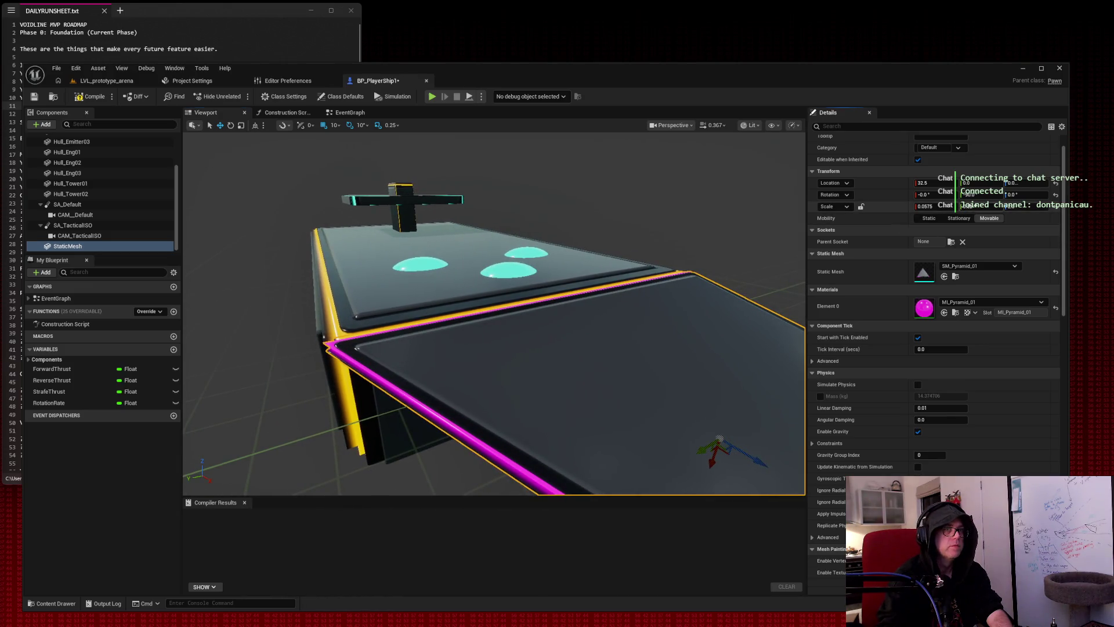
drag(981, 206, 1021, 208)
scroll(698, 193, down, 3)
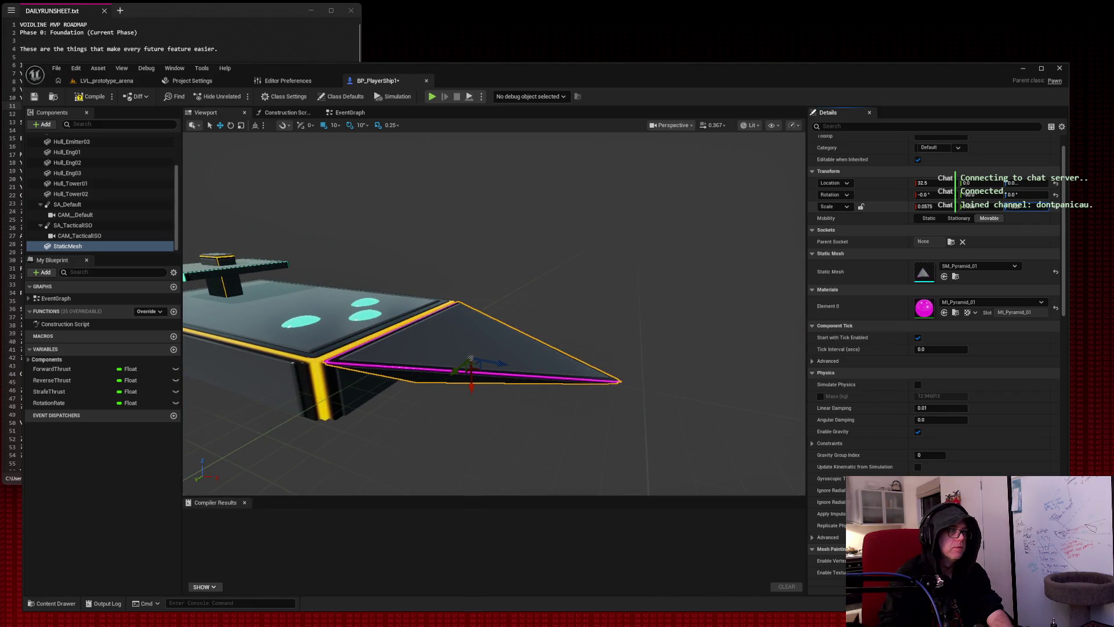
mouse_move(931, 207)
mouse_down()
mouse_move(944, 207)
mouse_move(929, 207)
mouse_up()
drag(494, 313, 551, 284)
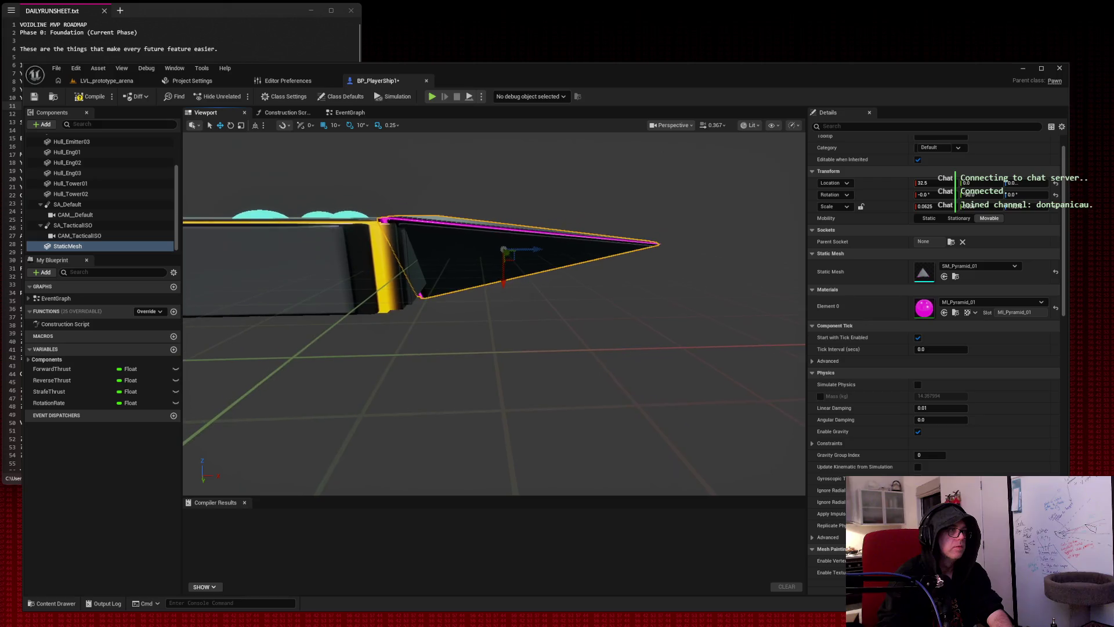
drag(928, 207, 927, 207)
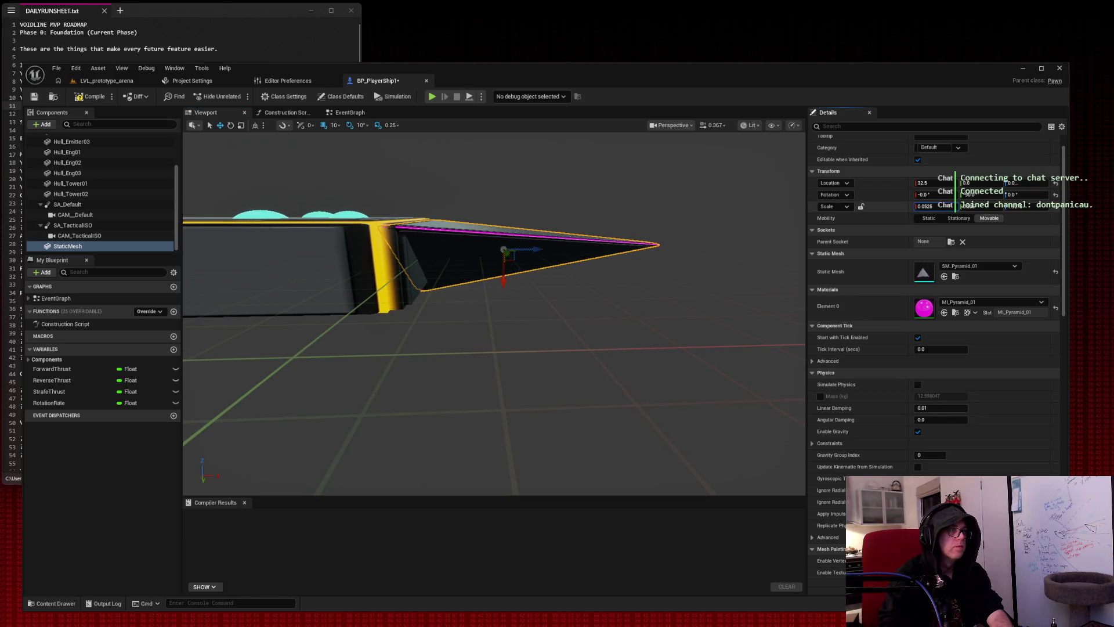
mouse_move(493, 313)
mouse_down()
mouse_move(399, 325)
mouse_move(385, 308)
mouse_up()
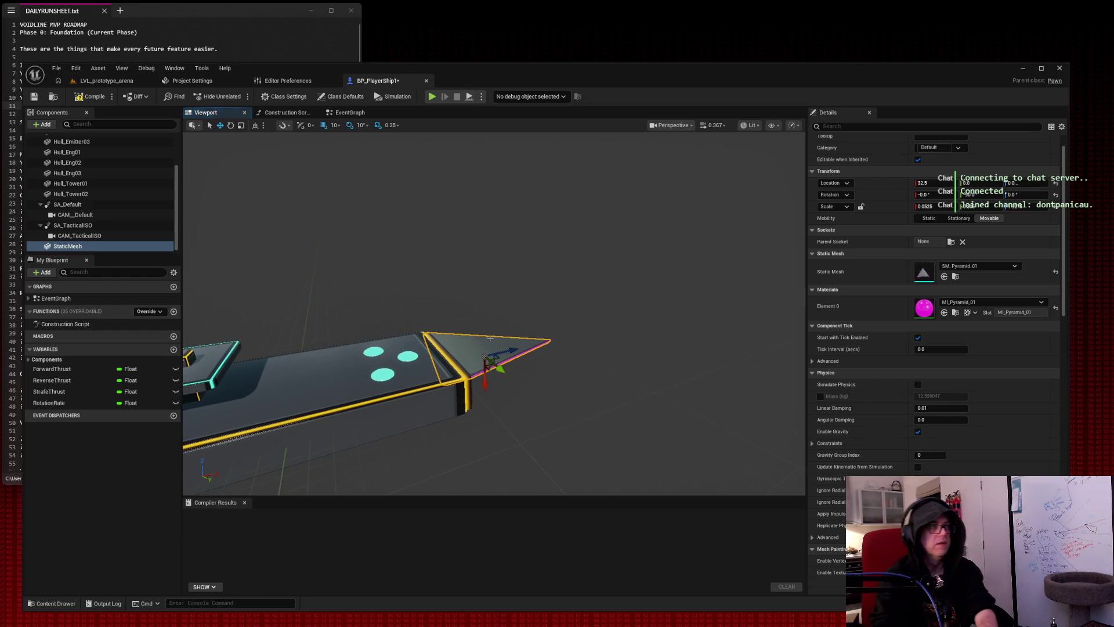
Delete the trial pyramid component and compile BP_PlayerShip1.
key(Delete)
drag(492, 338, 473, 325)
mouse_move(539, 232)
mouse_down()
mouse_move(525, 232)
mouse_move(538, 232)
mouse_up()
click(102, 100)
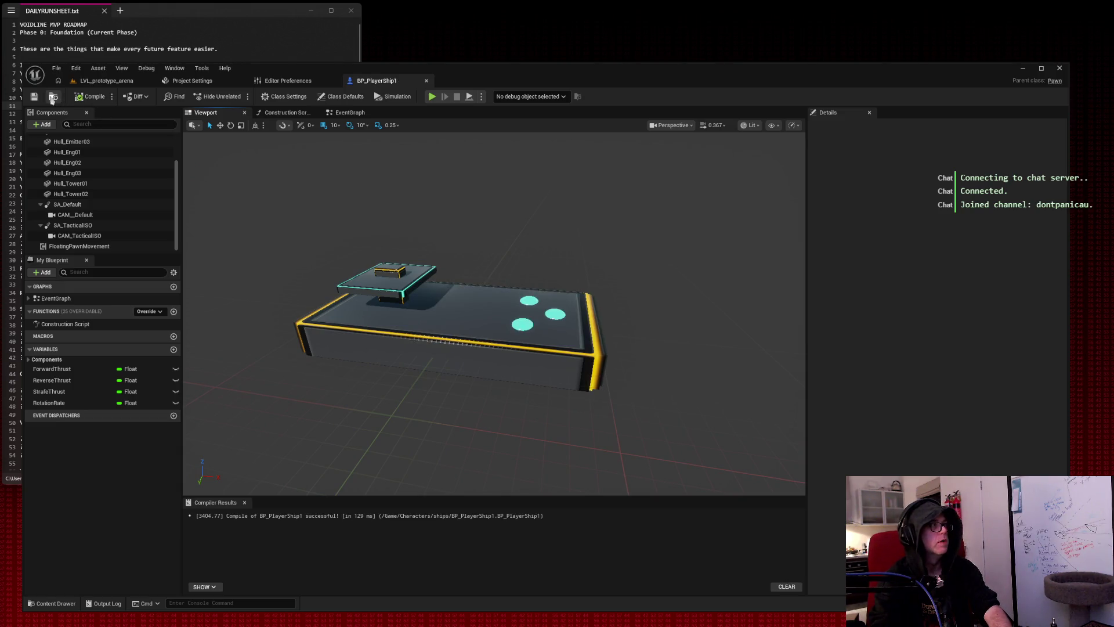
click(105, 81)
Play-test the ship in LVL_prototype_arena, then return to the BP_PlayerShip1 Blueprint.
click(239, 96)
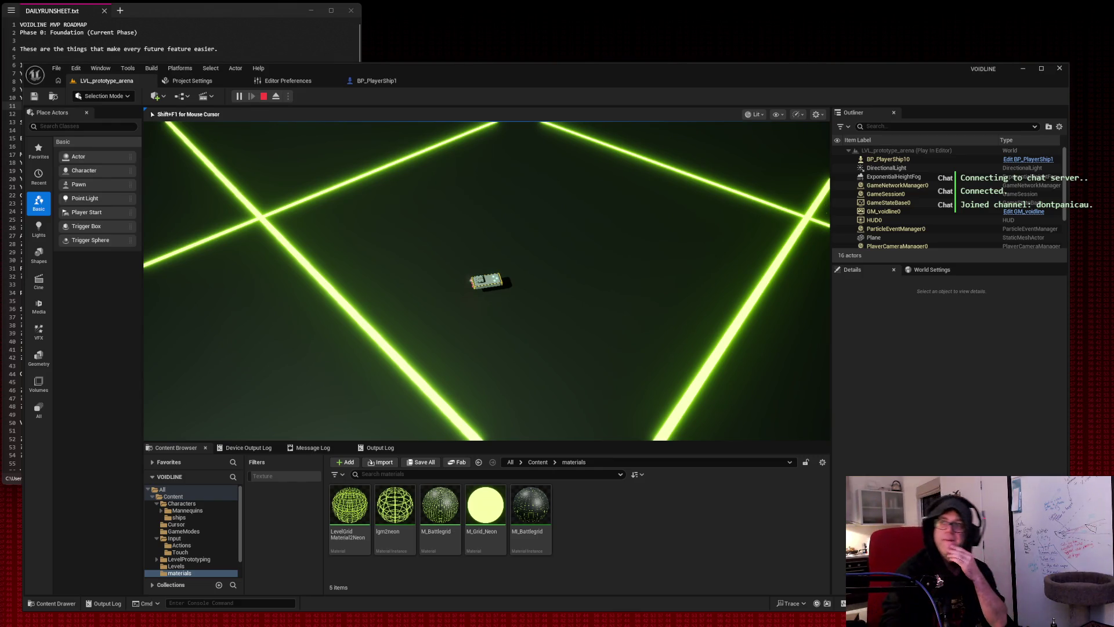
key(Escape)
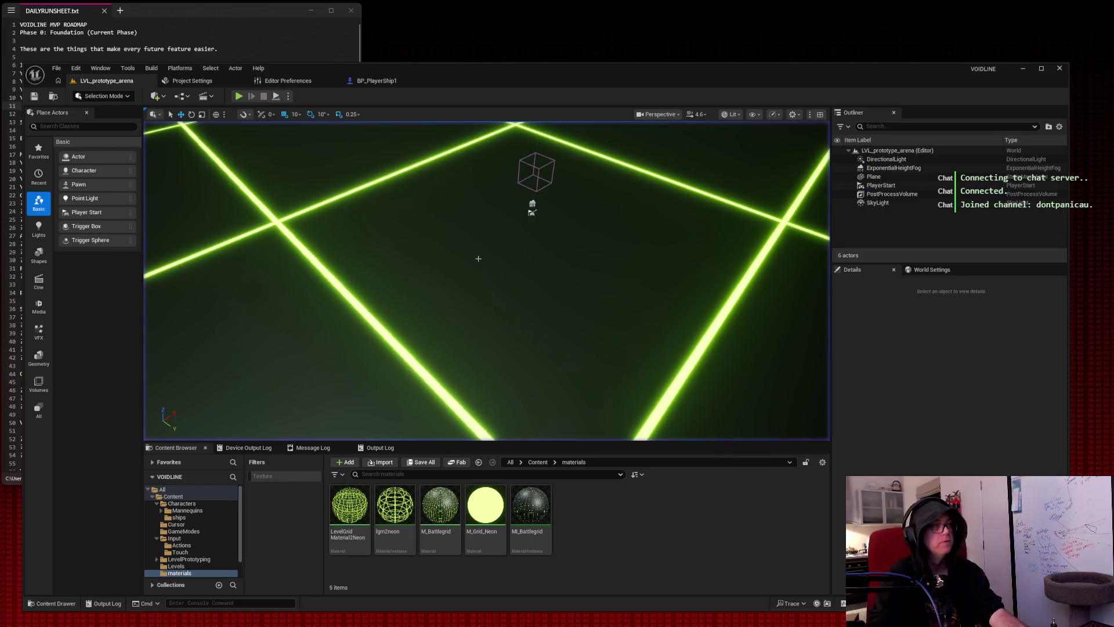
click(358, 78)
mouse_move(529, 165)
mouse_down()
mouse_move(470, 168)
mouse_move(430, 191)
mouse_move(441, 189)
mouse_move(382, 167)
mouse_up()
Add a mesh component, give it the Sphere mesh, and move it against the hull's end.
click(46, 125)
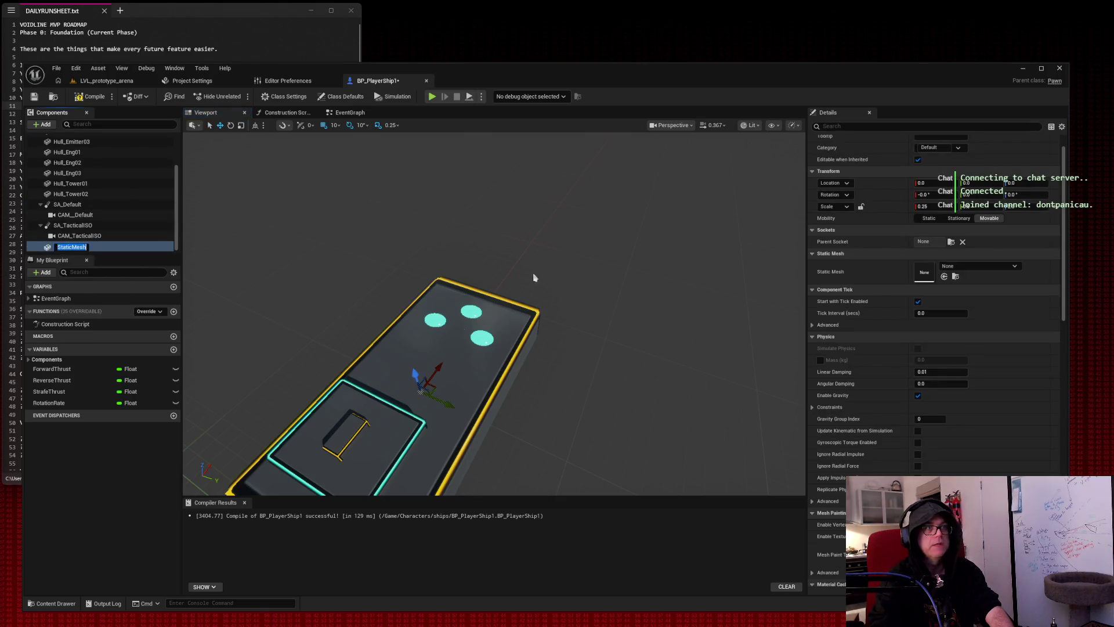
drag(436, 371, 535, 249)
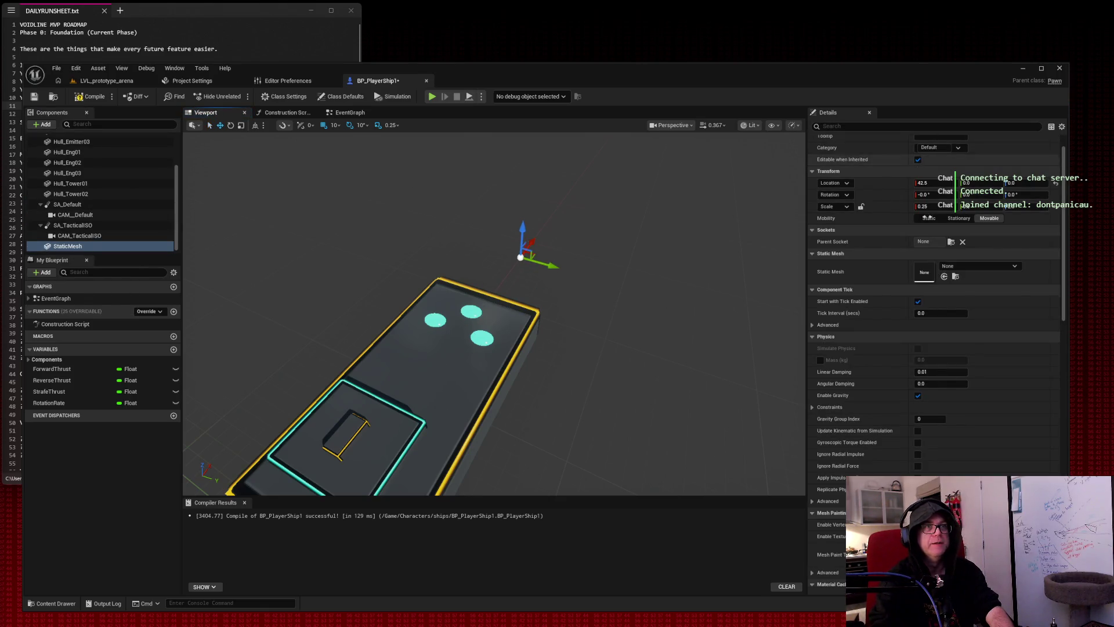
click(968, 267)
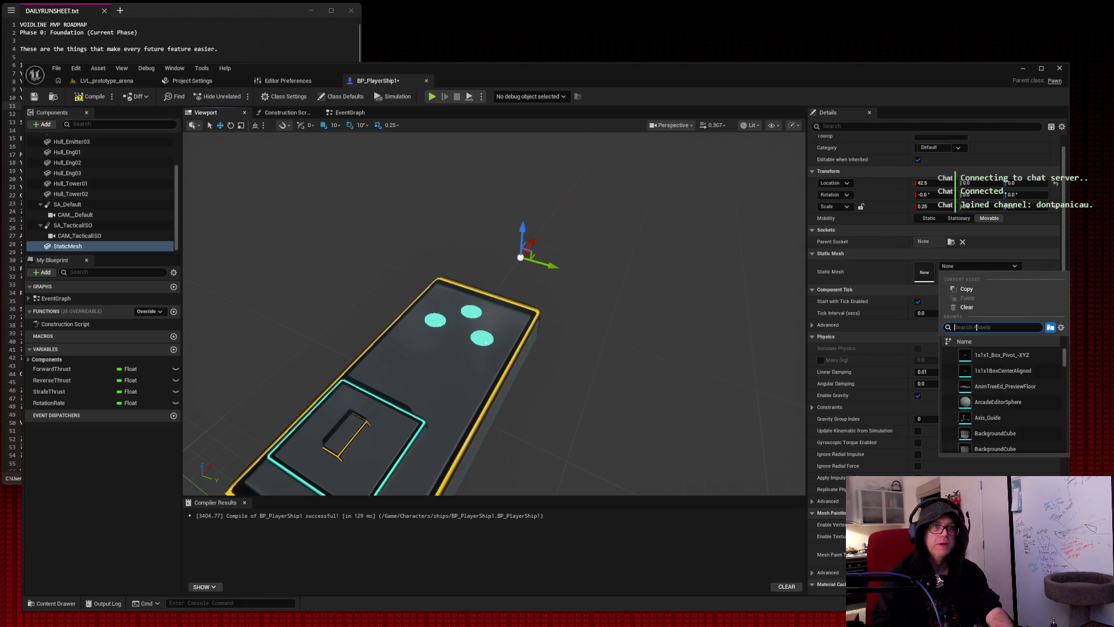
text(sphere)
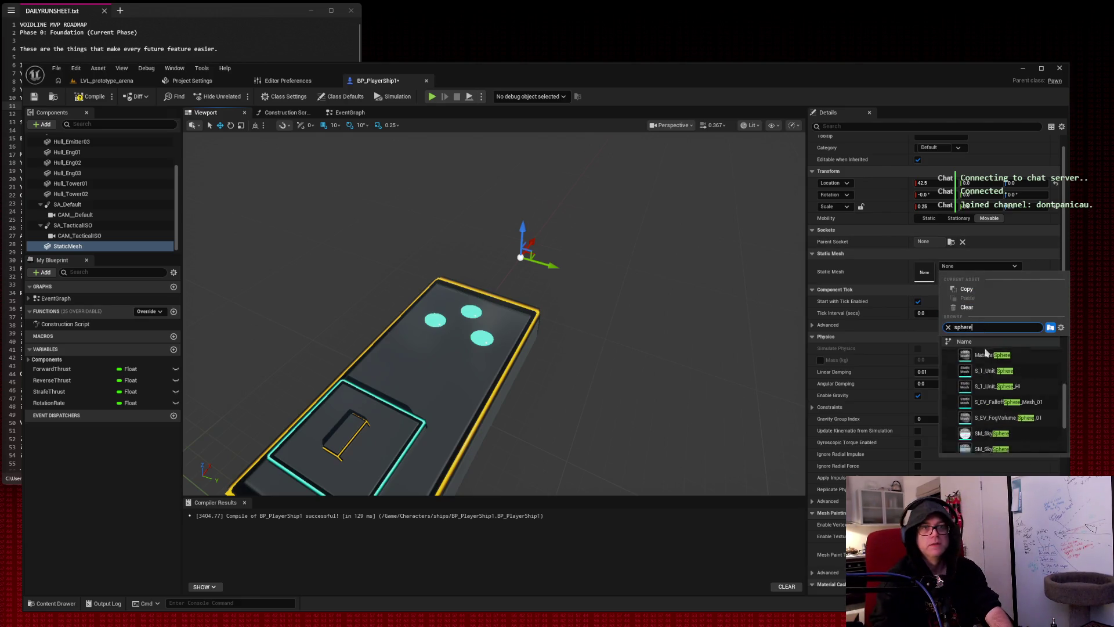
scroll(1004, 394, down, 5)
click(1013, 383)
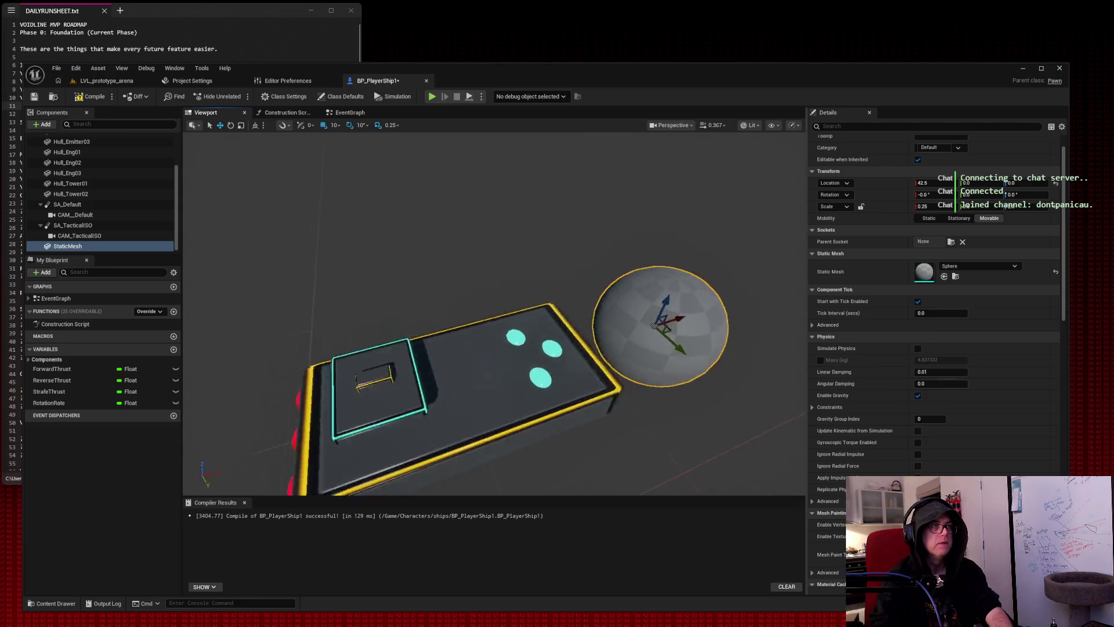
mouse_move(494, 313)
mouse_down()
mouse_move(505, 273)
mouse_move(499, 325)
mouse_move(499, 290)
mouse_up()
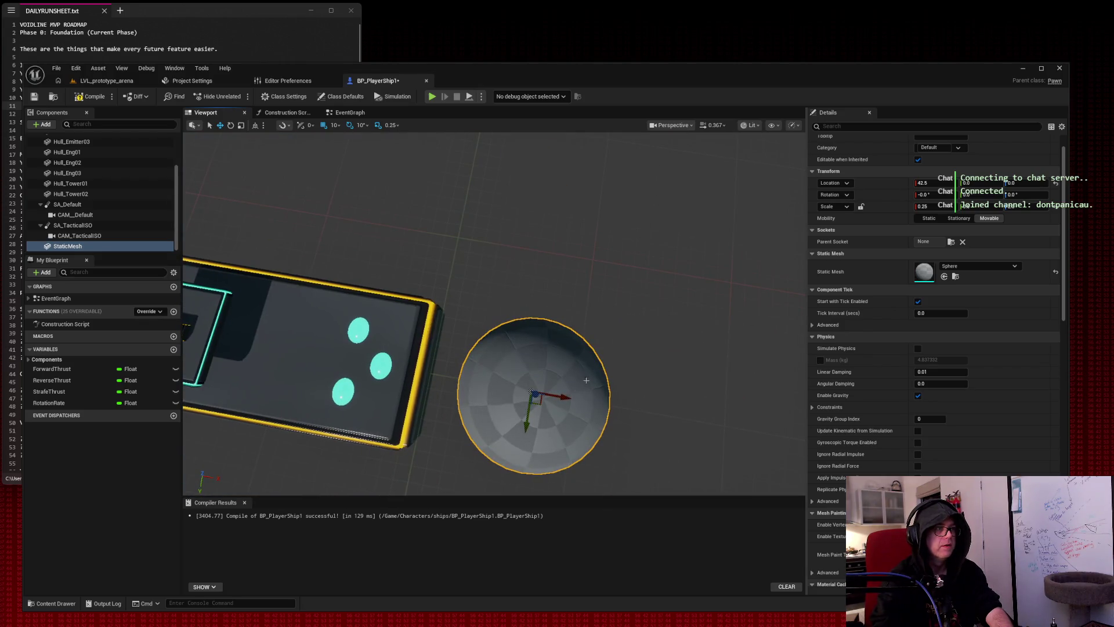
mouse_move(568, 395)
mouse_down()
mouse_move(465, 385)
mouse_move(464, 310)
mouse_up()
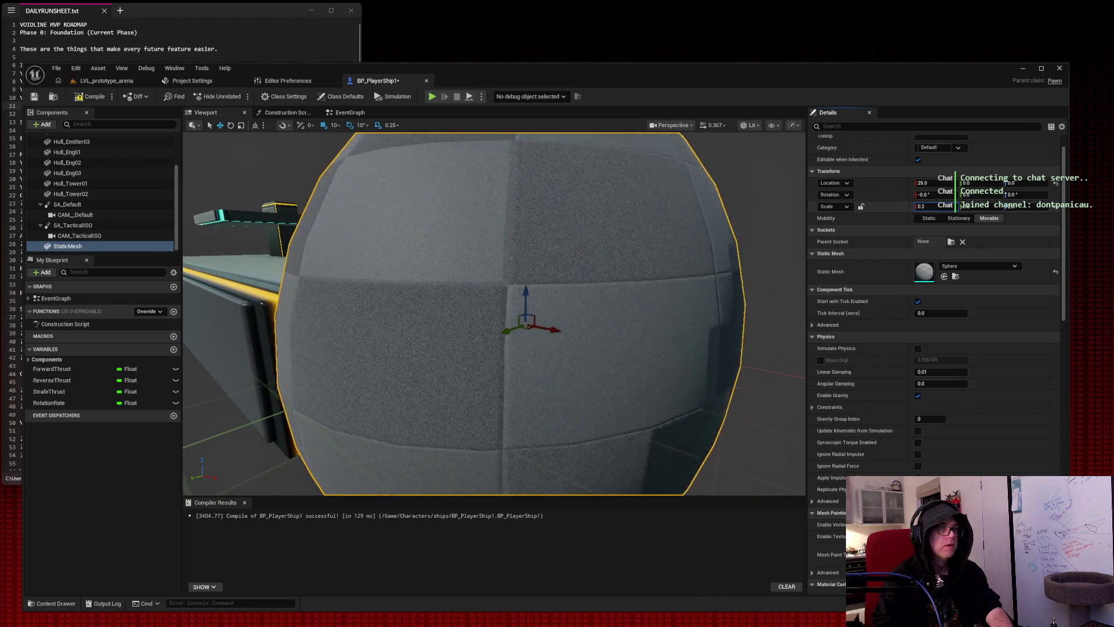
Squash the sphere to a 0.1 Z scale and widen it into a grey dish.
drag(963, 209, 940, 209)
click(1025, 207)
text(0.1)
key(Tab)
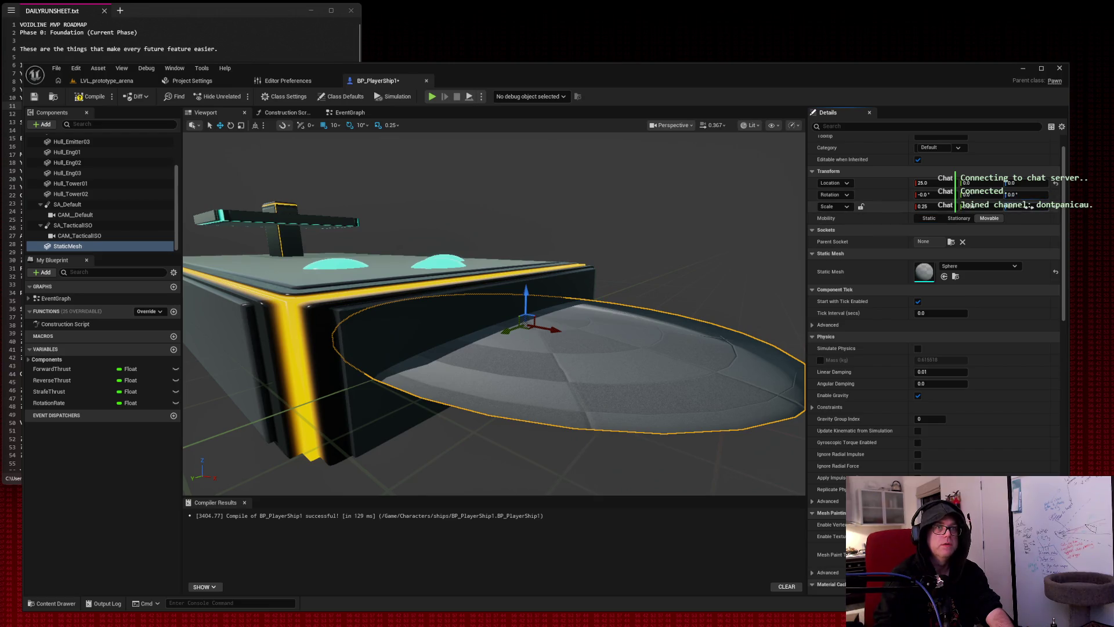
key(Tab)
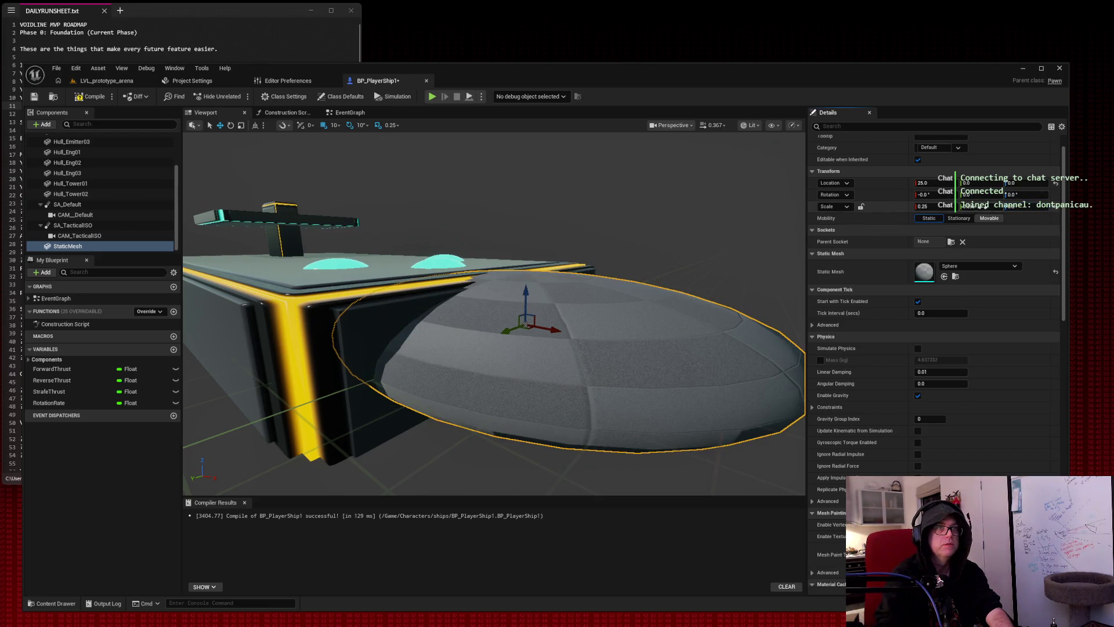
drag(1012, 207, 1036, 207)
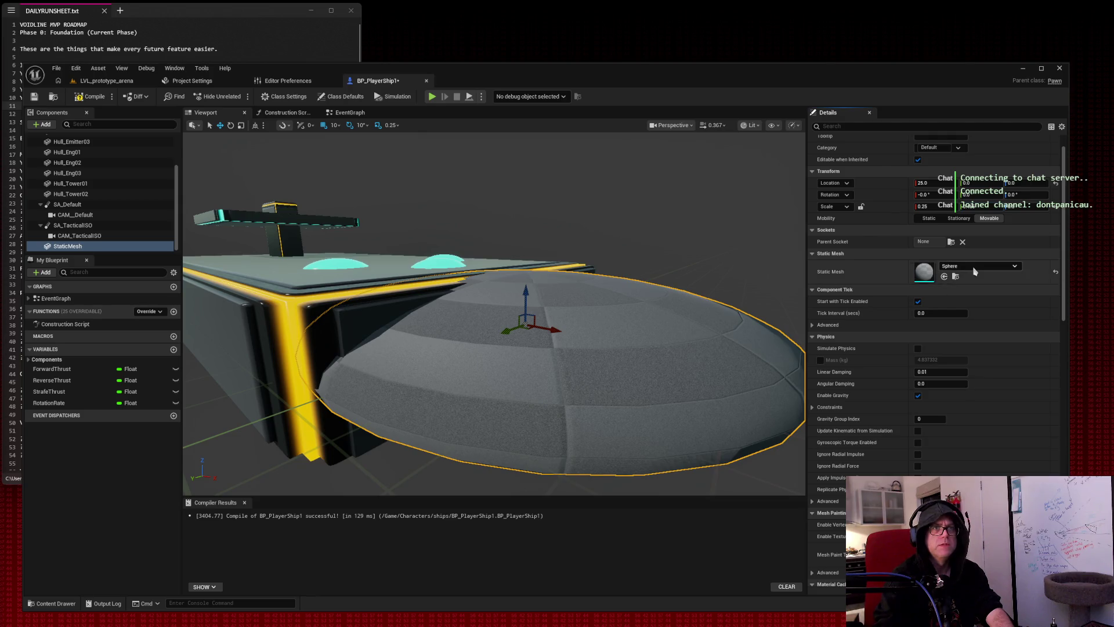
scroll(1002, 313, down, 3)
scroll(1002, 313, down, 3)
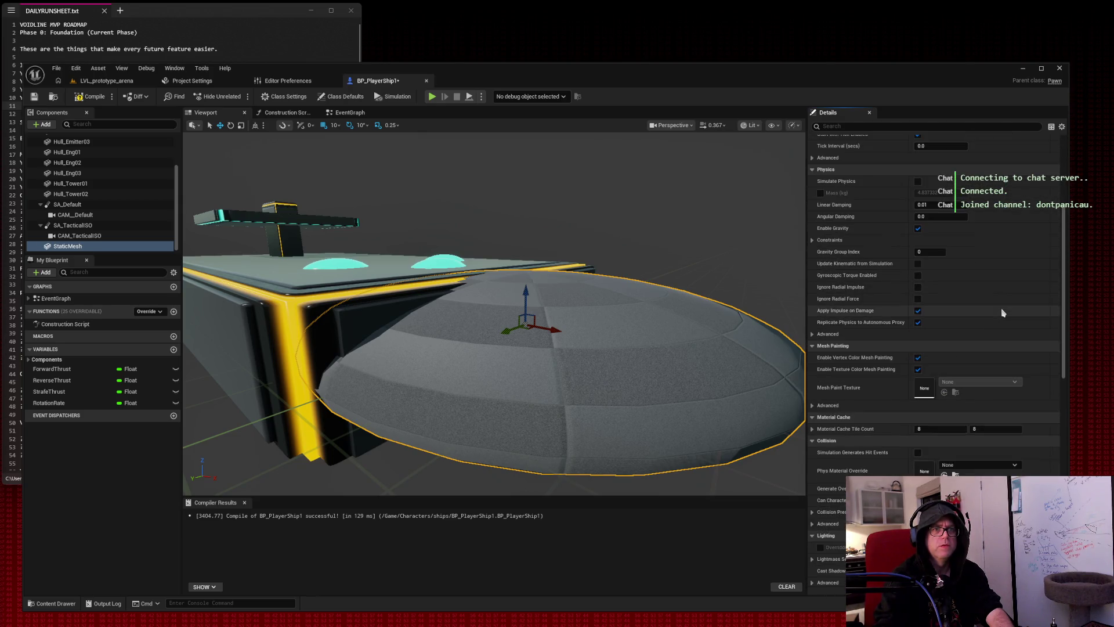
scroll(1002, 314, up, 7)
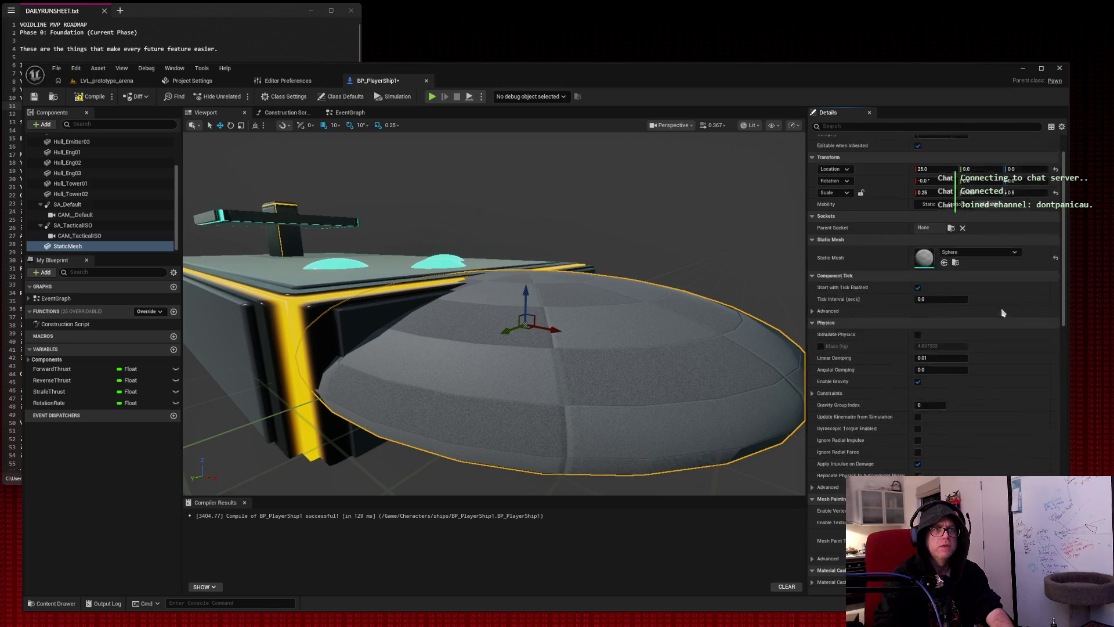
click(997, 295)
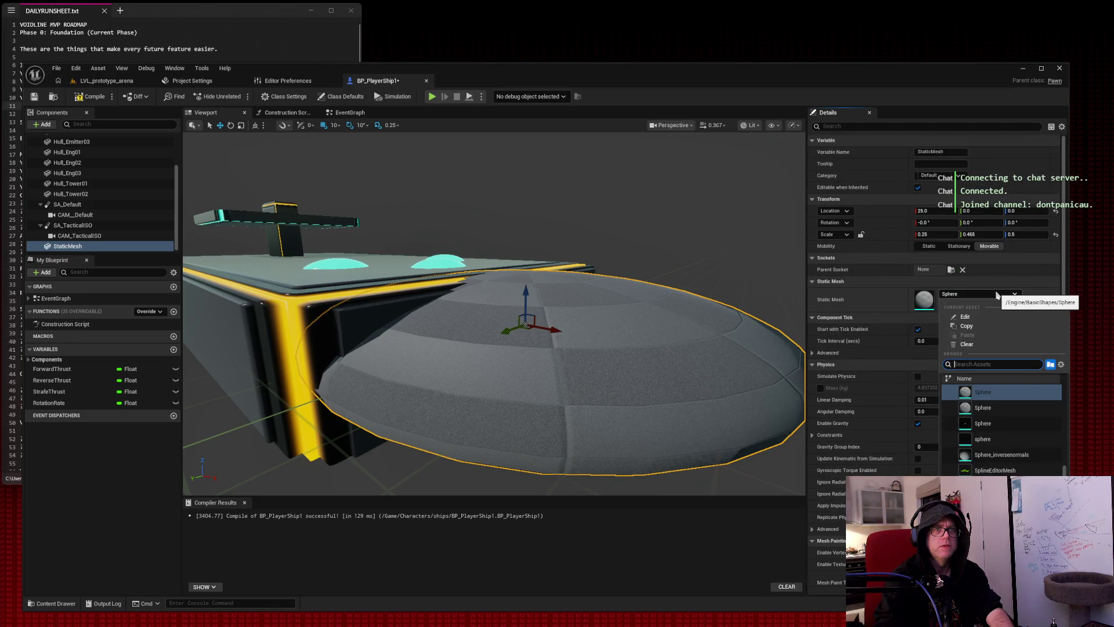
Change the trial piece's static mesh to SM_Pyramid_01.
click(1006, 417)
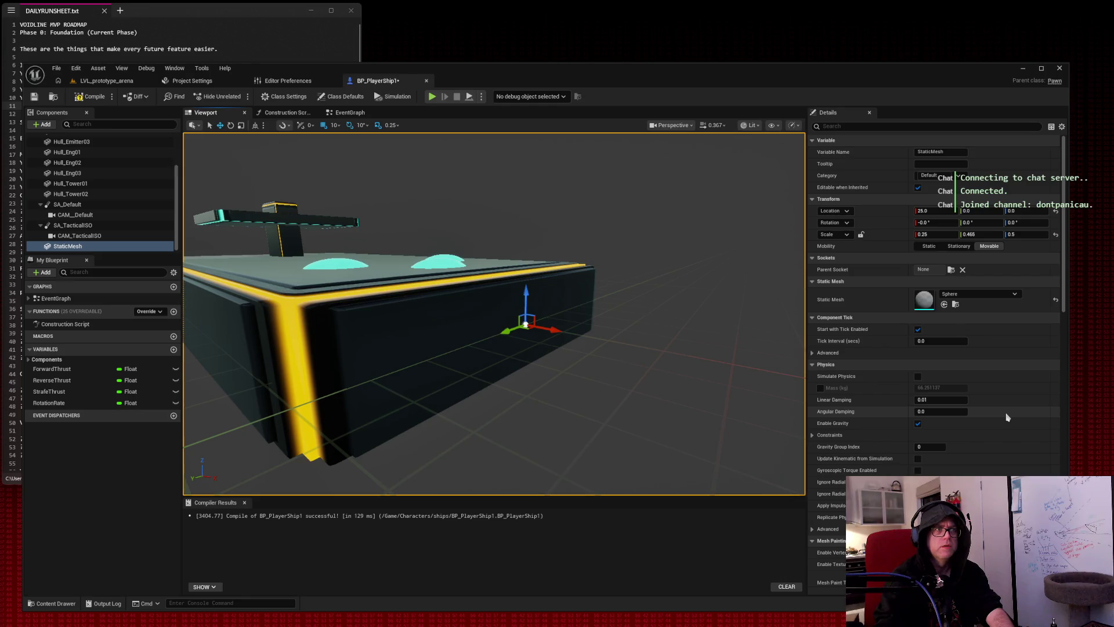
click(1007, 295)
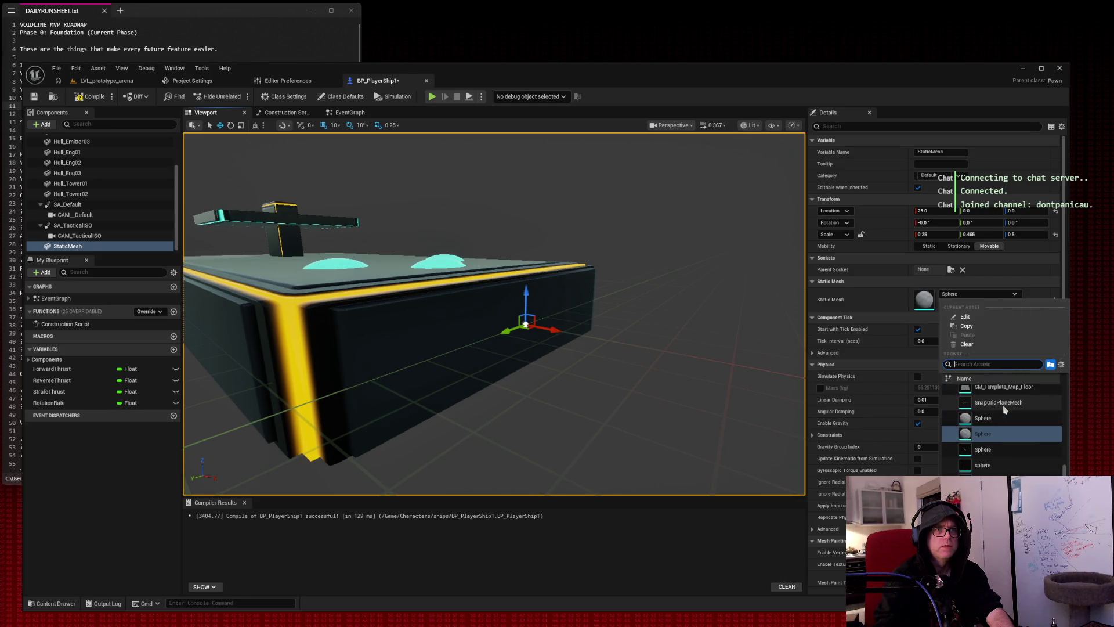
scroll(1007, 443, up, 5)
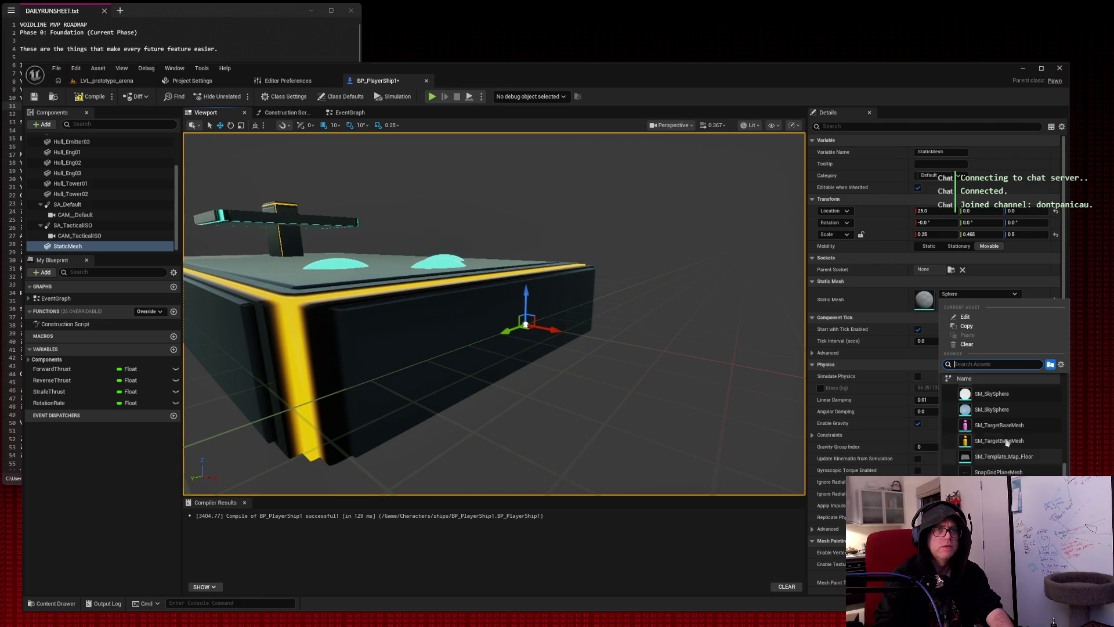
scroll(1009, 433, up, 5)
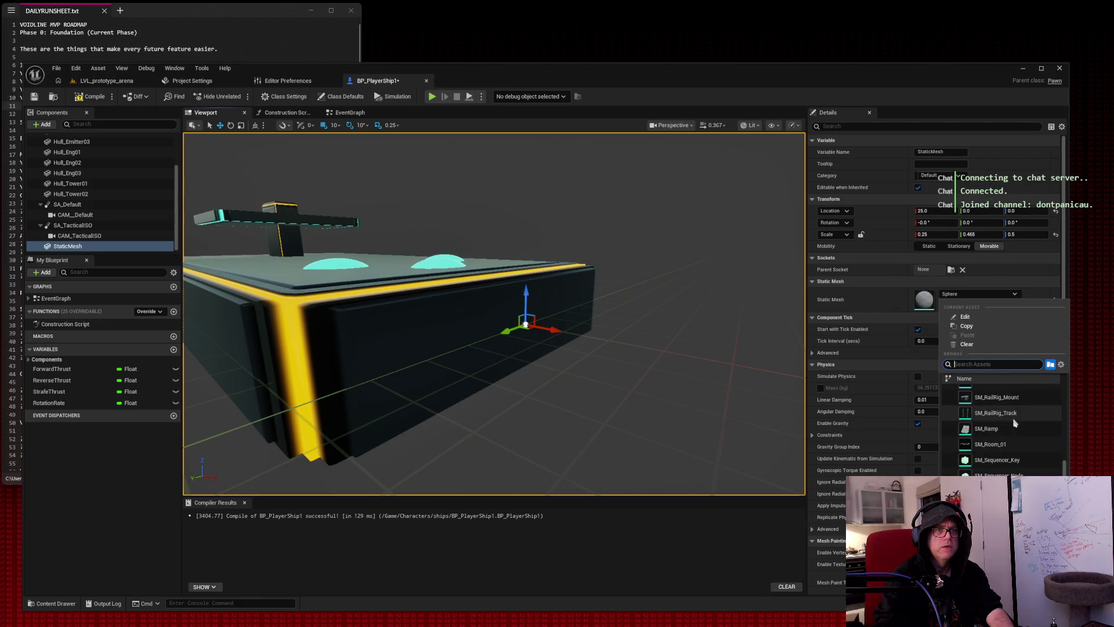
scroll(1015, 423, up, 3)
scroll(1015, 423, down, 3)
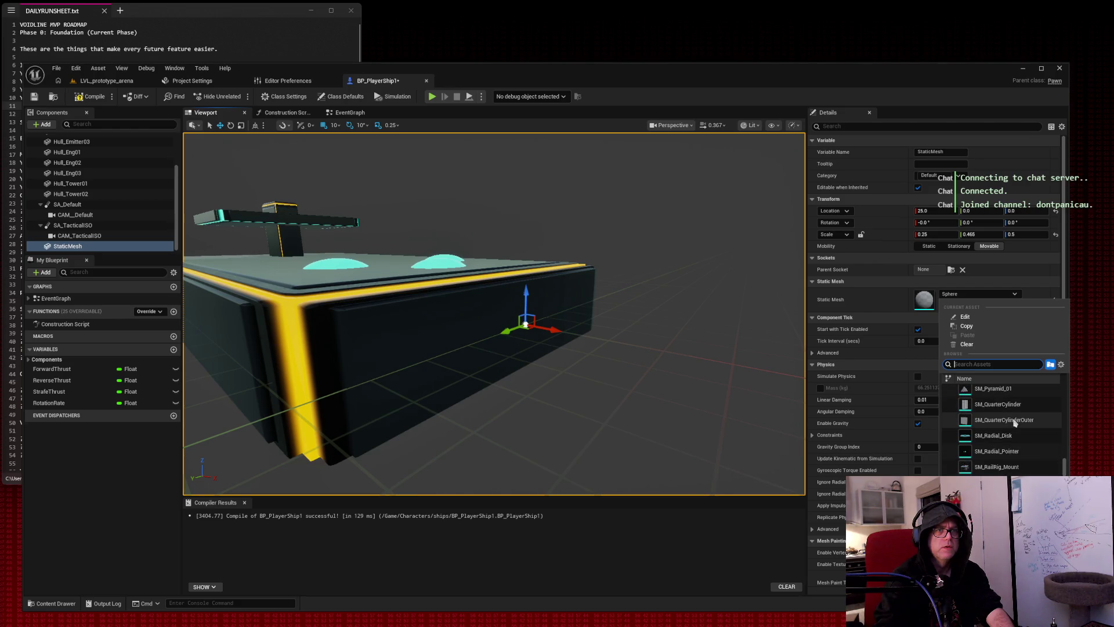
scroll(1014, 423, up, 1)
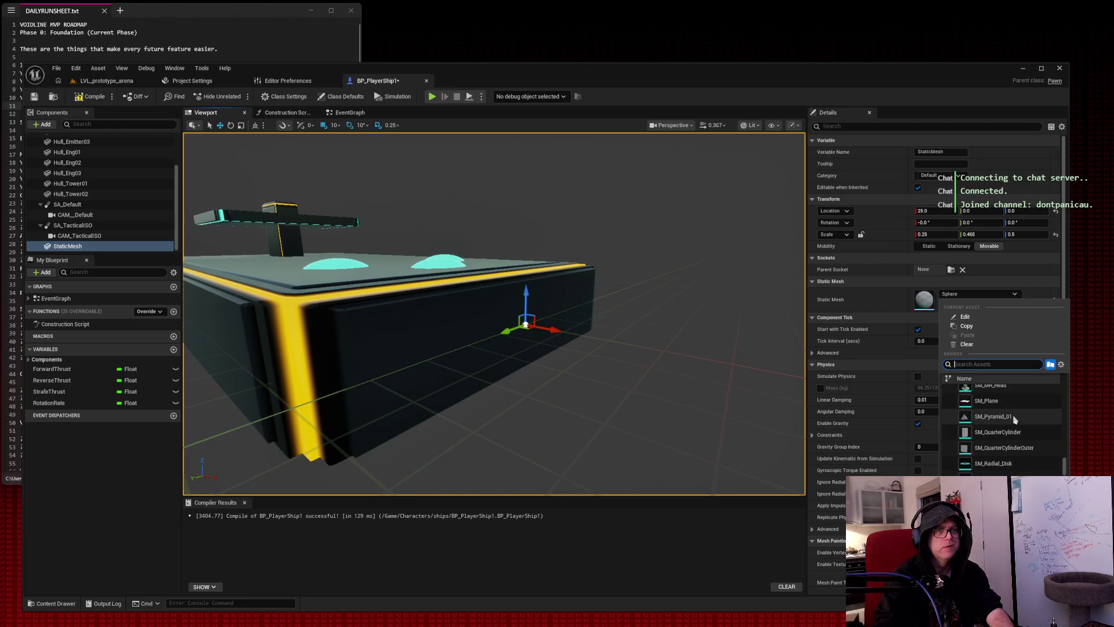
click(994, 417)
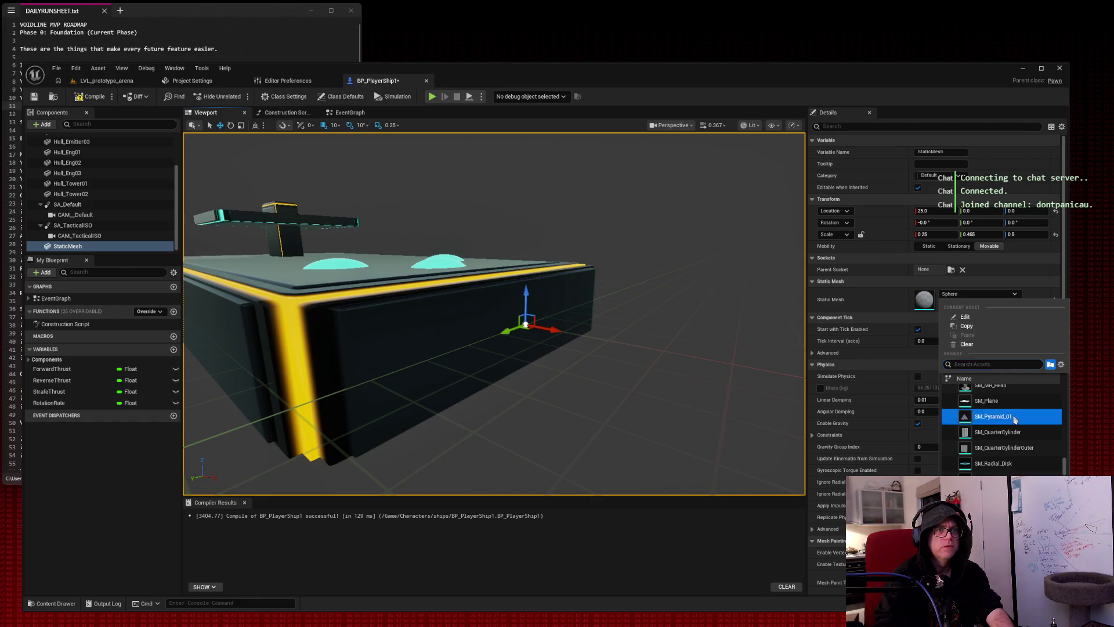
Shape the pyramid into a wing: X scale 0.055, Y scale about 0.405, pitch -90.
drag(580, 220, 687, 209)
drag(940, 236, 911, 236)
scroll(677, 221, up, 5)
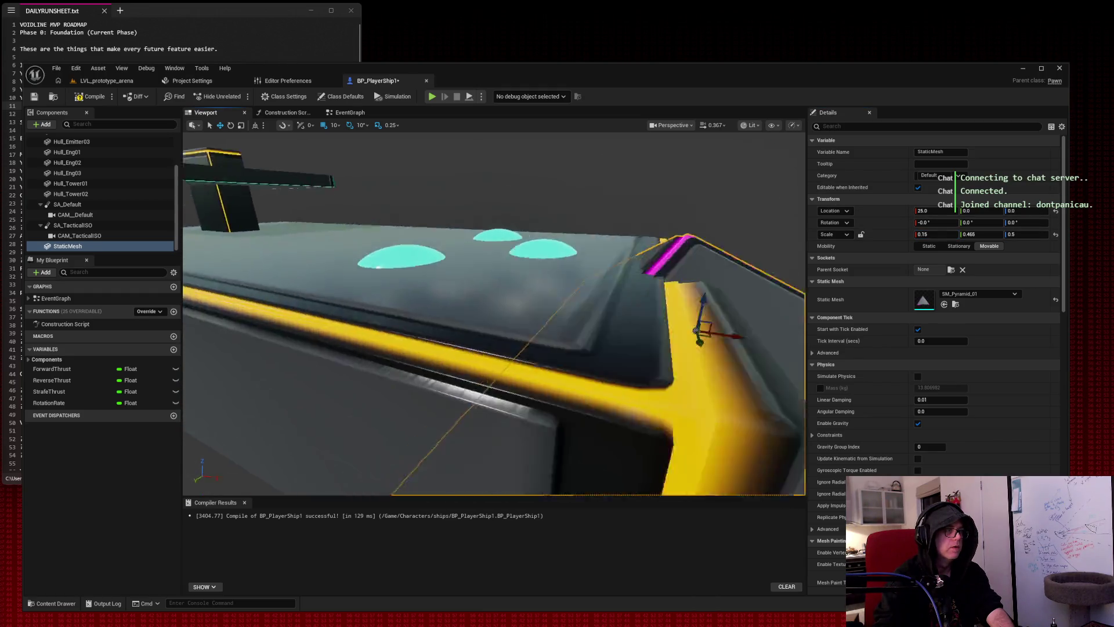
scroll(664, 221, down, 5)
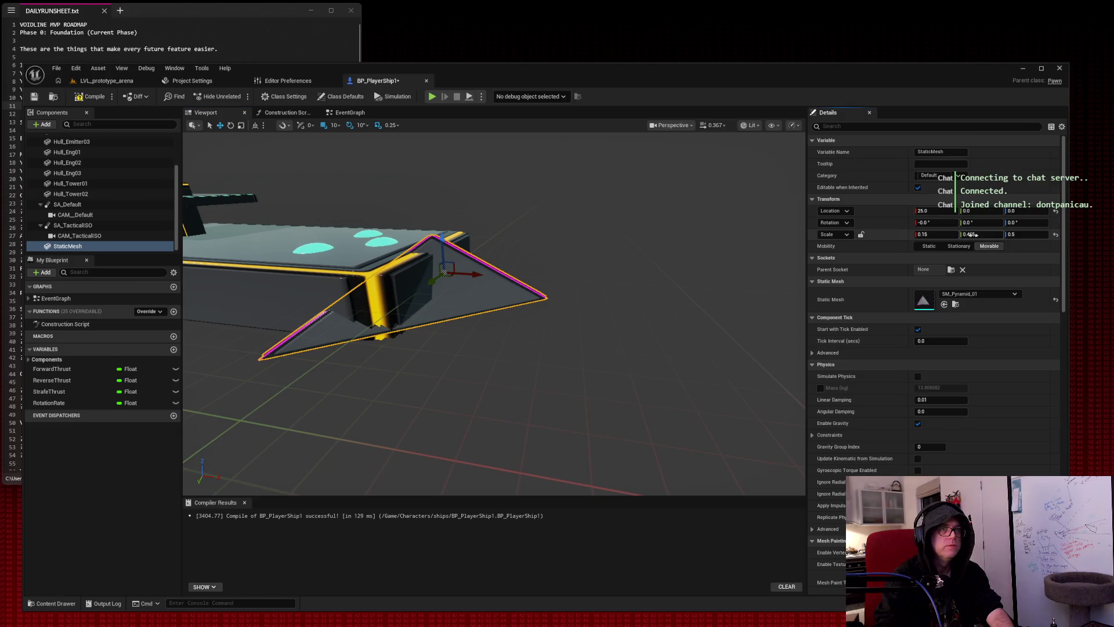
drag(976, 235, 963, 234)
click(970, 223)
text(-90)
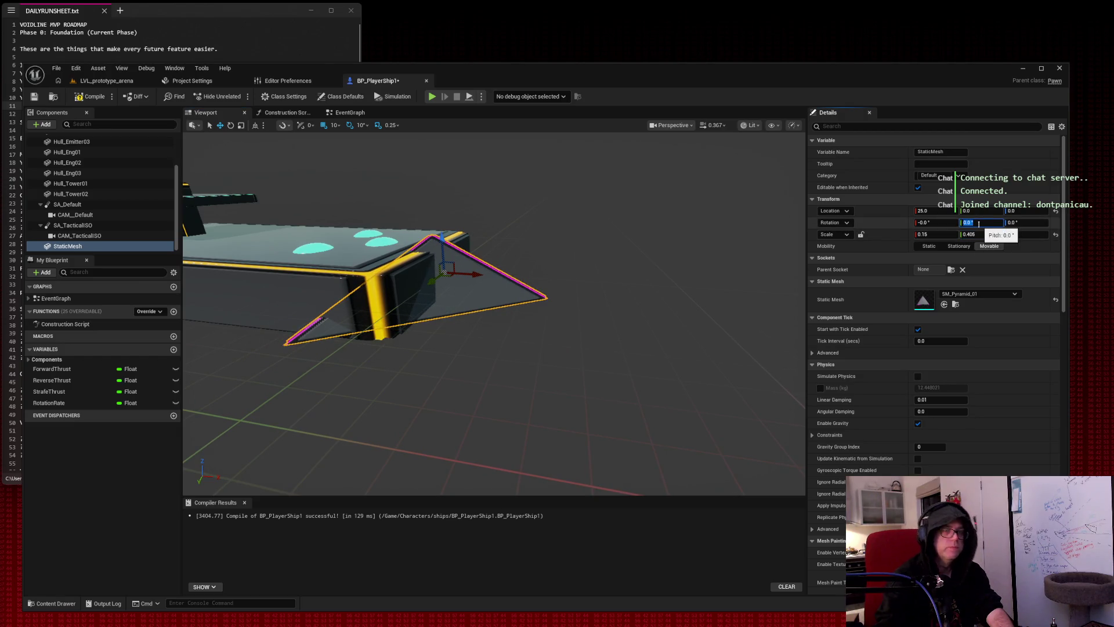
key(Tab)
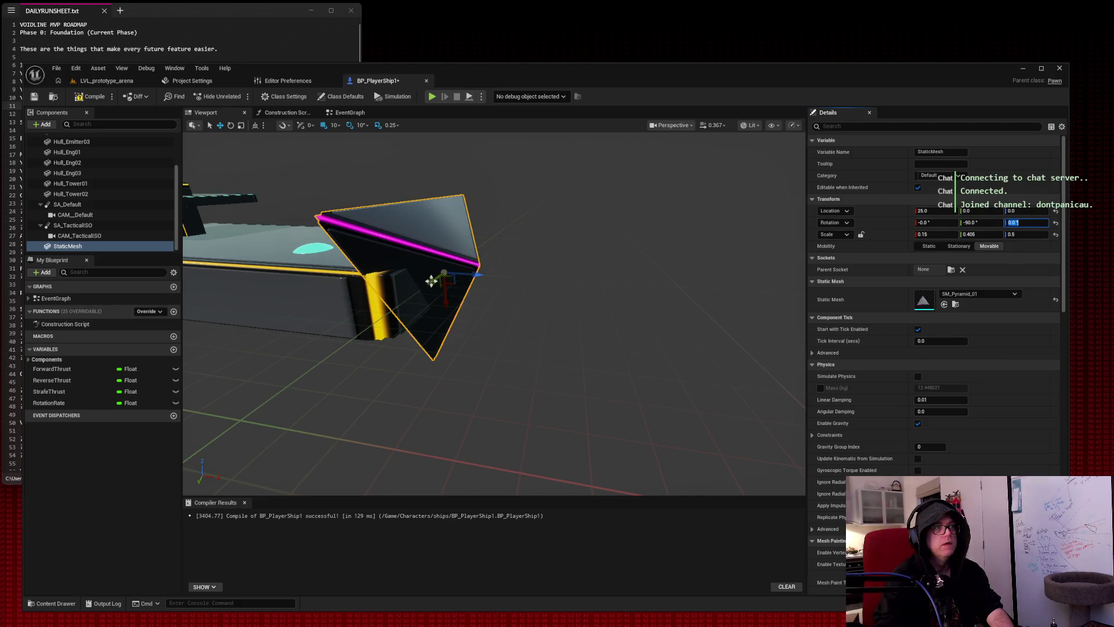
mouse_move(445, 290)
mouse_down()
mouse_move(470, 279)
mouse_move(459, 280)
mouse_up()
mouse_move(938, 232)
mouse_down()
mouse_move(913, 232)
mouse_move(976, 234)
mouse_move(926, 234)
mouse_up()
Delete the trial pyramid nose piece from the ship.
mouse_move(493, 313)
mouse_down()
mouse_move(663, 322)
mouse_move(750, 168)
mouse_move(728, 139)
mouse_move(668, 143)
mouse_move(512, 283)
mouse_up()
click(750, 168)
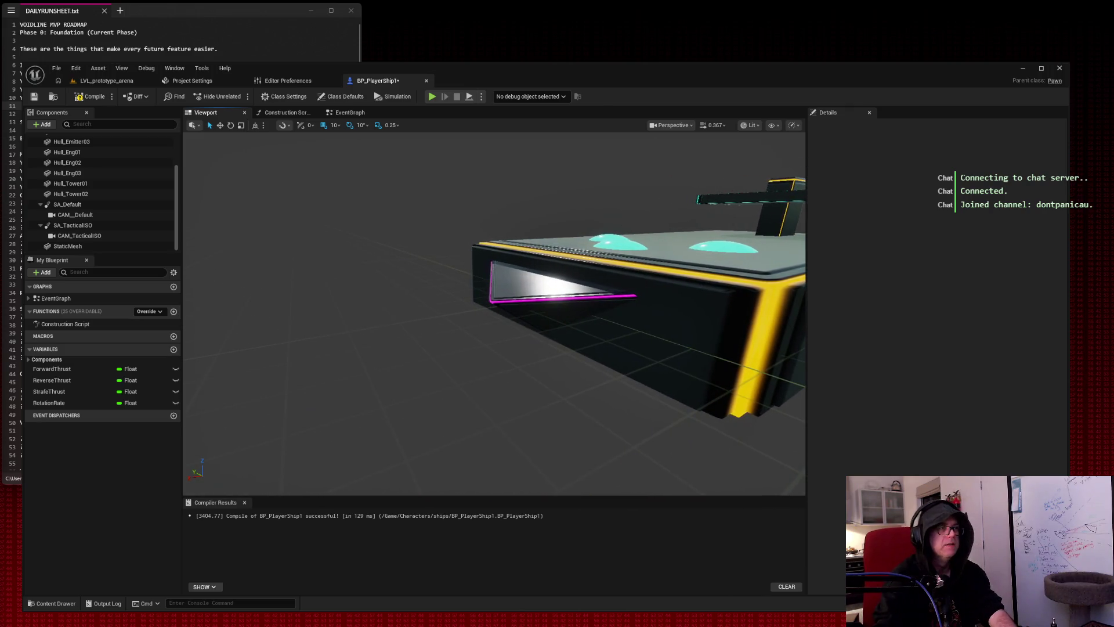
click(512, 283)
key(Delete)
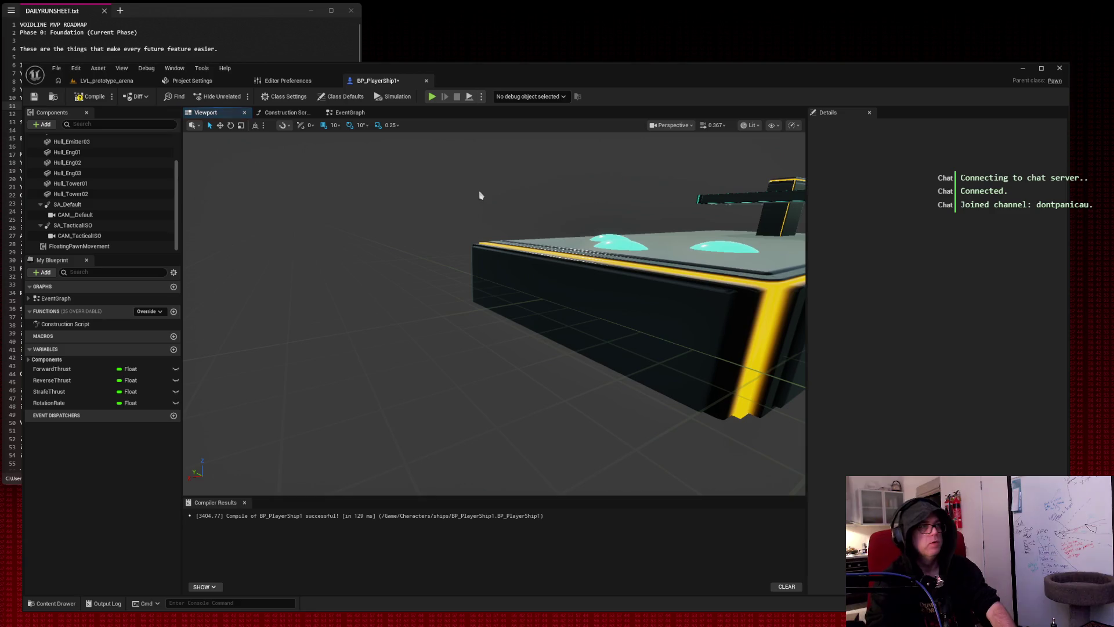
Compile and save BP_PlayerShip1, frame the whole ship, and switch to the arena level.
click(90, 96)
click(34, 96)
key(f)
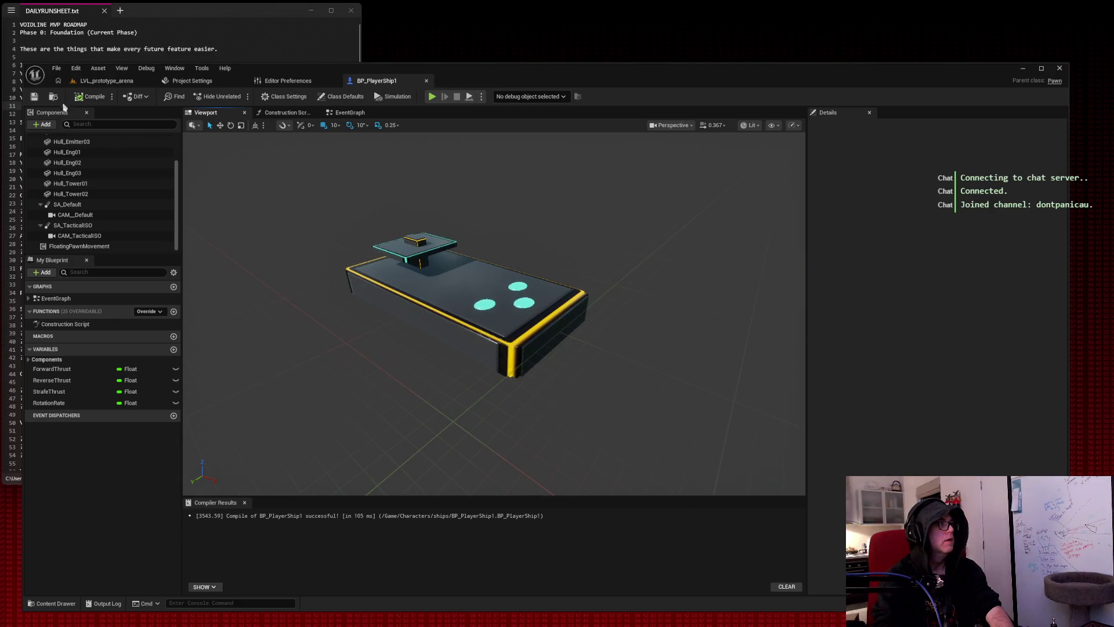
click(96, 84)
Glance at the DAILYRUNSHEET.txt notes, return to the ship blueprint, and cancel a screen capture.
click(215, 25)
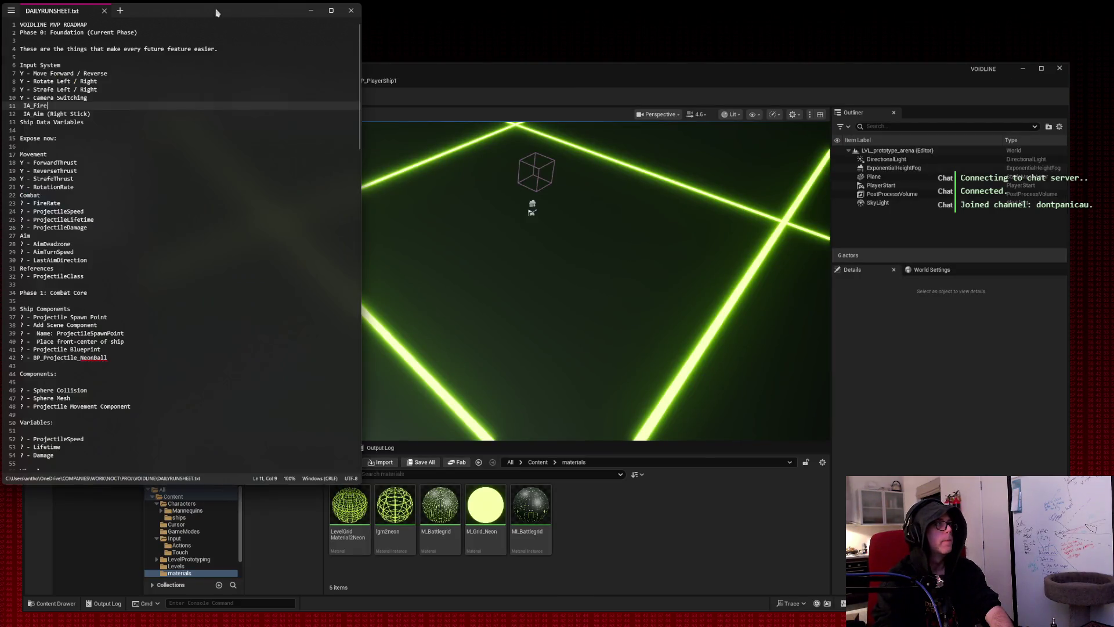
click(58, 108)
click(457, 103)
click(378, 81)
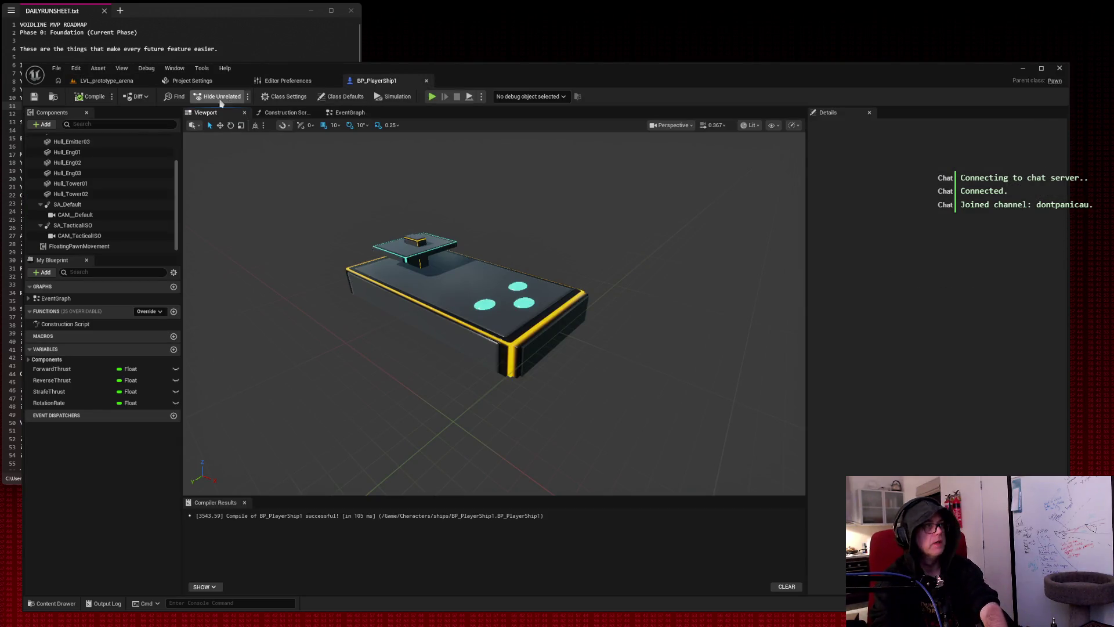
key(Print)
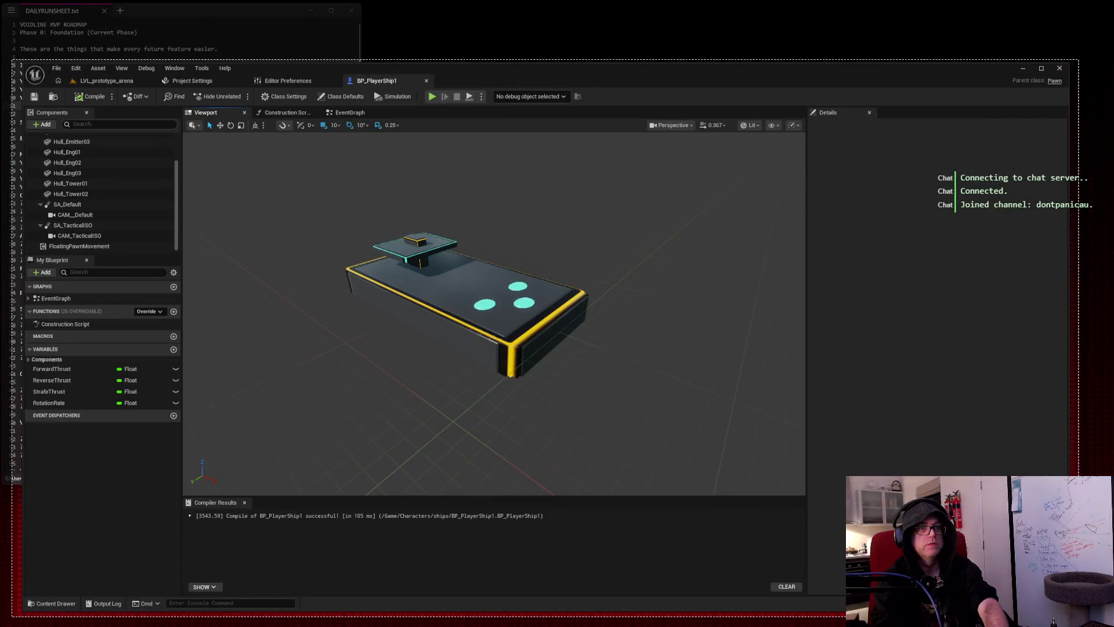
key(Escape)
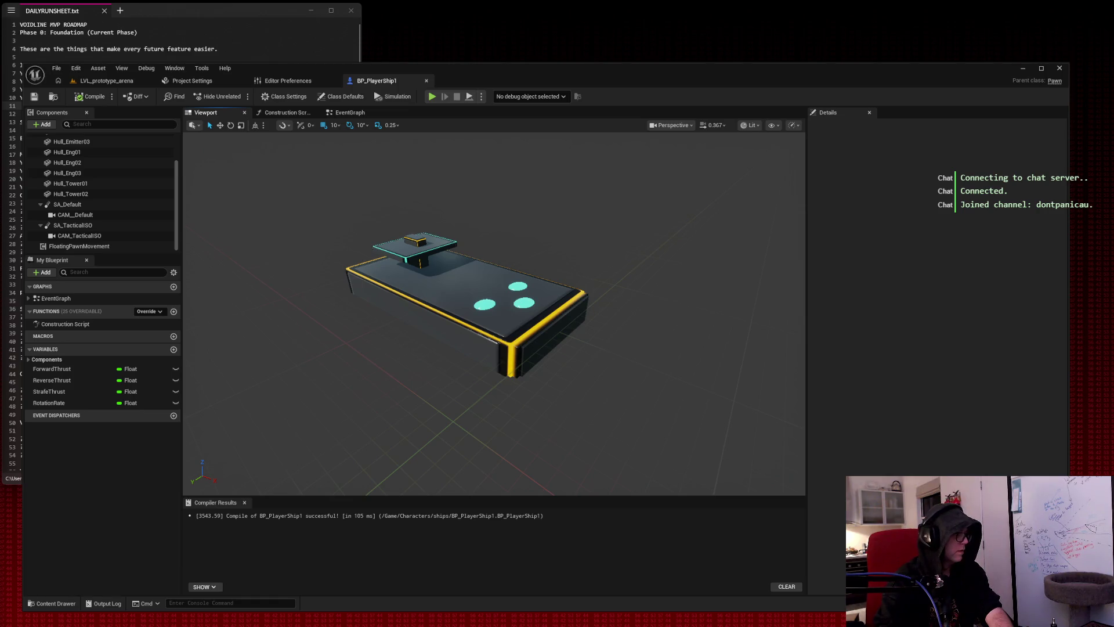
Review the Rotate Left/Right, IA_Fire and Phase 0 lines, then snip the run sheet area.
click(189, 18)
click(127, 83)
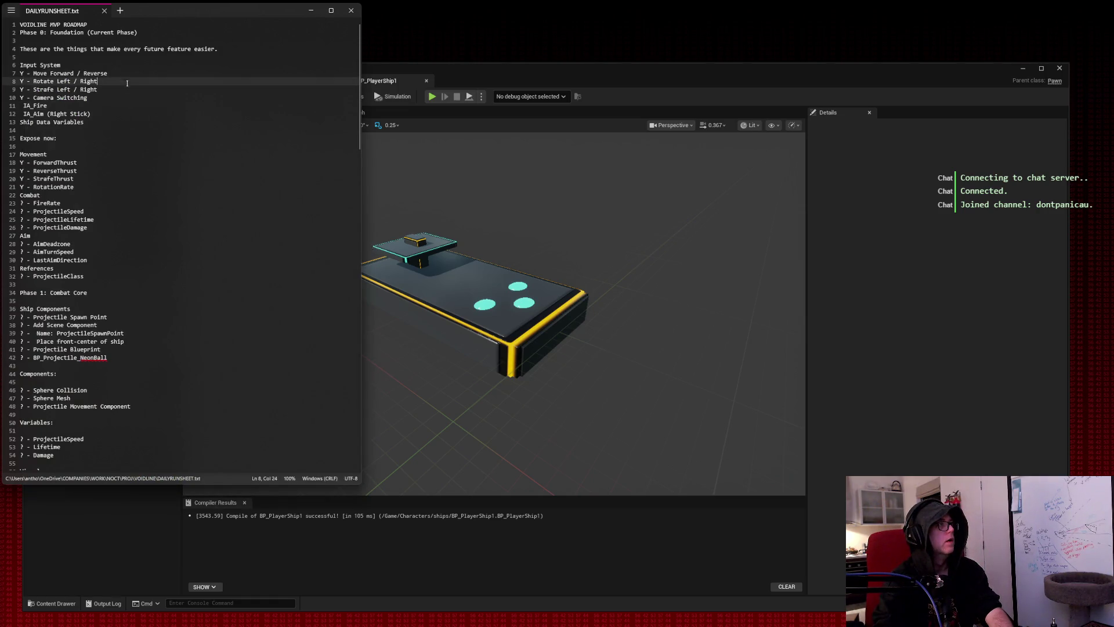
click(69, 105)
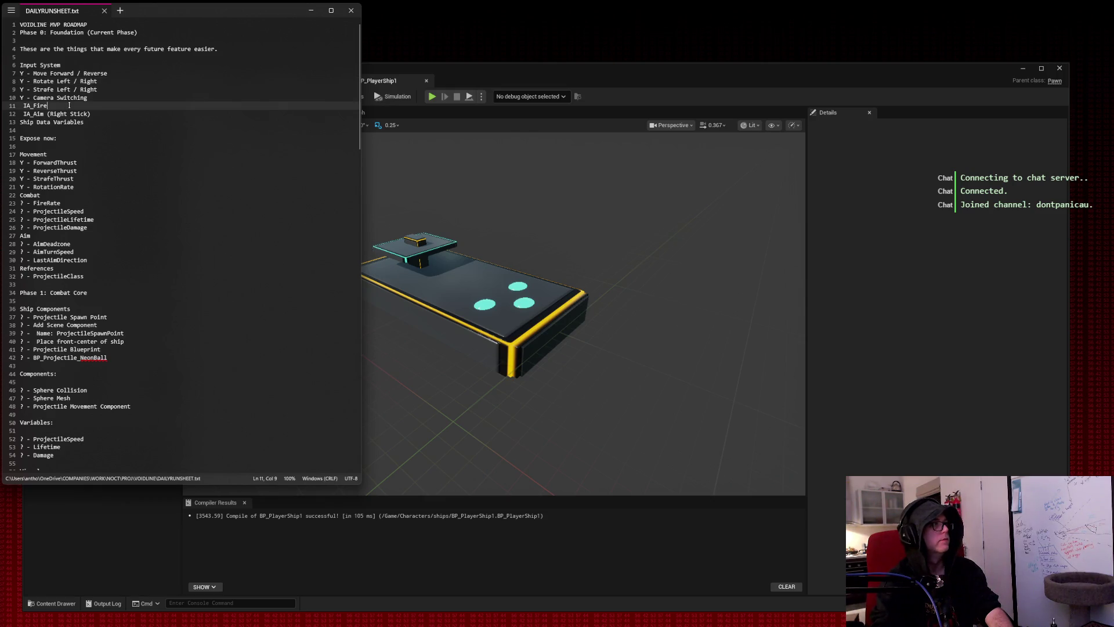
click(110, 49)
click(140, 33)
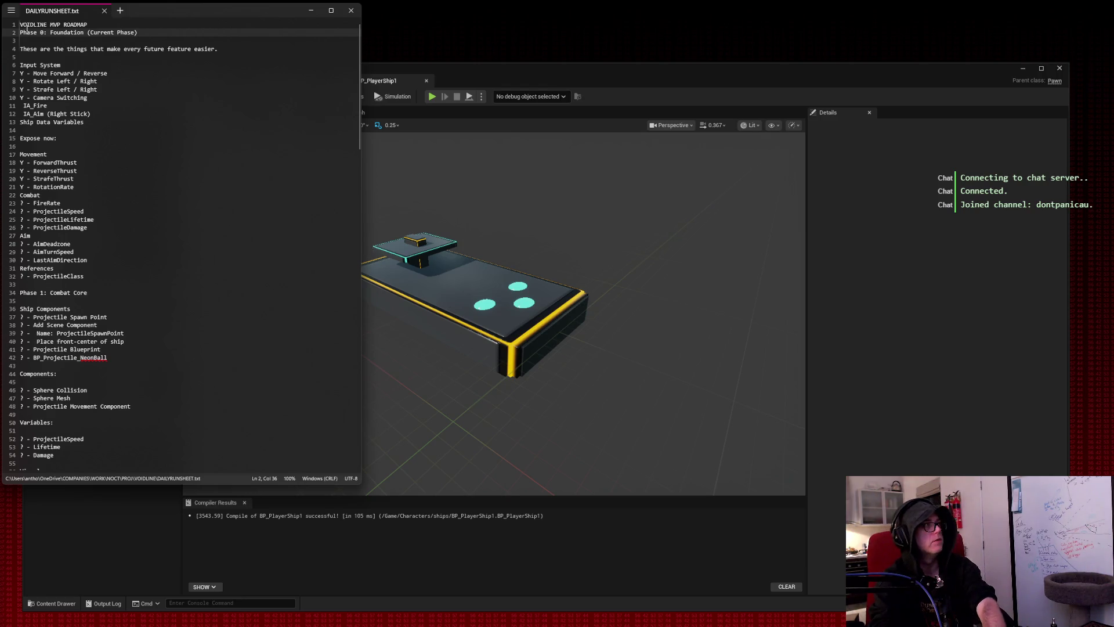
key(super+shift+s)
mouse_move(5, 18)
mouse_down()
mouse_move(240, 240)
mouse_move(259, 305)
mouse_move(296, 339)
mouse_move(277, 363)
mouse_up()
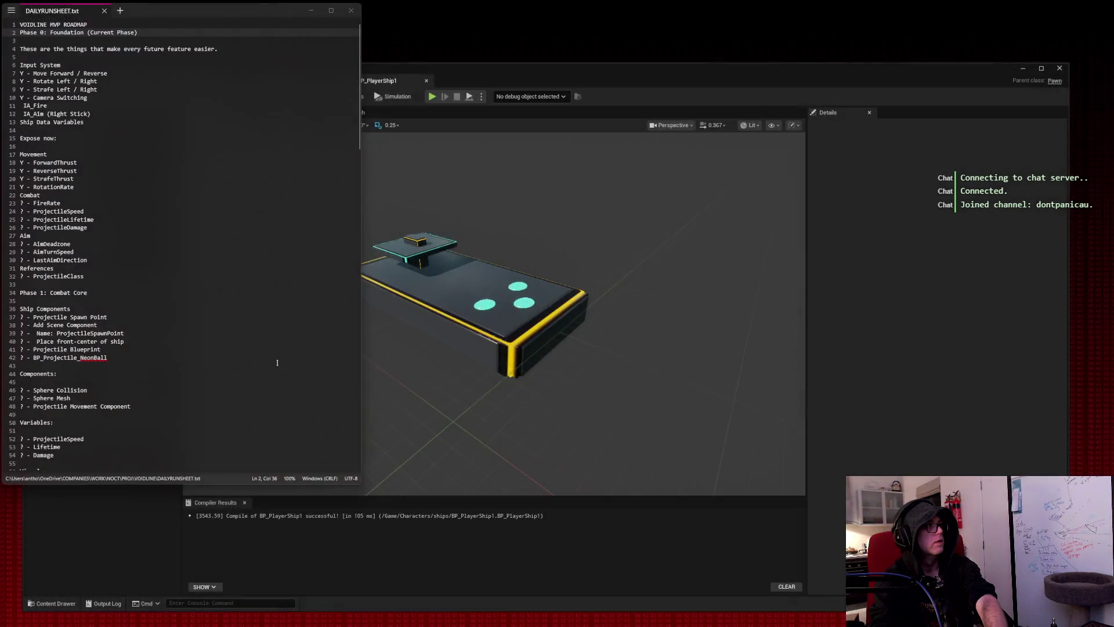
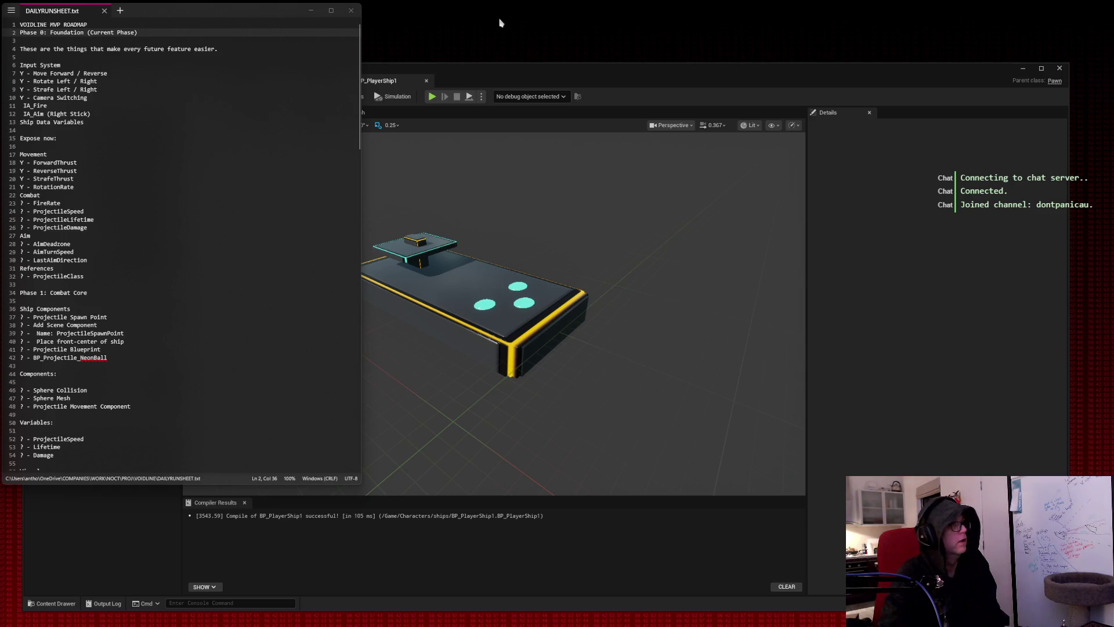
Check line 11 'IA_Fire' in the Notepad roadmap, then bring the BP_PlayerShip1 editor back in front.
click(48, 105)
double_click(36, 105)
click(47, 106)
double_click(82, 105)
click(83, 105)
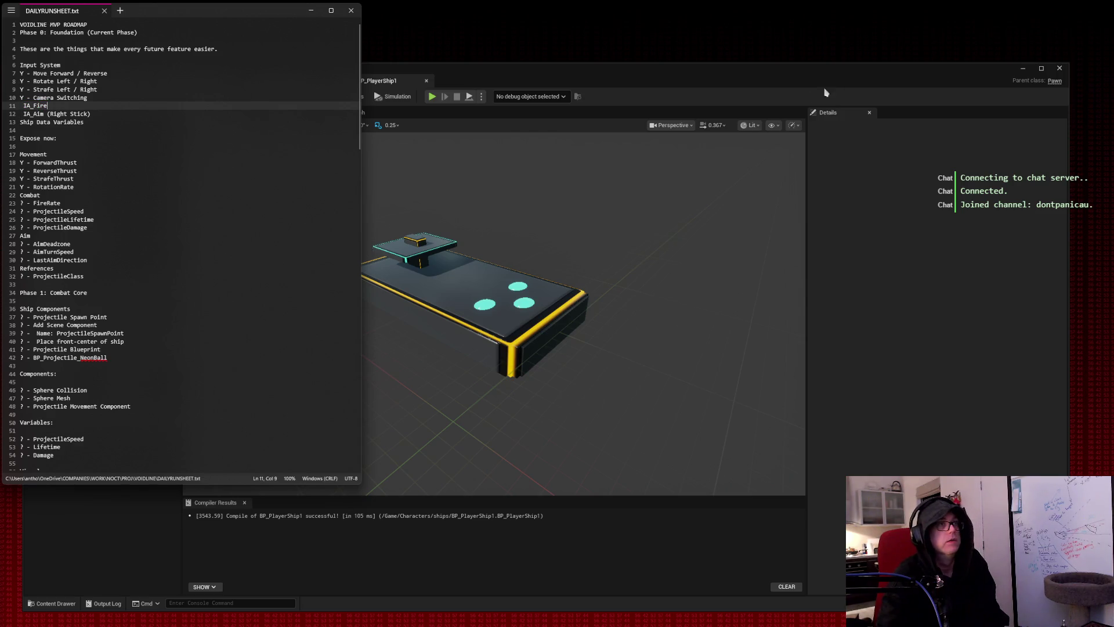
click(775, 101)
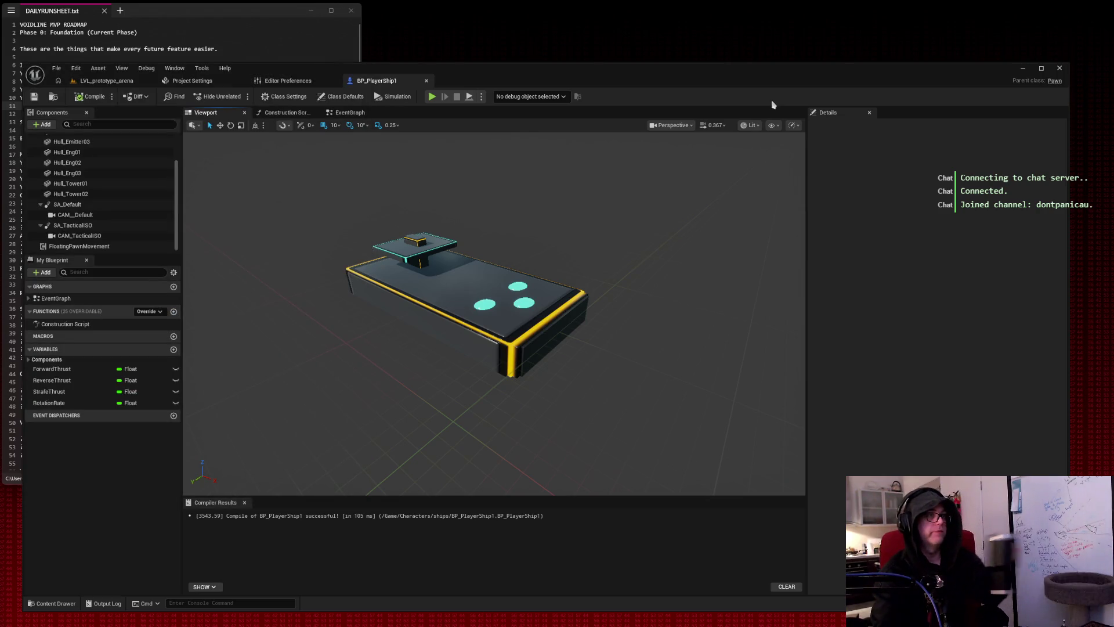
Switch to LVL_prototype_arena, fly the ship in a playtest, then lower the viewport camera along the grid.
click(131, 83)
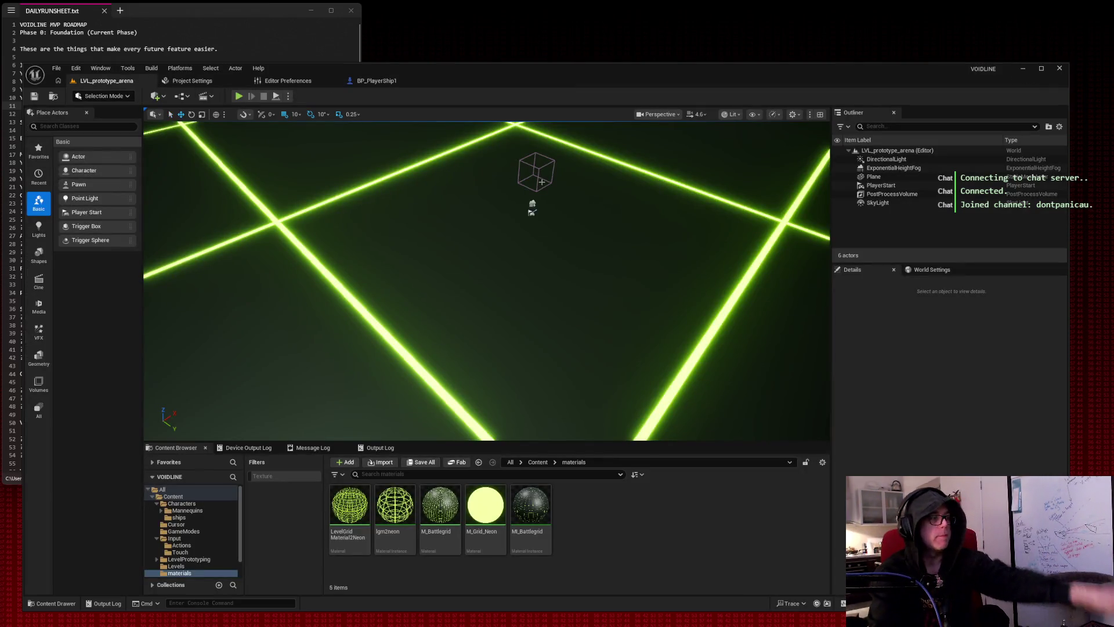
scroll(486, 280, down, 5)
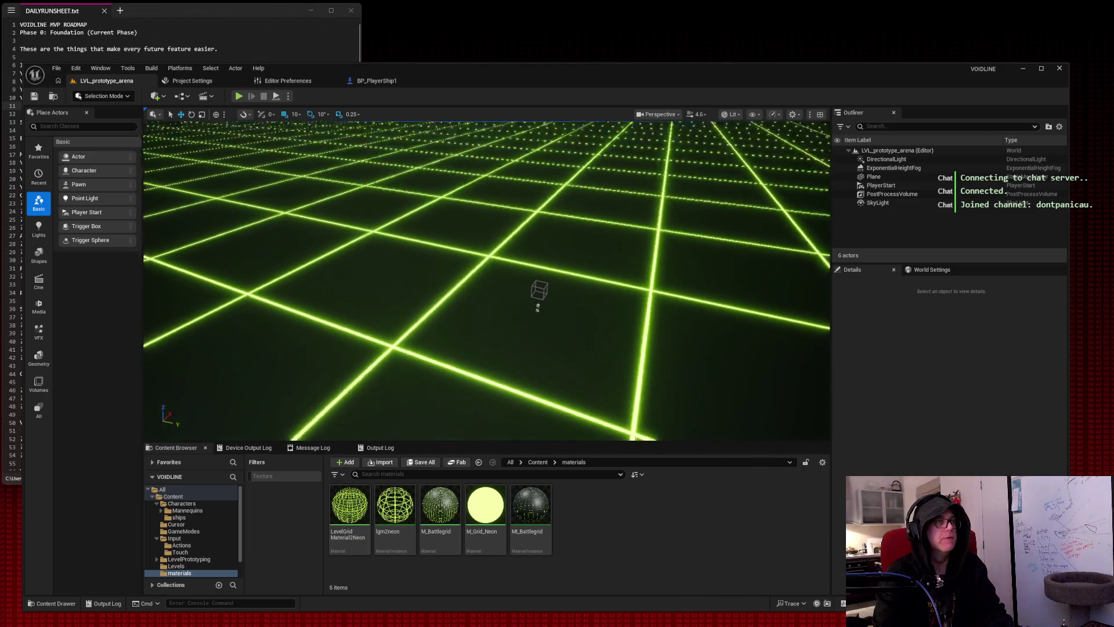
click(238, 96)
click(295, 149)
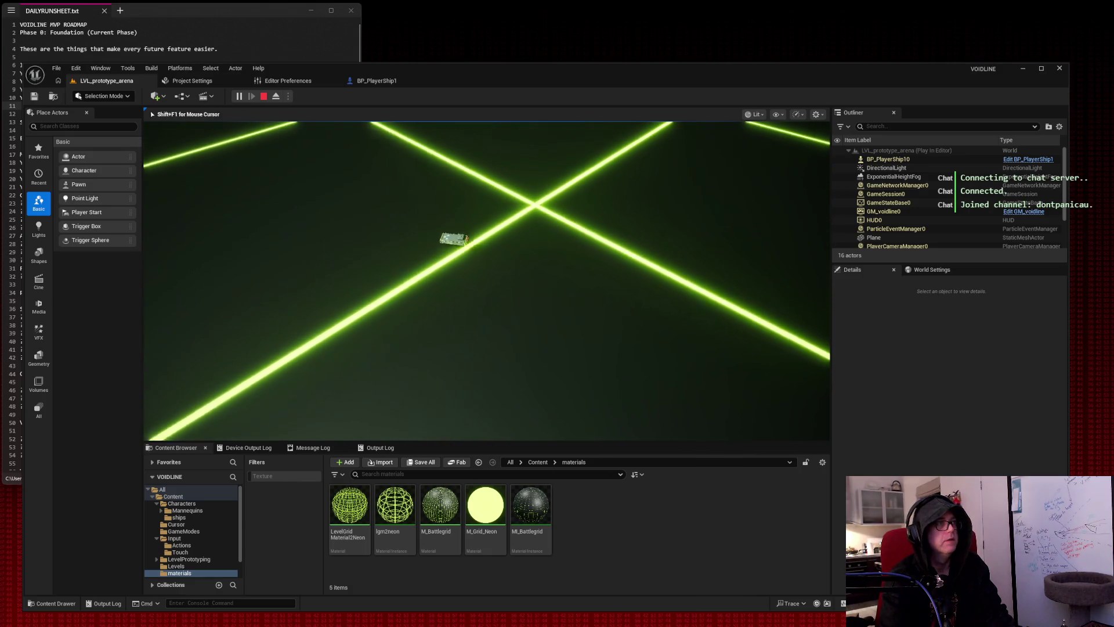
key(Escape)
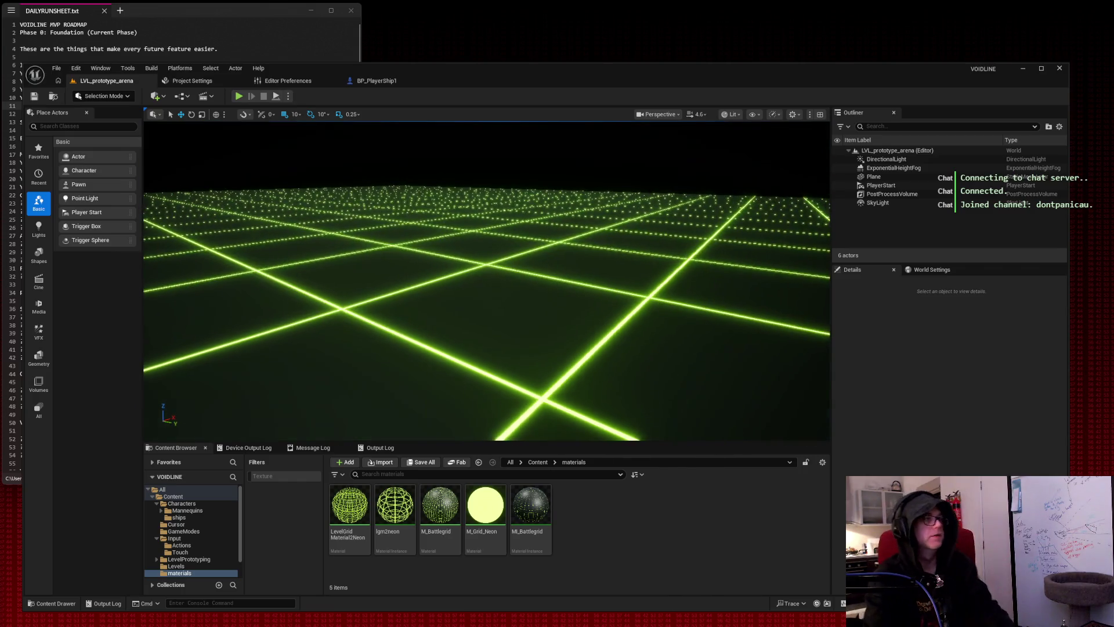
mouse_move(487, 261)
mouse_down()
mouse_move(537, 194)
mouse_move(226, 214)
mouse_move(244, 209)
mouse_move(416, 266)
mouse_move(403, 294)
mouse_move(383, 301)
mouse_move(366, 261)
mouse_move(392, 197)
mouse_up()
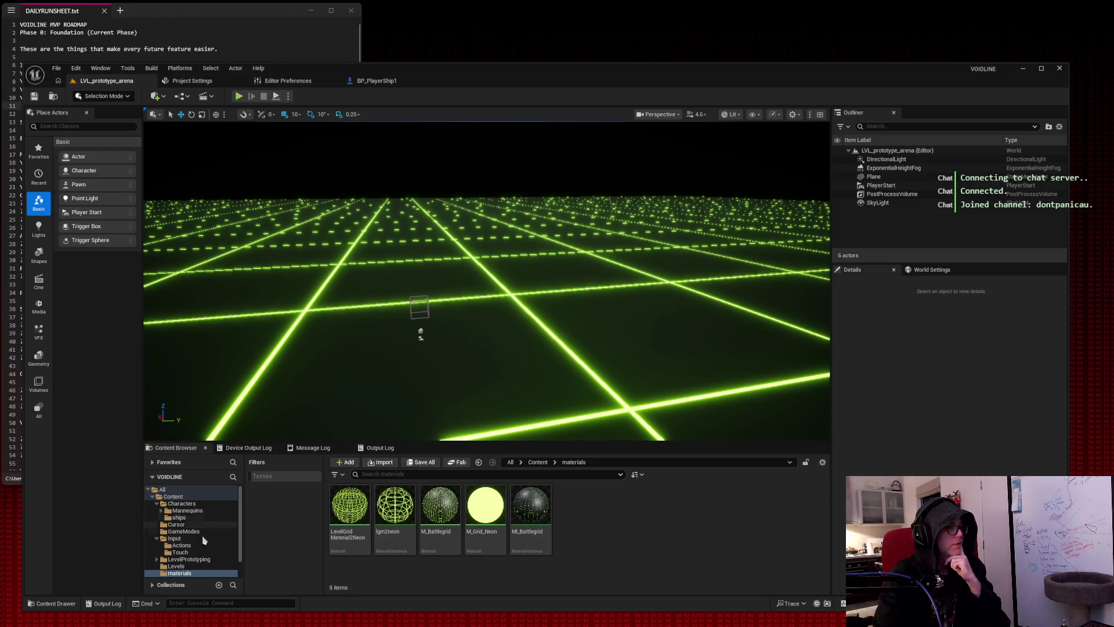
click(175, 539)
Open Content/Input/Actions showing IA_Jump, IA_Look, IA_MouseLook, IA_Move and IA_Strafe.
double_click(350, 503)
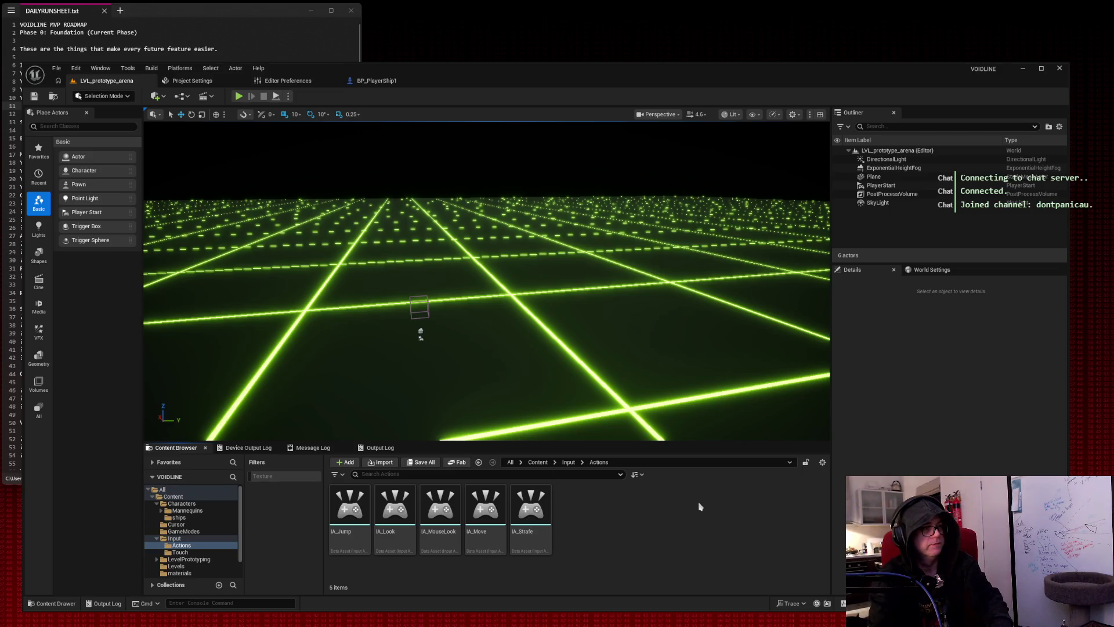
mouse_move(395, 504)
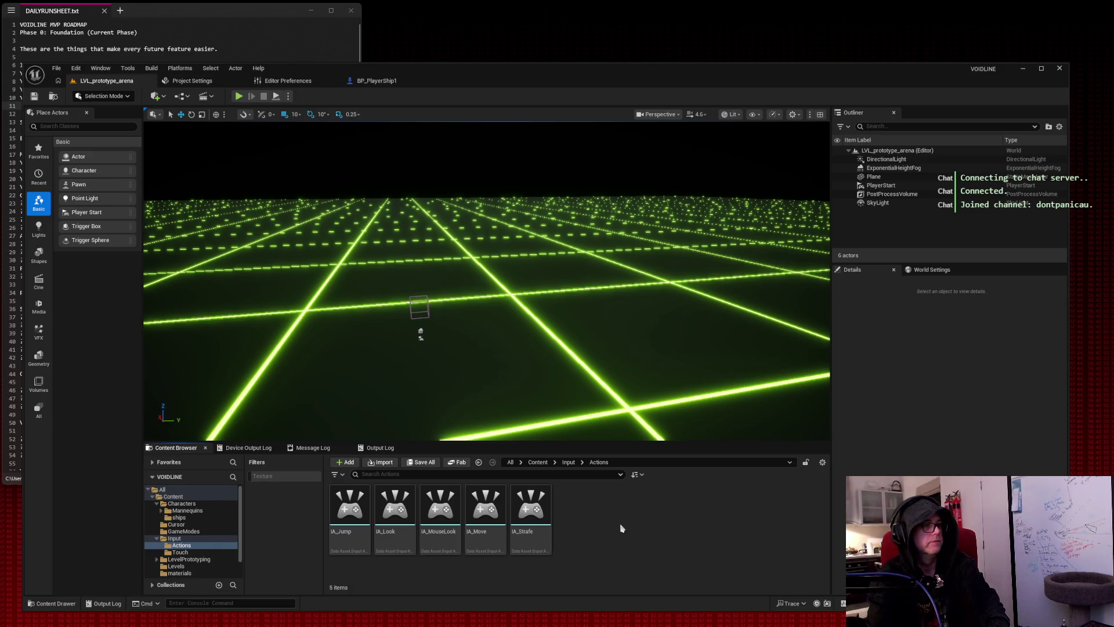
right_click(591, 522)
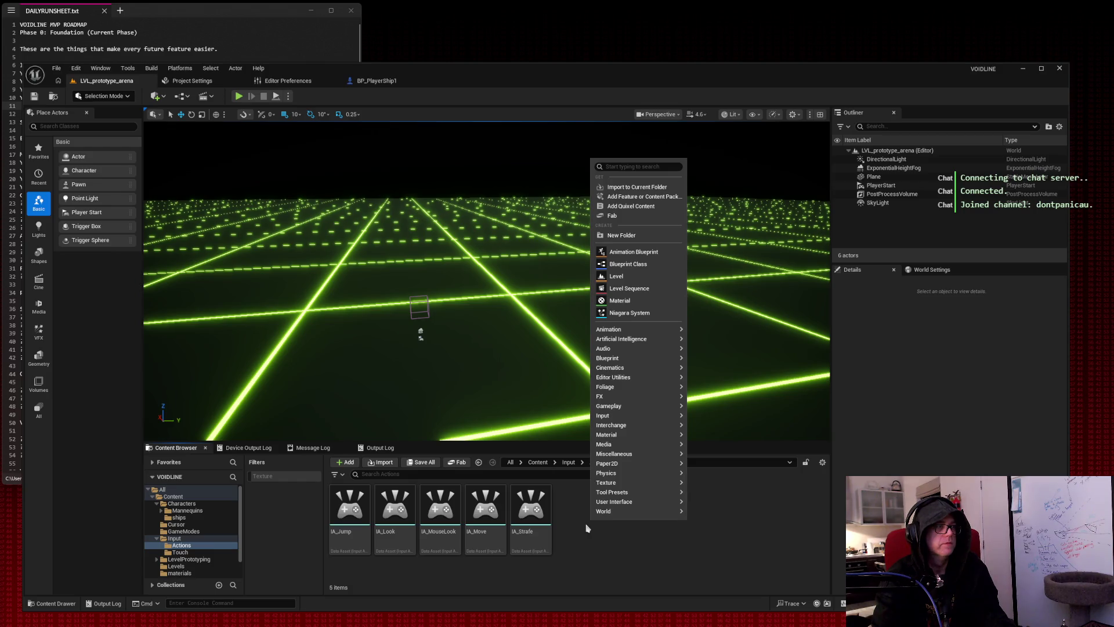
Create an Input Action asset named IA_Fire in the Actions folder and snip the action list.
text(input action)
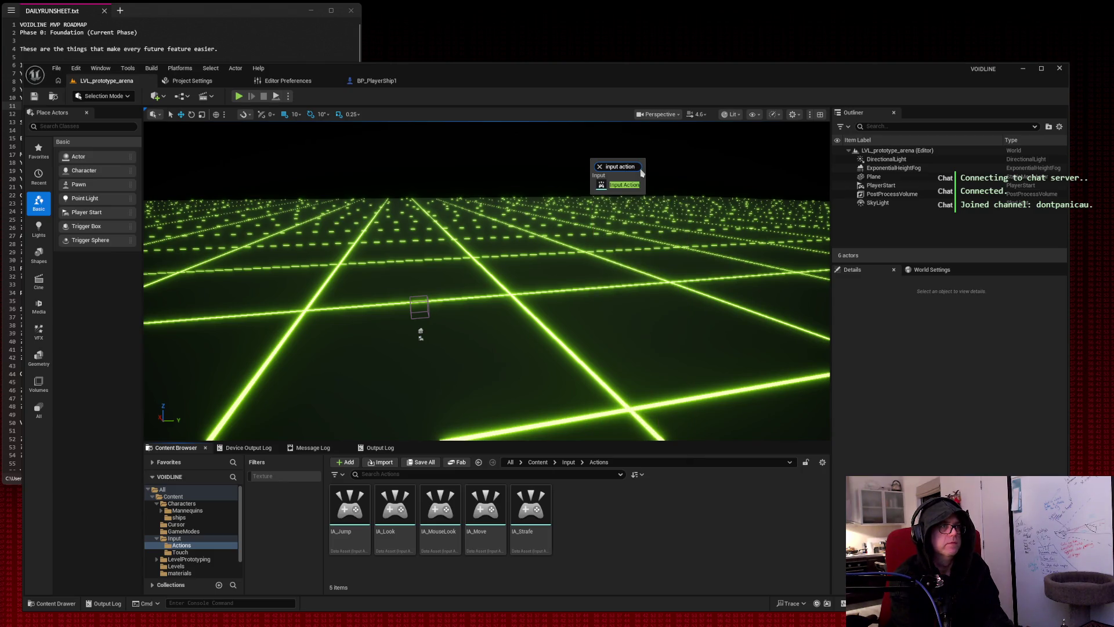
click(626, 186)
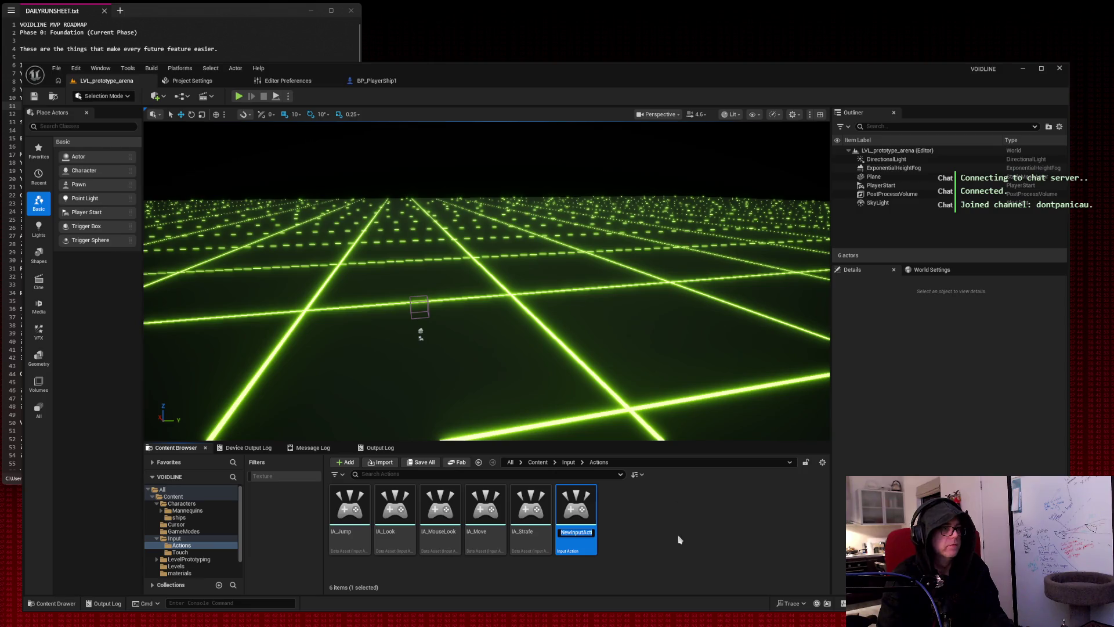
text(IA_Fire)
key(Return)
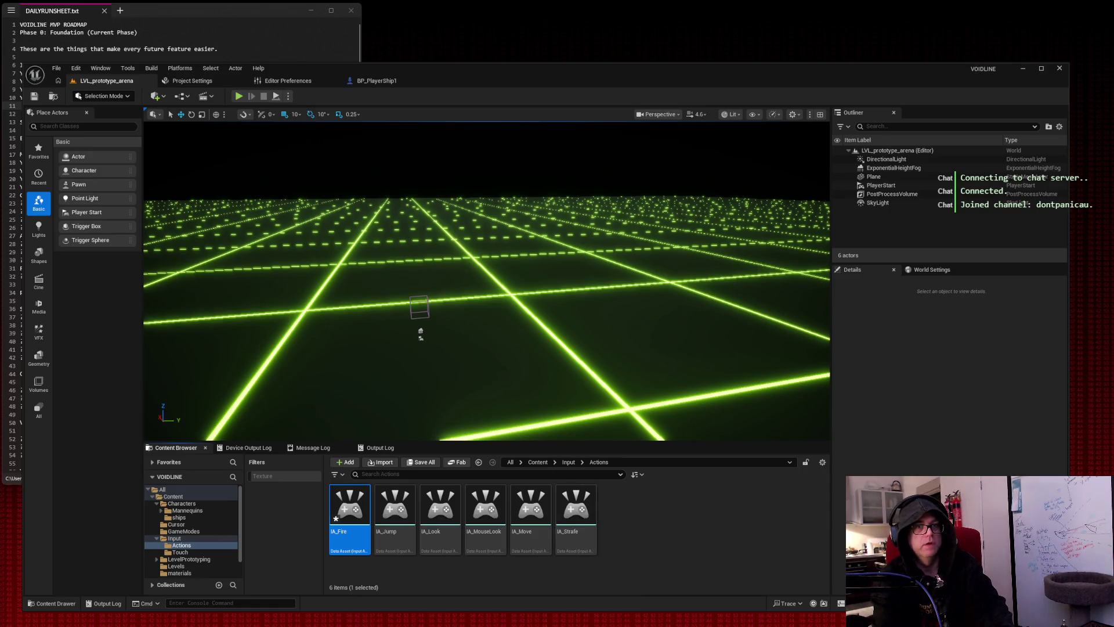
key(Print)
mouse_move(644, 571)
mouse_down()
mouse_move(256, 533)
mouse_move(84, 448)
mouse_up()
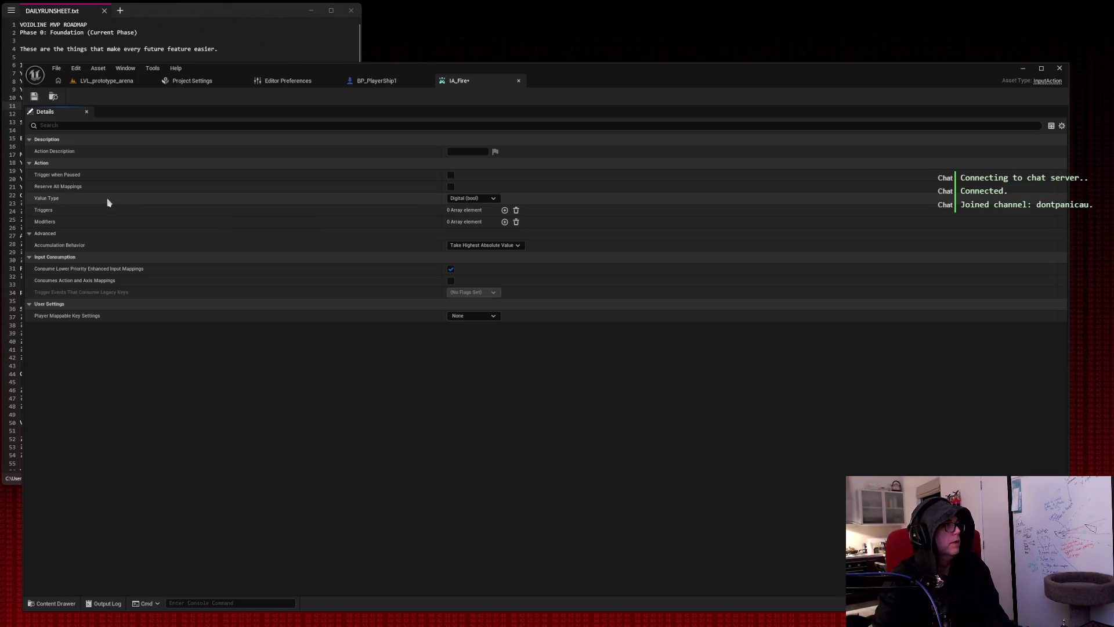
Keep IA_Fire's value type at Digital (bool), snip its settings, and return to LVL_prototype_arena.
click(495, 199)
click(491, 207)
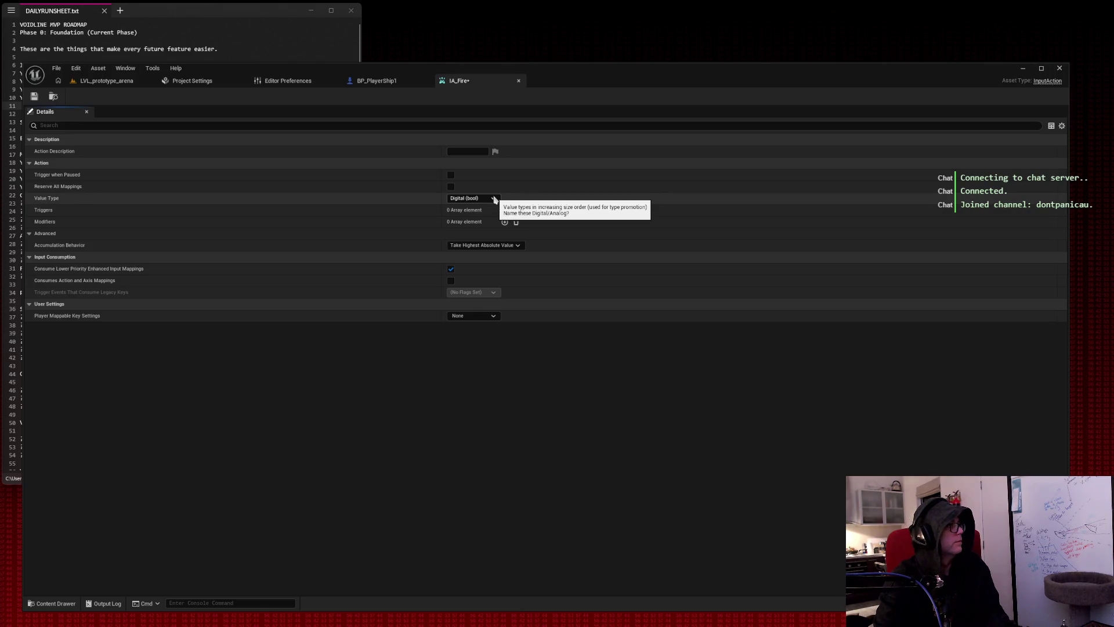
key(super+shift+s)
mouse_move(655, 336)
mouse_down()
mouse_move(32, 15)
mouse_move(6, 16)
mouse_up()
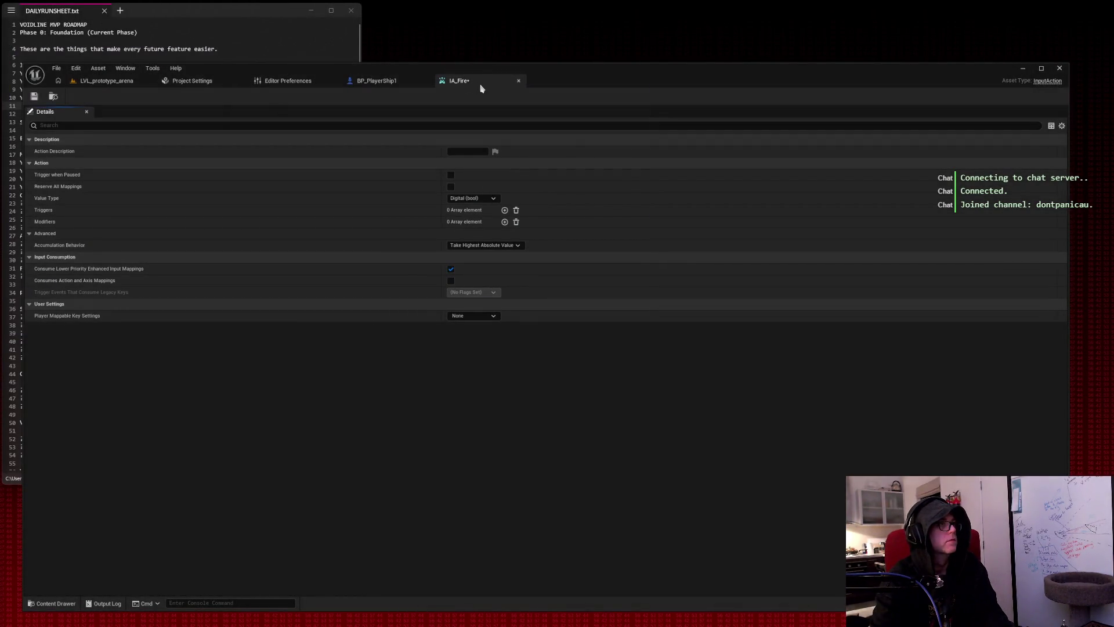
click(104, 83)
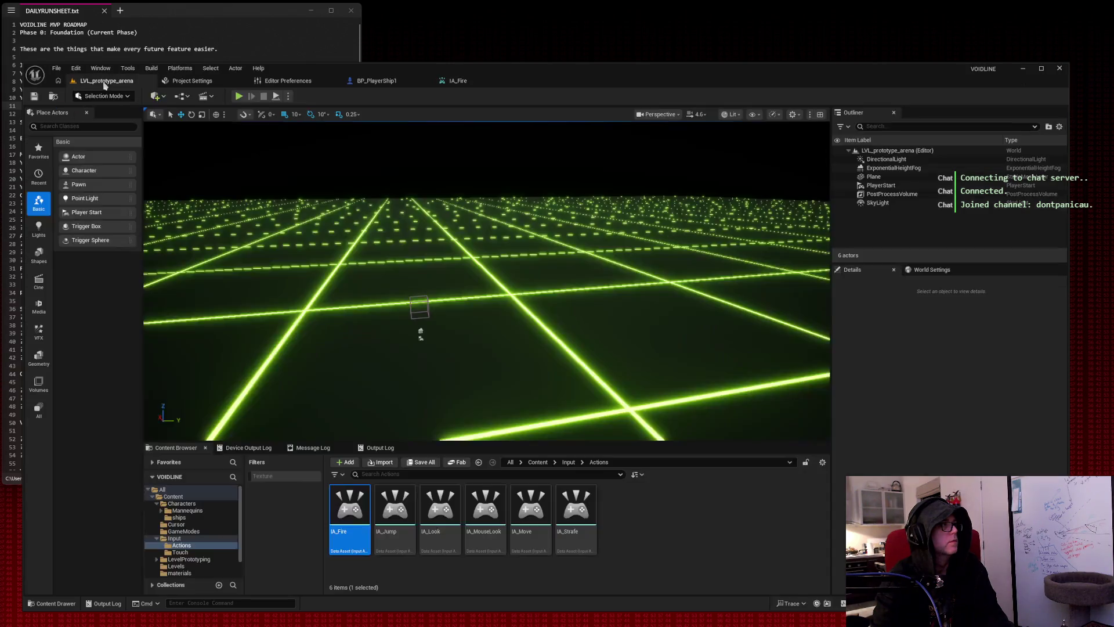
Go to the Input folder, snip it, and open the IMC_Player mapping context.
click(174, 538)
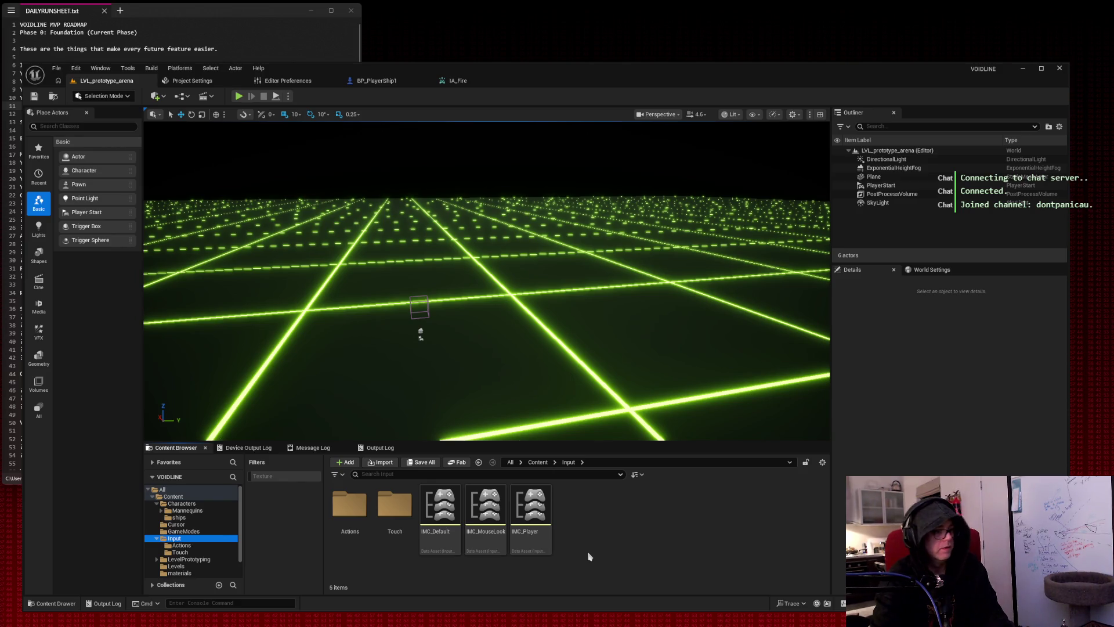
key(super+shift+s)
mouse_move(590, 562)
mouse_down()
mouse_move(479, 561)
mouse_move(134, 465)
mouse_up()
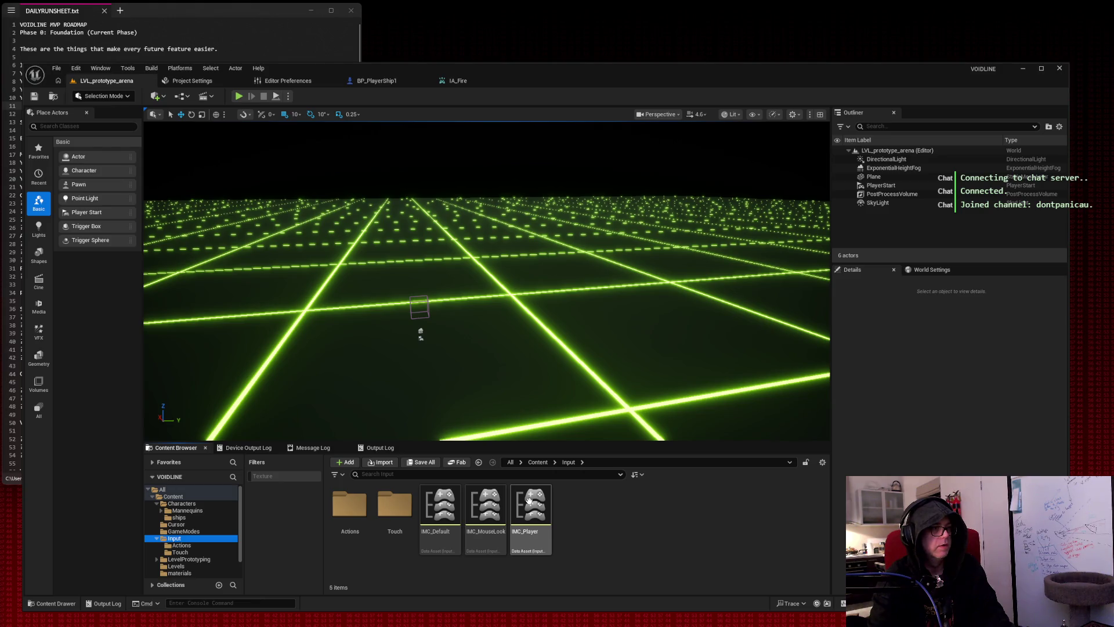
double_click(530, 506)
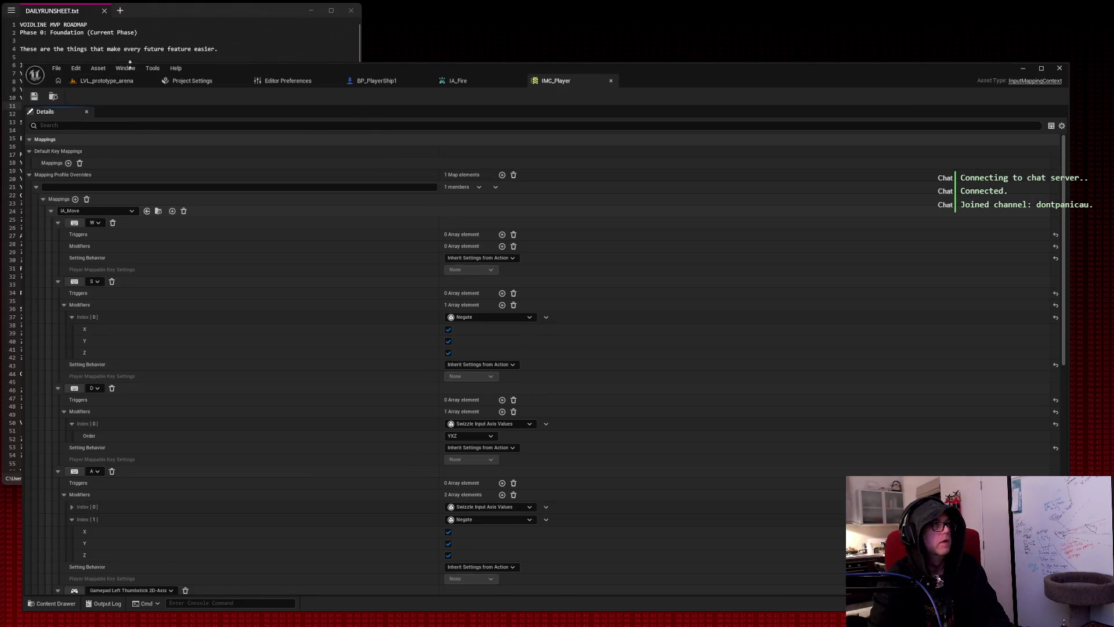
click(105, 80)
Open IMC_MouseLook and snip its mappings, revisit IMC_Player, then open IMC_Default.
double_click(502, 511)
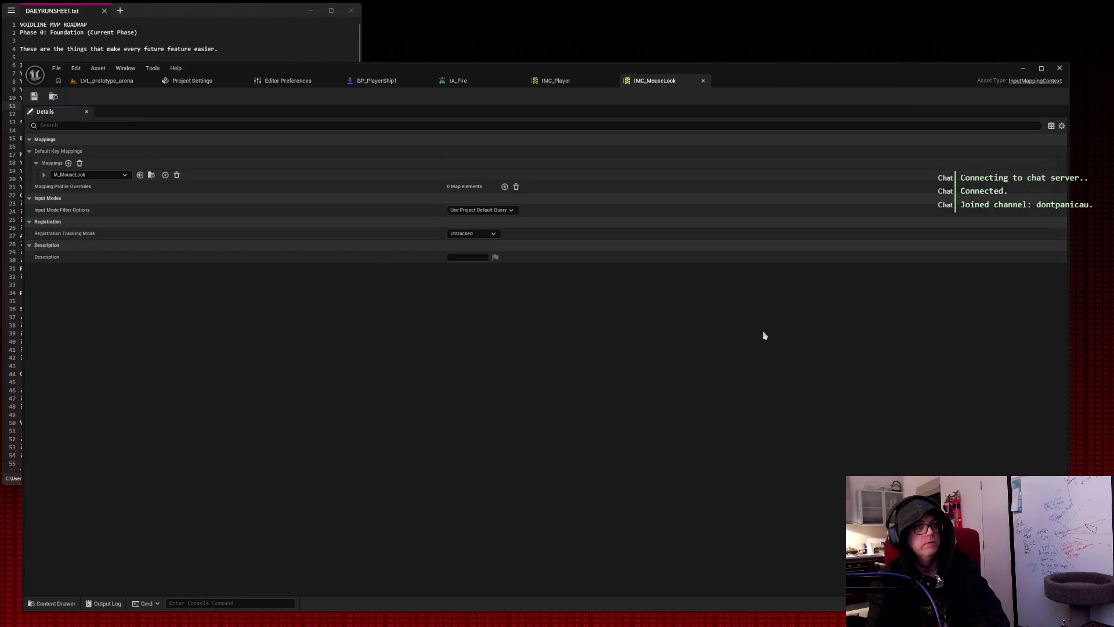
key(super+shift+s)
mouse_move(602, 283)
mouse_down()
mouse_move(28, 99)
mouse_move(6, 20)
mouse_up()
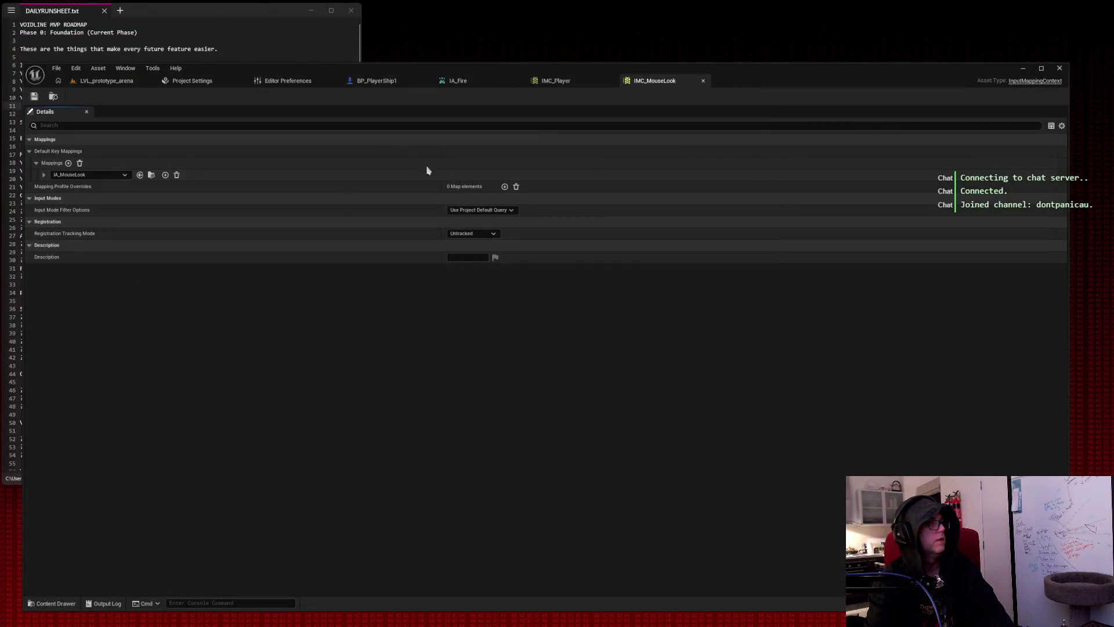
click(556, 82)
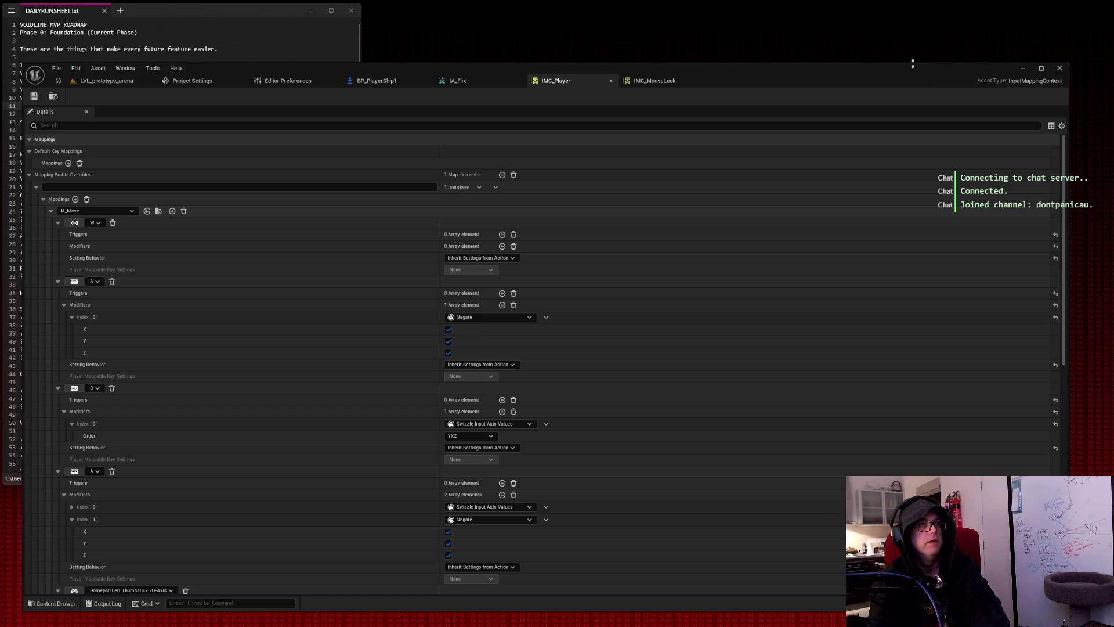
key(super+shift+s)
key(Escape)
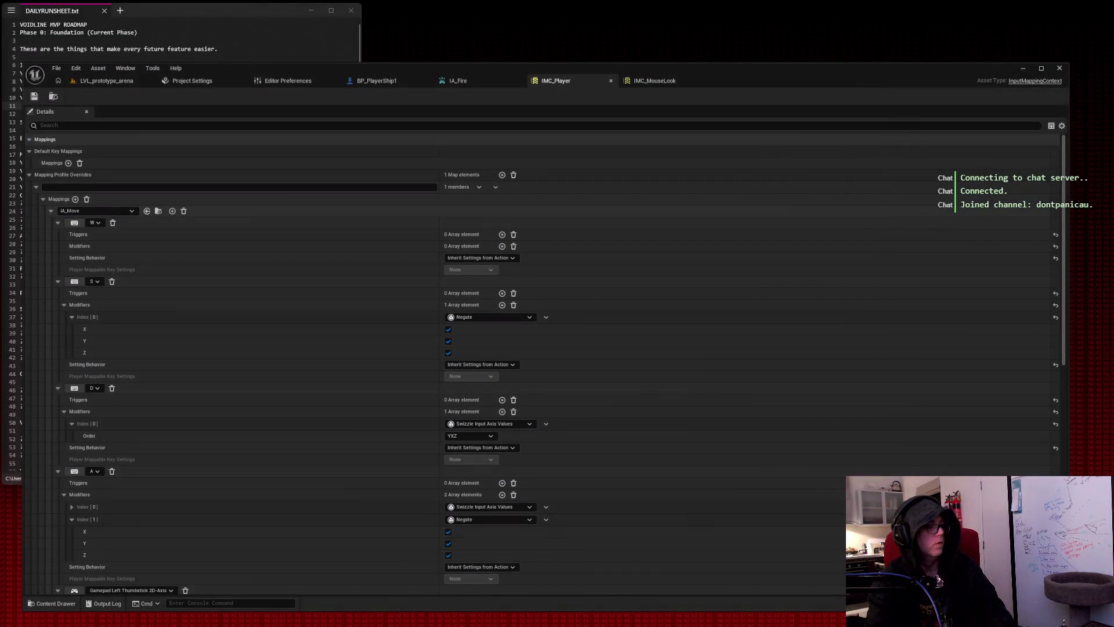
click(101, 82)
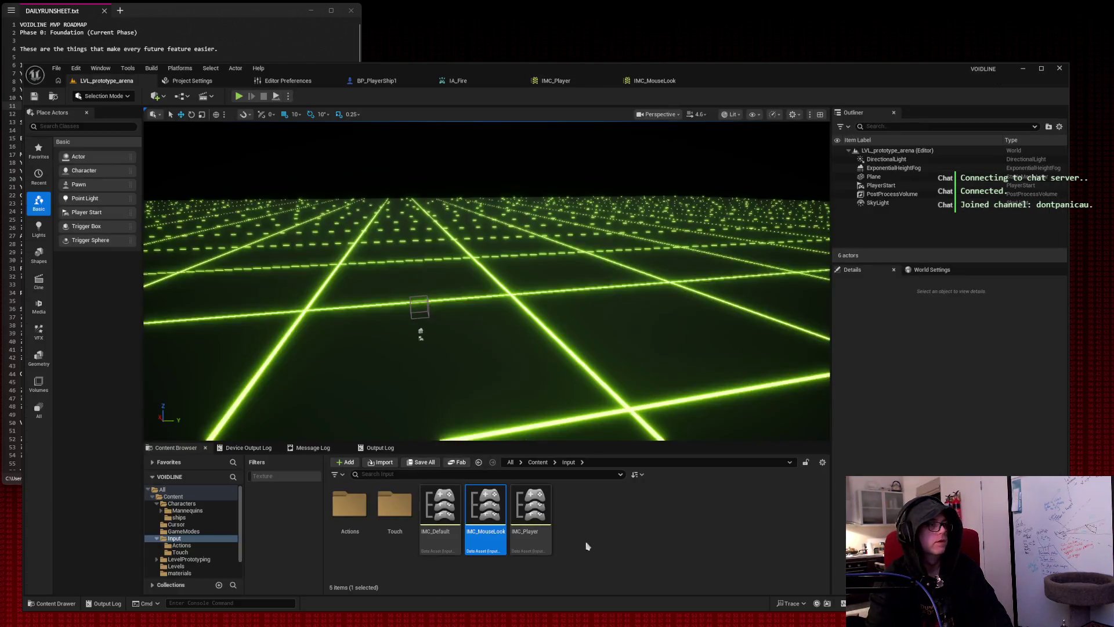
double_click(432, 509)
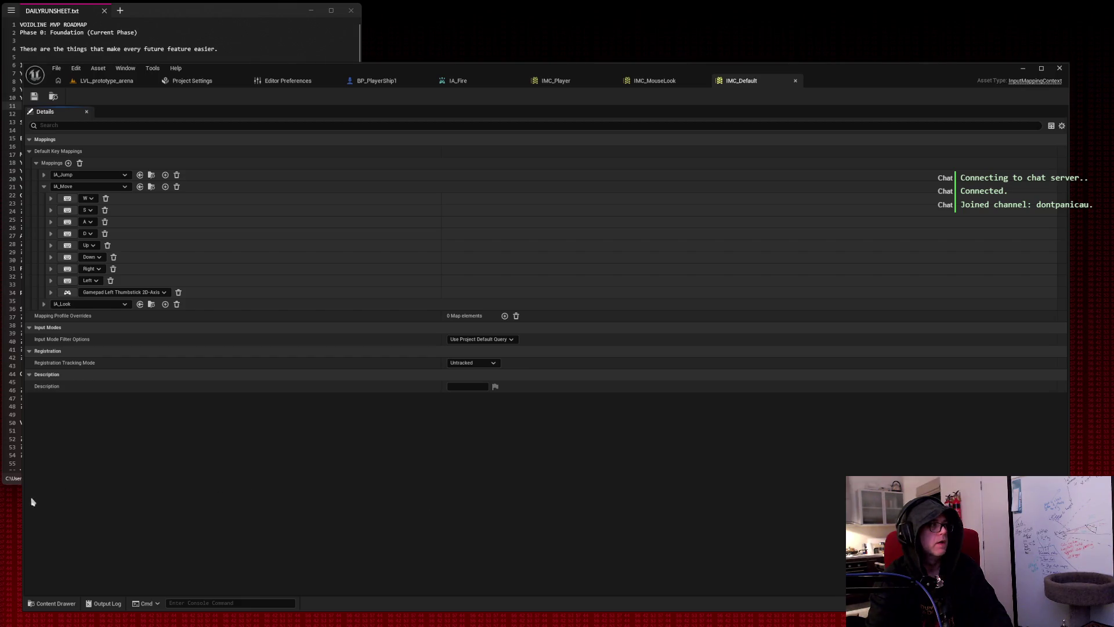
Snip IMC_Default's IA_Jump, IA_Move and IA_Look mappings, then return to IMC_Player.
key(ctrl+Print)
mouse_move(6, 509)
mouse_down()
mouse_move(77, 411)
mouse_move(850, 70)
mouse_move(866, 47)
mouse_up()
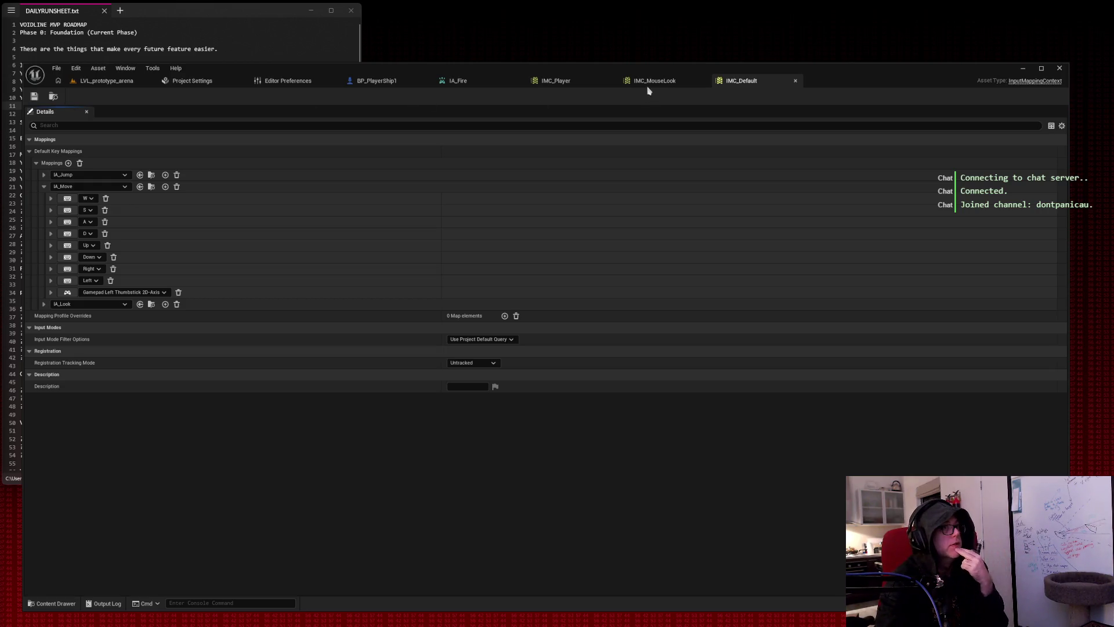
click(579, 85)
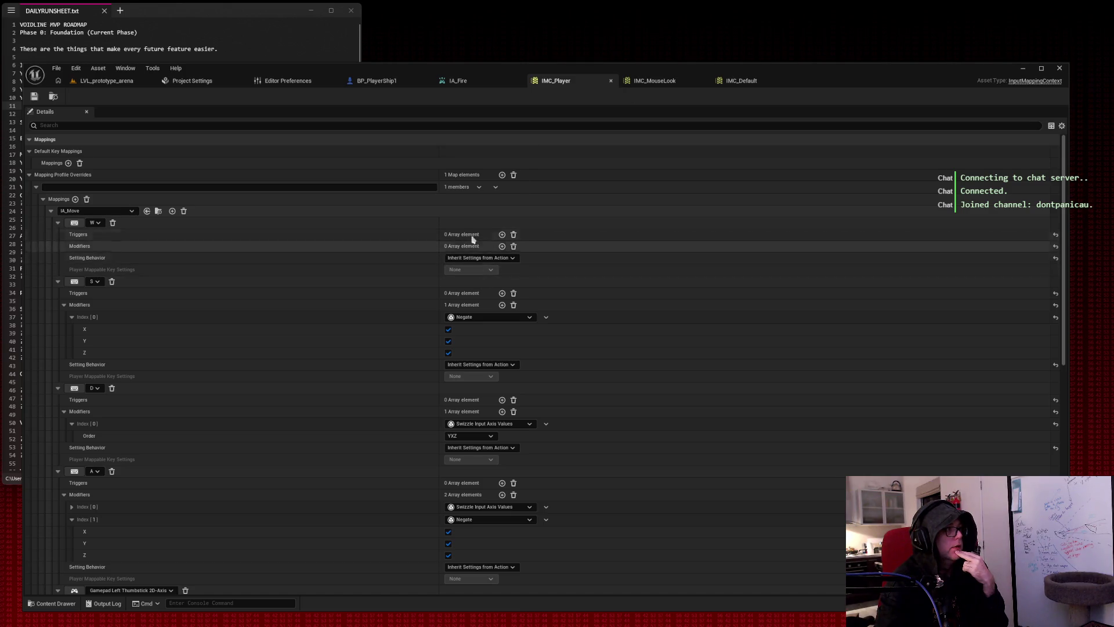
Scroll through IMC_Player's W, S, D, A movement mappings, then view IMC_MouseLook's mappings.
scroll(267, 256, down, 8)
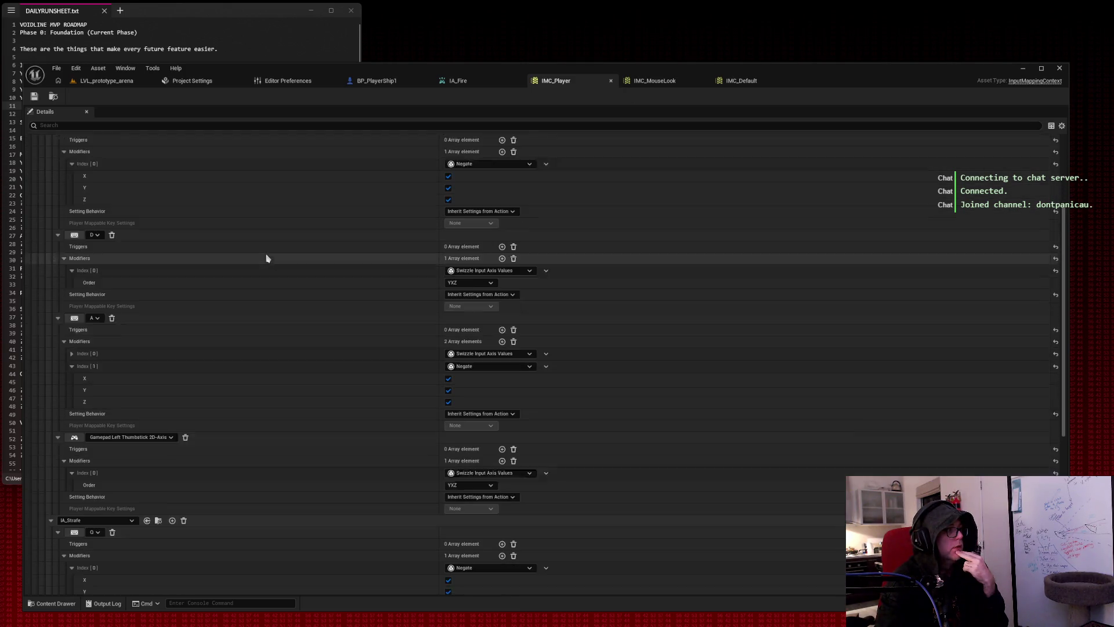
scroll(267, 257, up, 8)
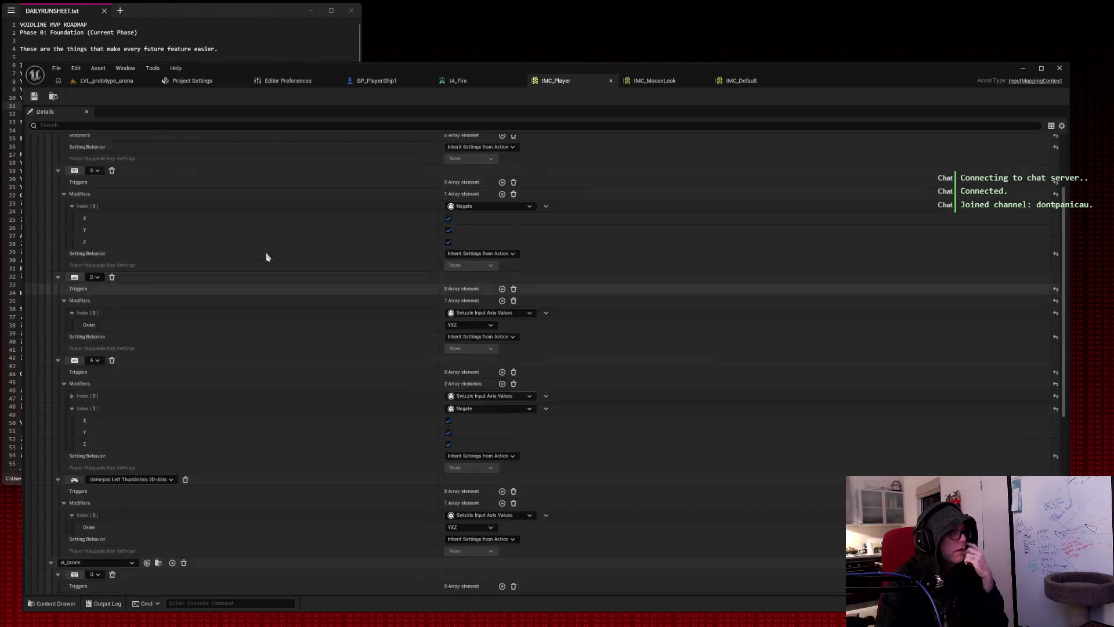
click(653, 81)
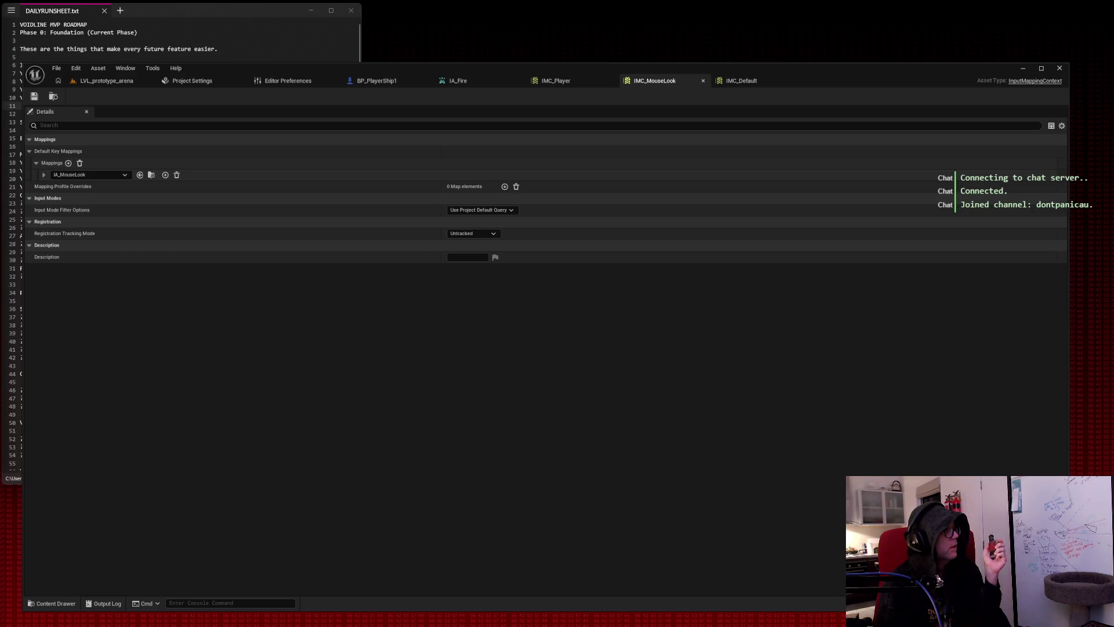
click(395, 84)
Show BP_PlayerShip1's EventGraph with its two existing node groups.
click(351, 114)
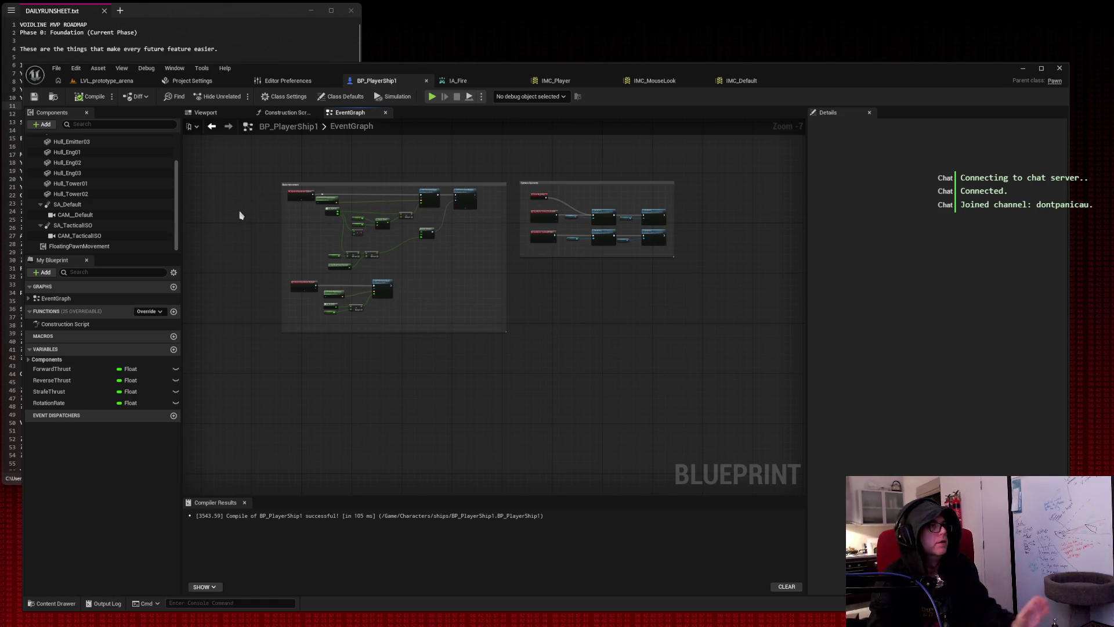
Zoom out the EventGraph, box-select the Base movement nodes, and pan to the Camera Systems group.
scroll(235, 222, up, 2)
scroll(232, 225, up, 1)
scroll(214, 224, up, 1)
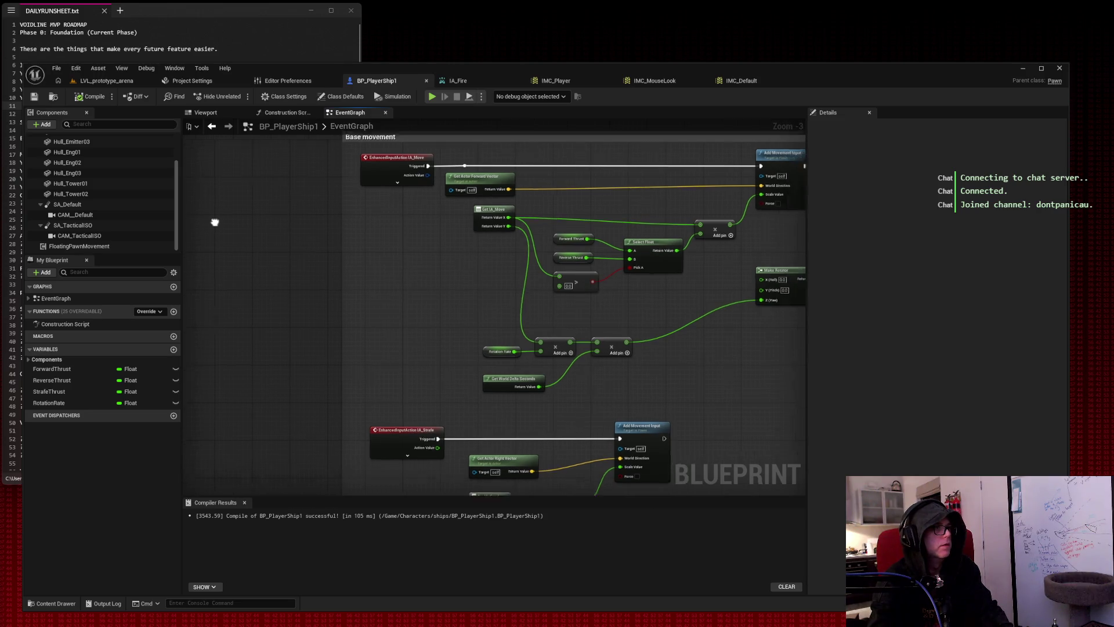
drag(214, 224, 206, 226)
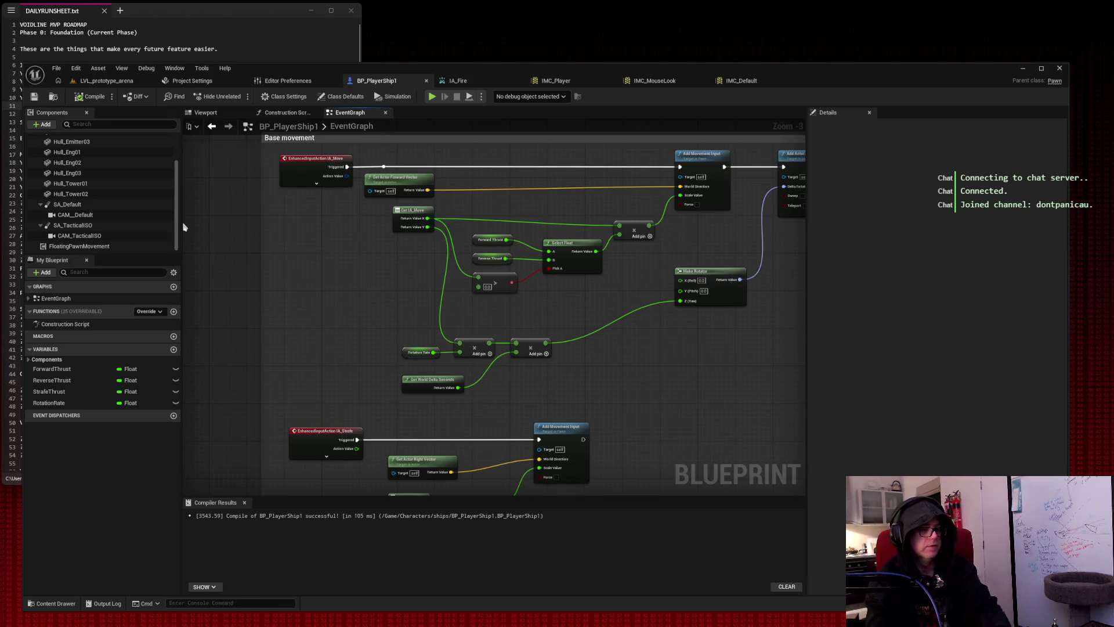
drag(253, 143, 810, 494)
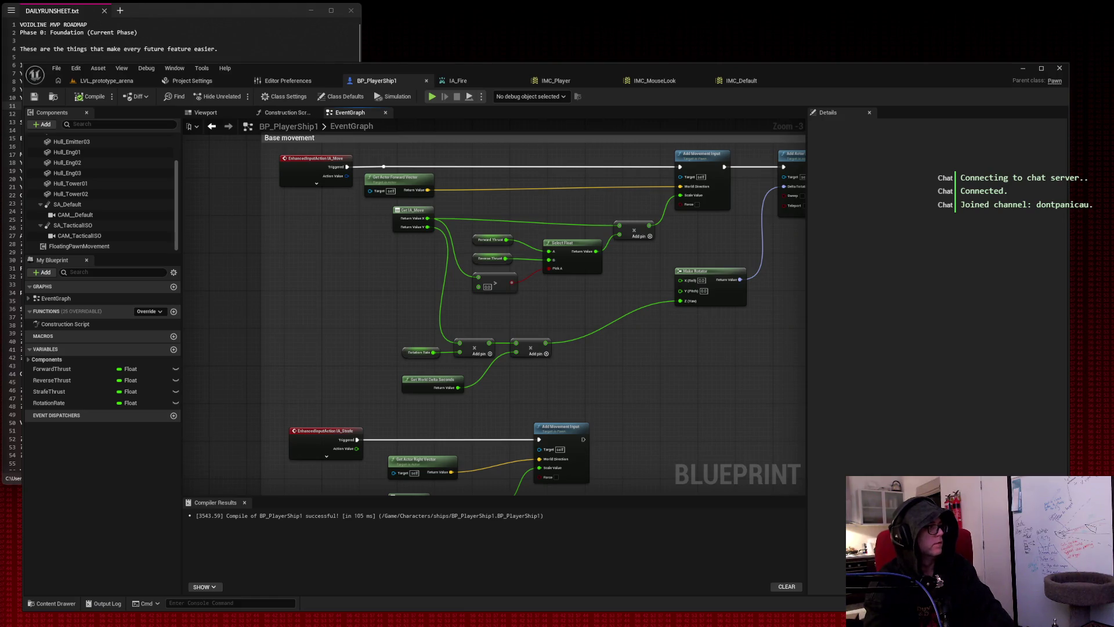
mouse_move(702, 348)
mouse_down()
mouse_move(495, 348)
mouse_move(489, 417)
mouse_move(296, 408)
mouse_up()
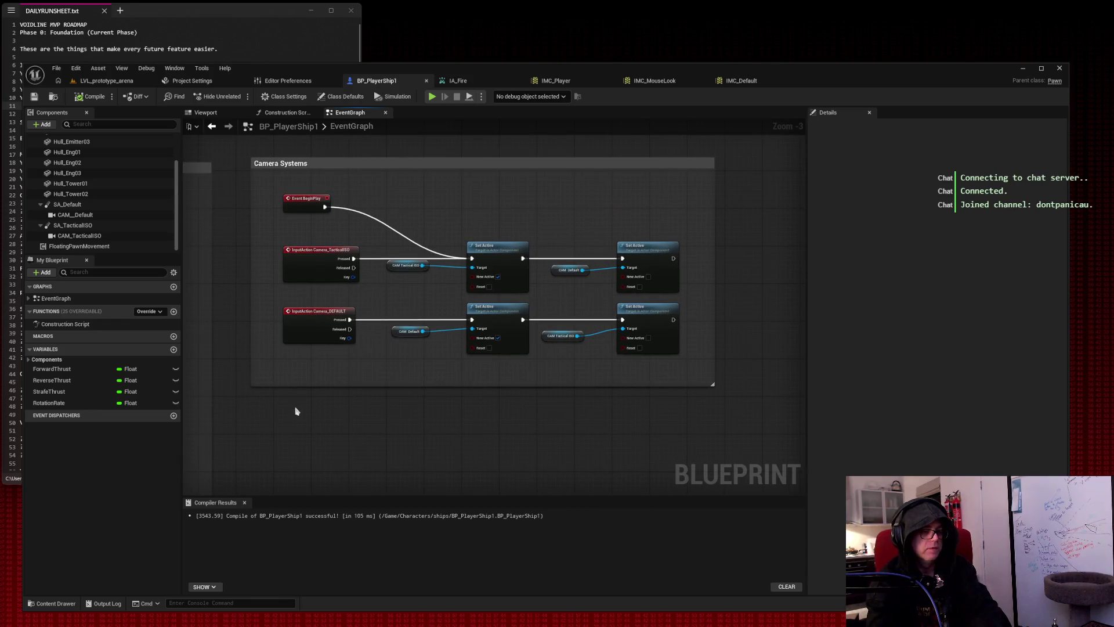
Snip the Camera Systems nodes, pan back to Base movement, then go to Project Settings.
key(super+shift+s)
mouse_move(241, 149)
mouse_down()
mouse_move(605, 349)
mouse_move(720, 395)
mouse_up()
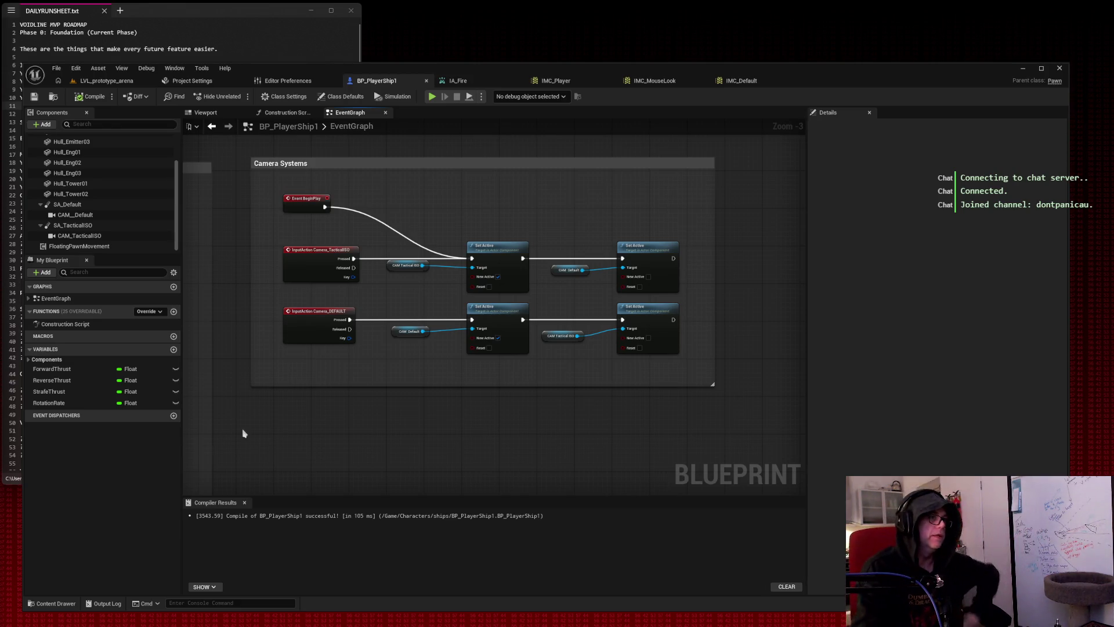
drag(242, 433, 293, 199)
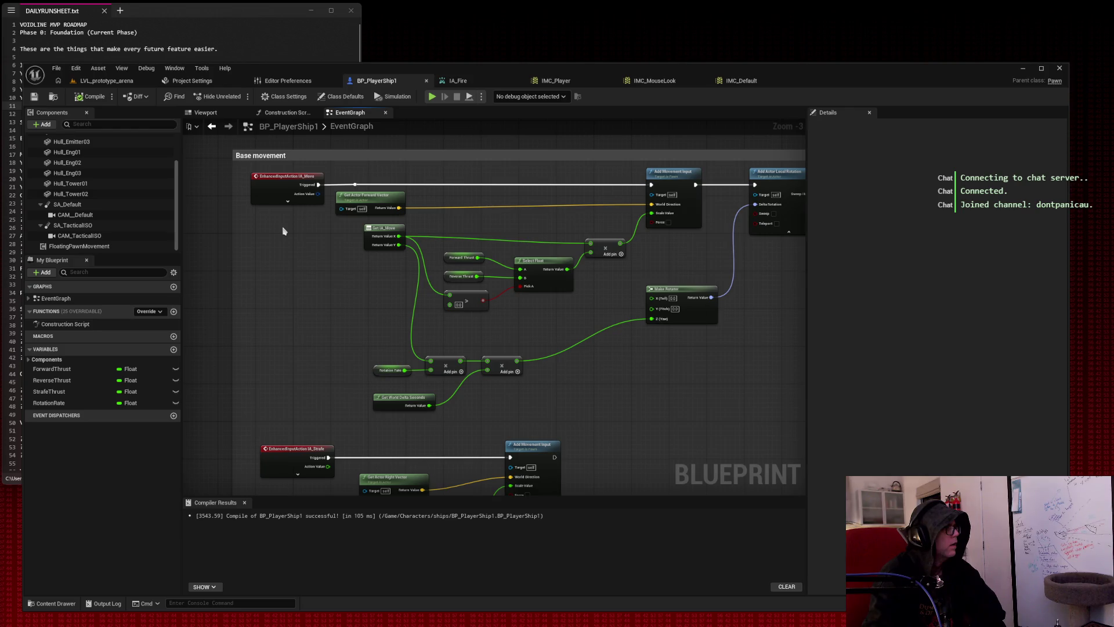
click(211, 85)
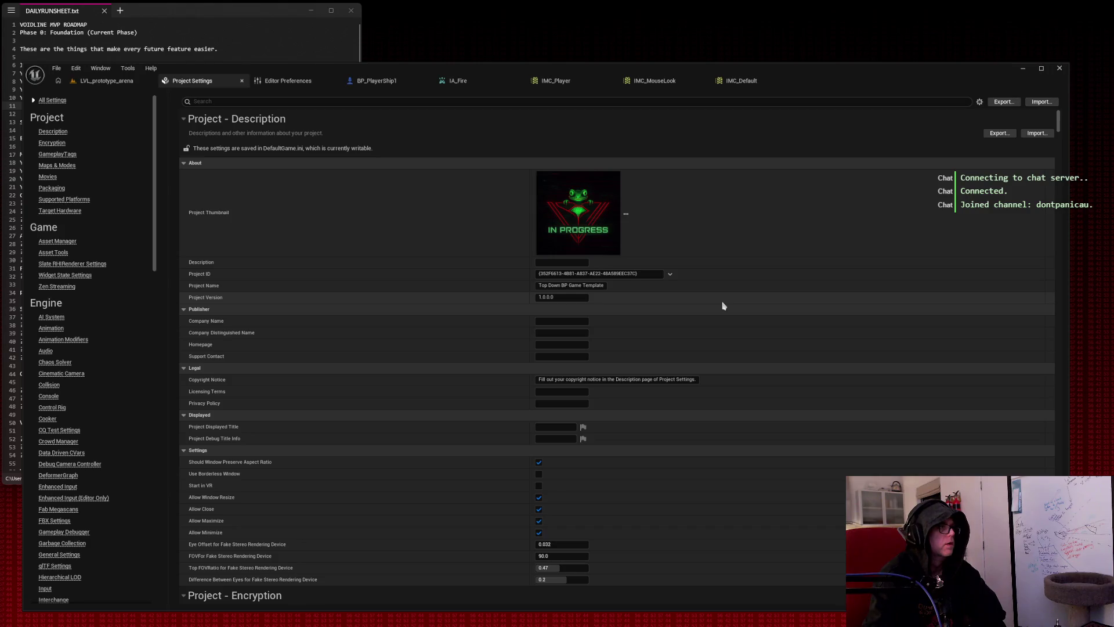
Filter Project Settings by 'default' to show the Maps & Modes default GameMode and map options.
scroll(723, 306, down, 5)
scroll(724, 306, down, 3)
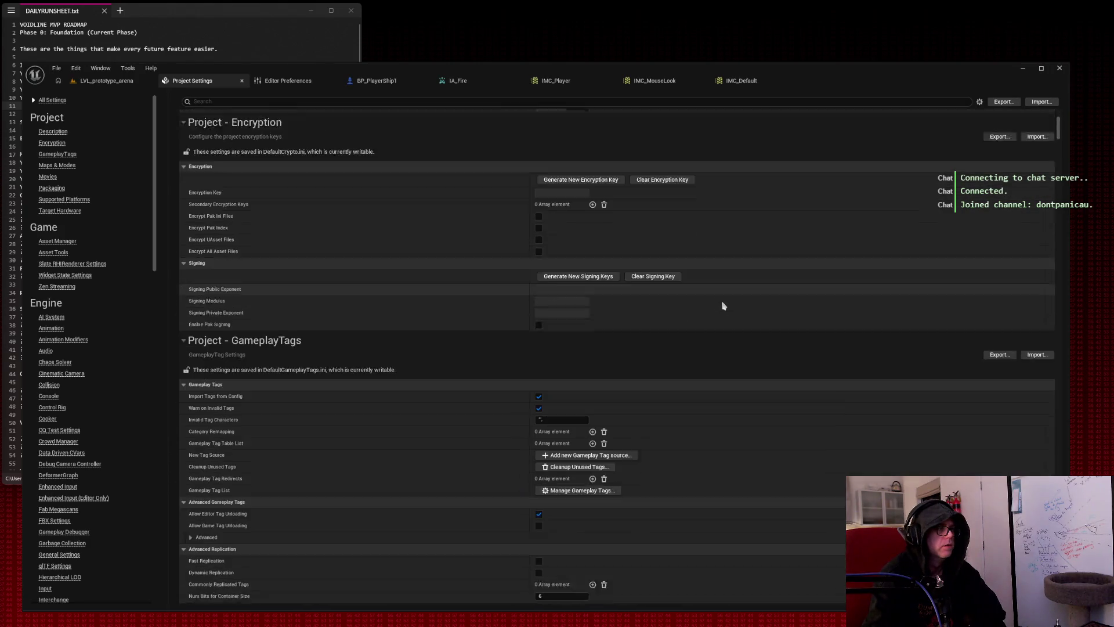
scroll(724, 306, down, 2)
scroll(723, 306, down, 10)
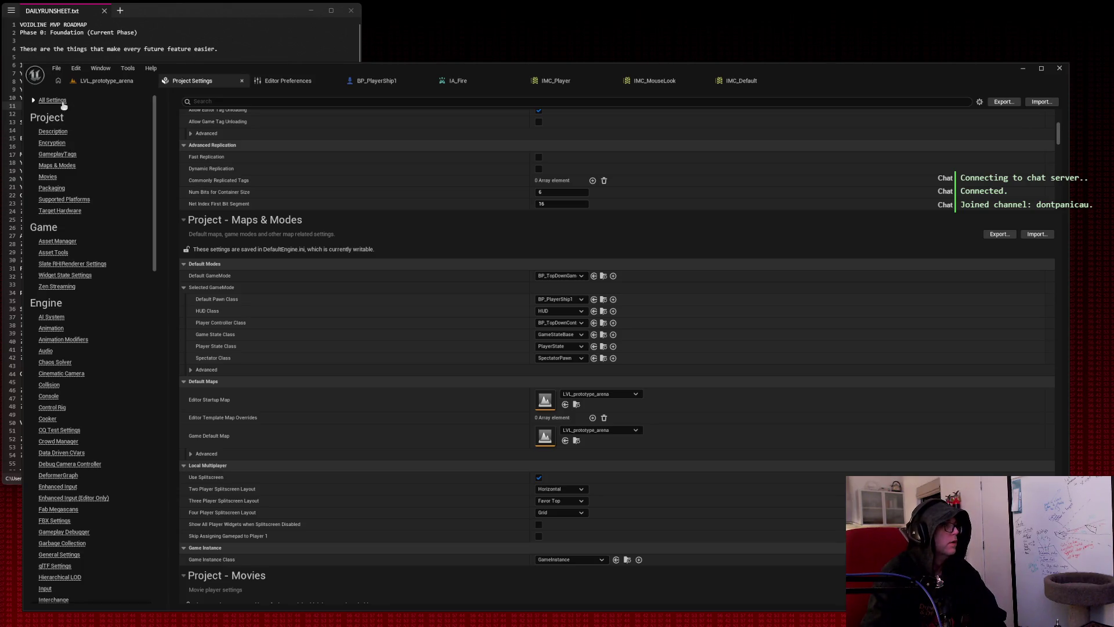
click(306, 100)
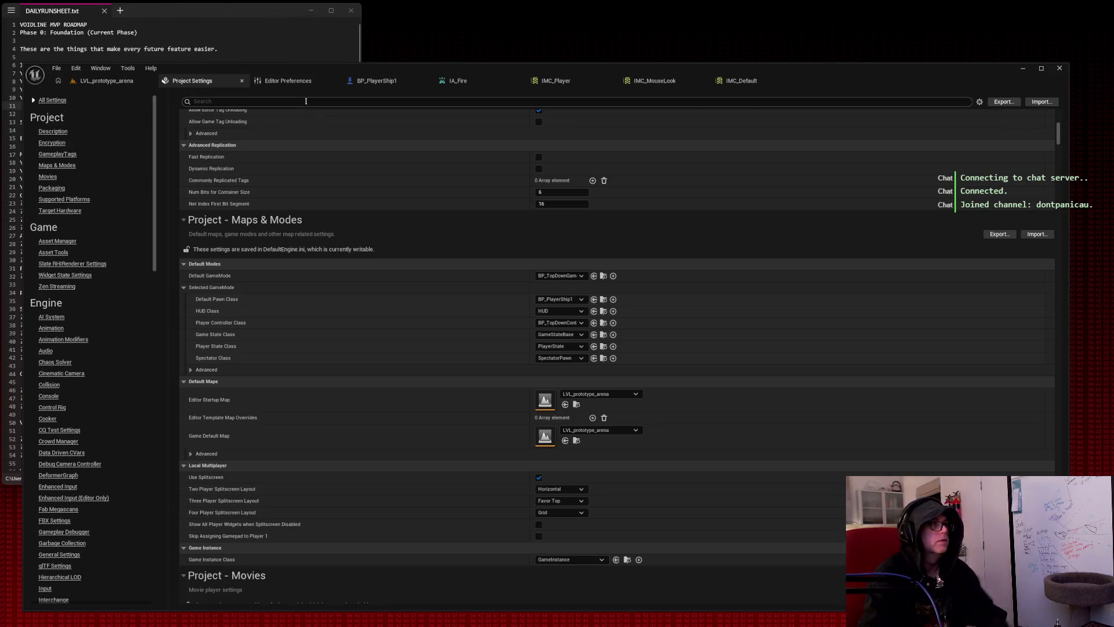
text(default)
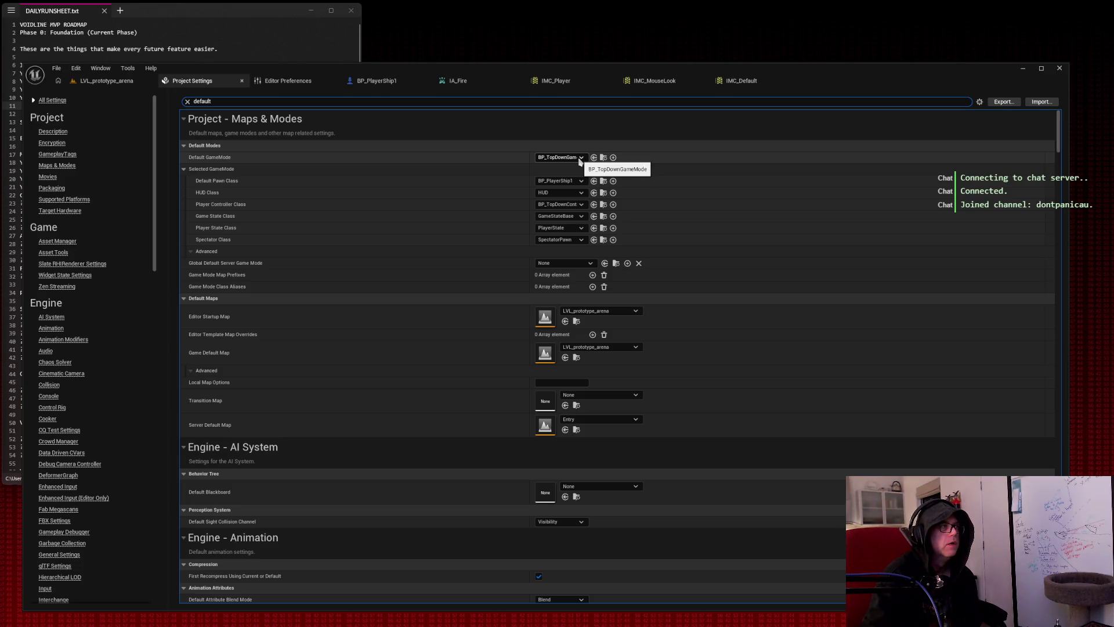
click(581, 161)
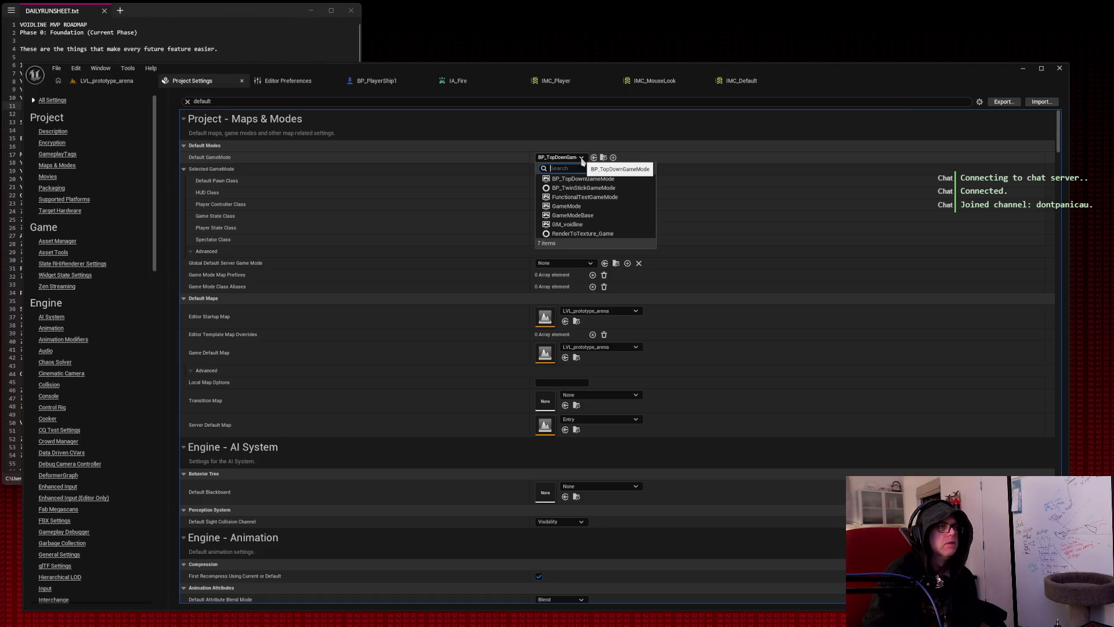
Make GM_voidline the default game mode and test-play LVL_prototype_arena briefly.
click(596, 225)
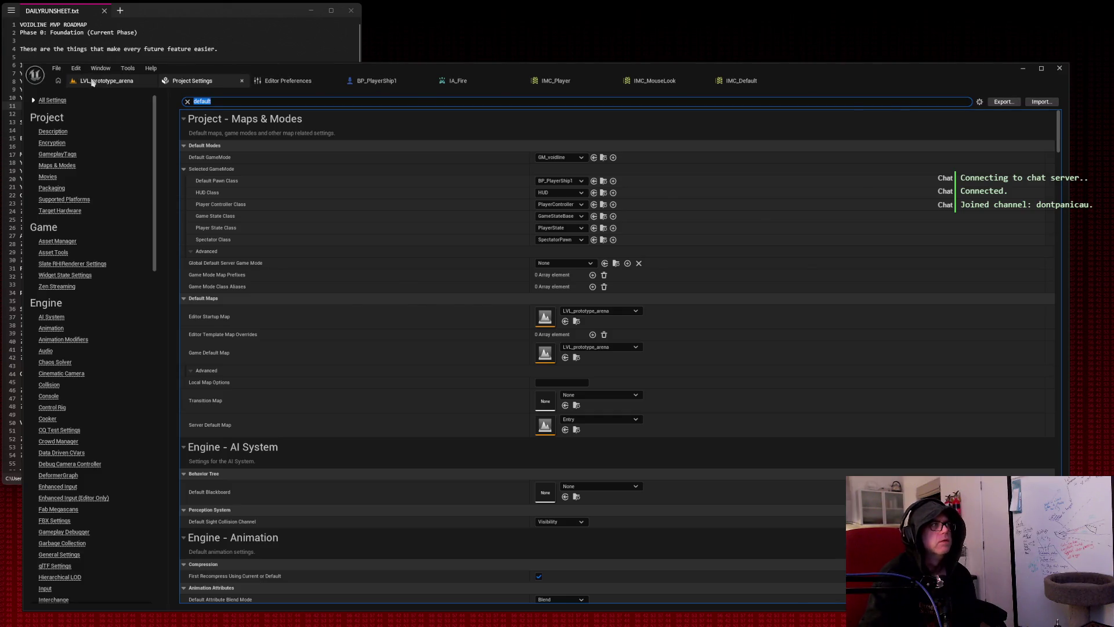
click(93, 81)
click(239, 96)
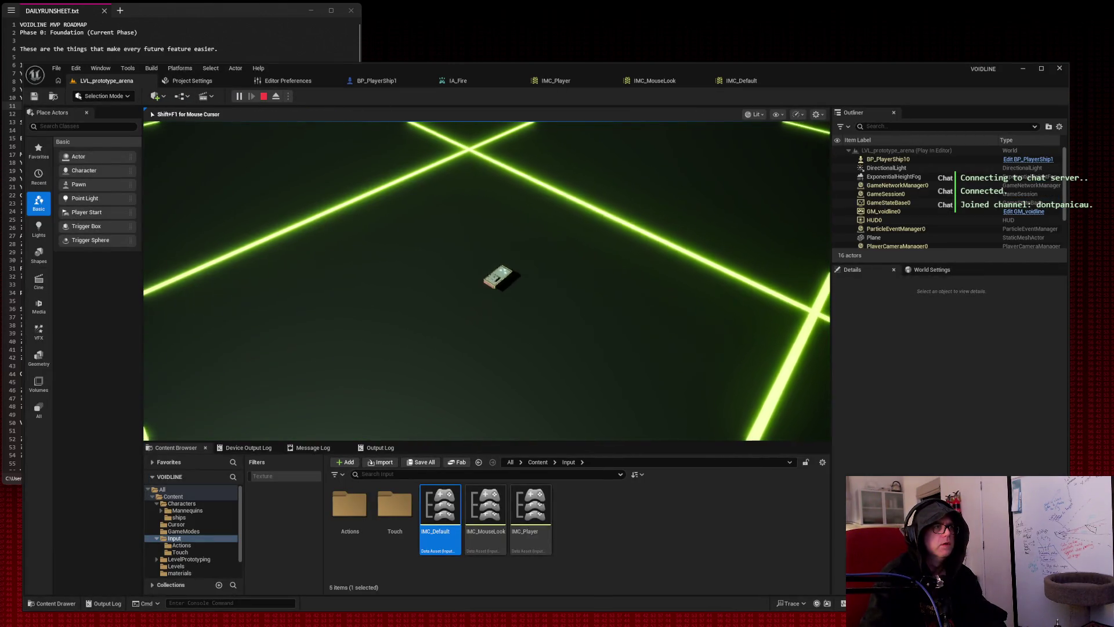
key(Escape)
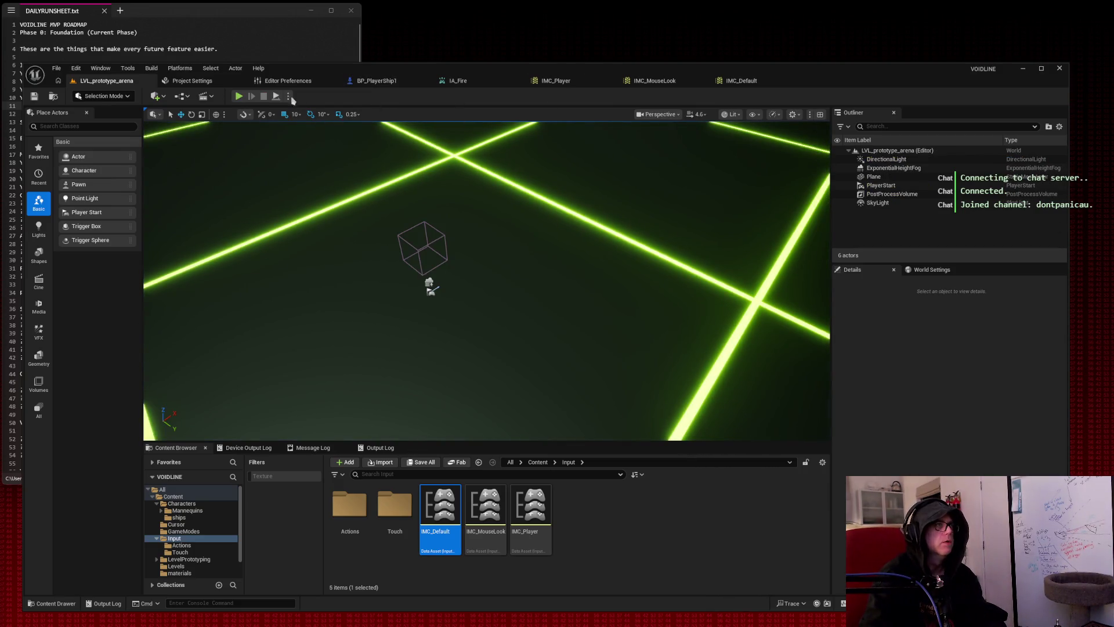
Back in Project Settings, replace the search with 'control'.
click(211, 85)
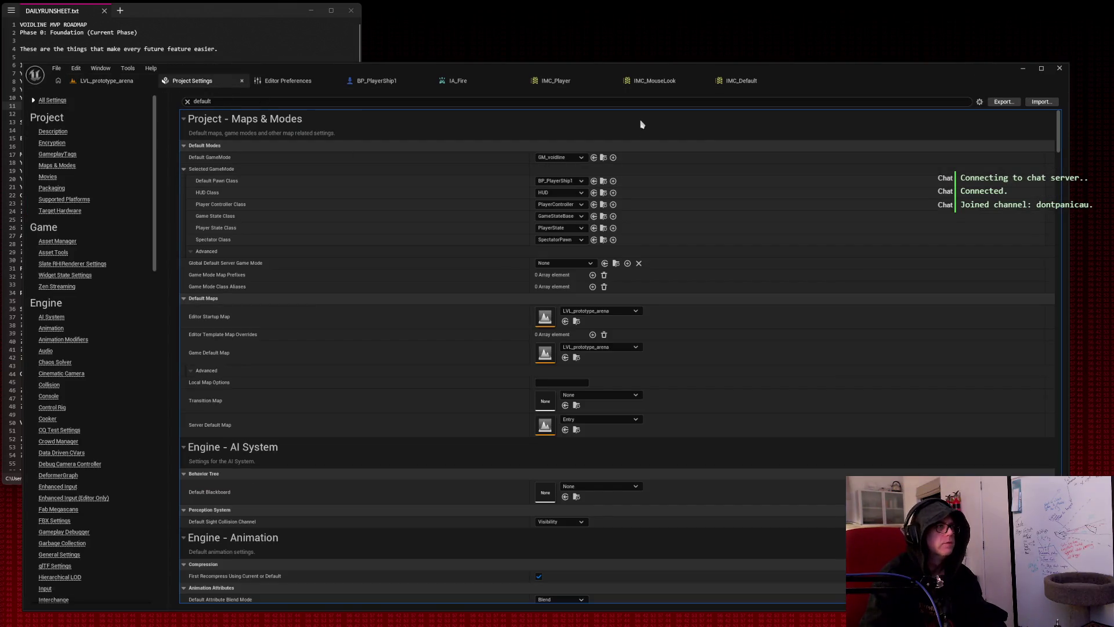
click(244, 101)
text(control)
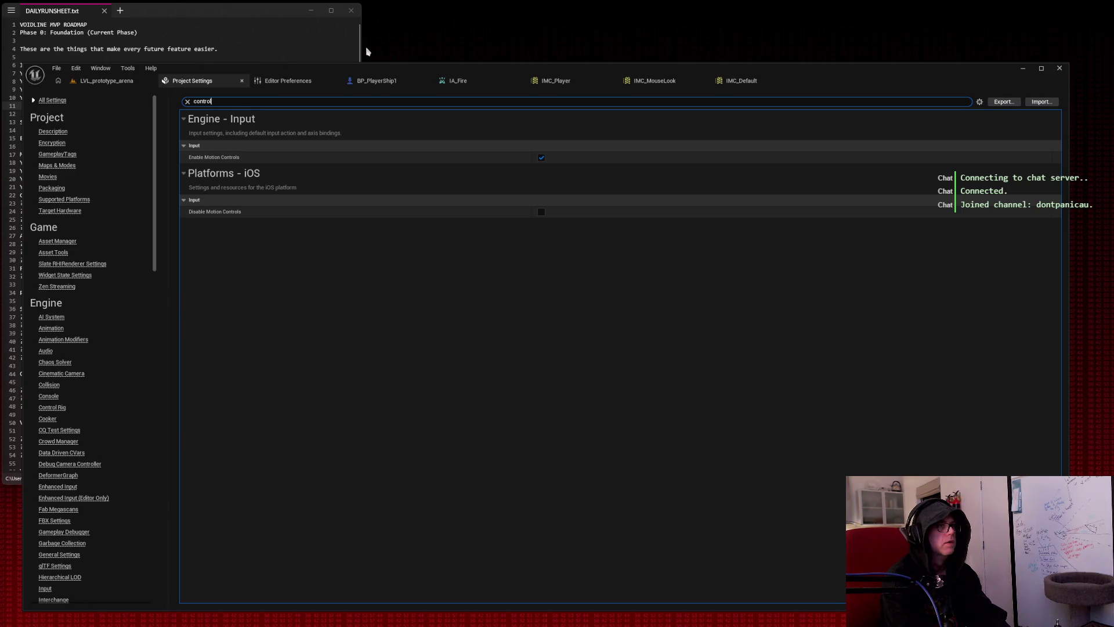
Search Project Settings for 'input ma' and snip the Enhanced Input default mapping settings.
key(BackSpace)
key(BackSpace)
key(BackSpace)
text(input ma)
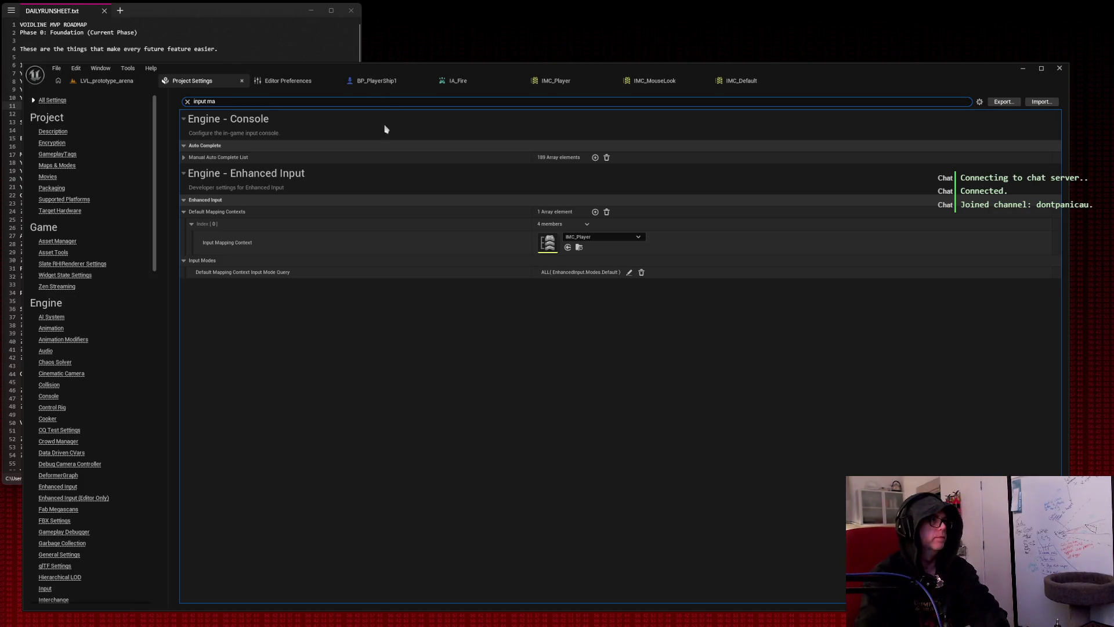
drag(177, 161, 746, 315)
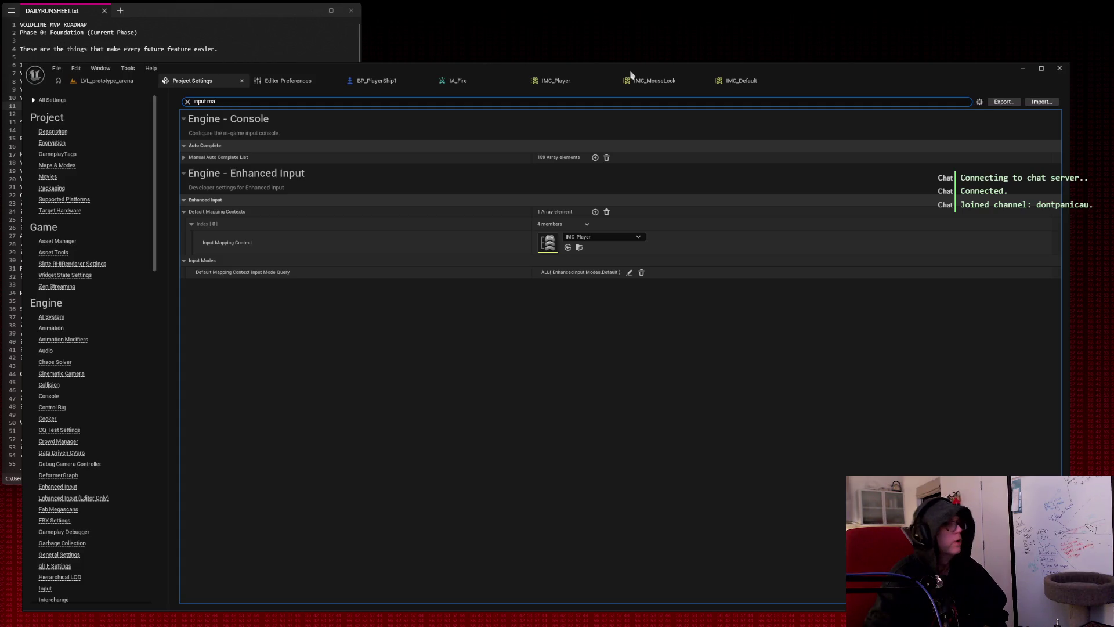
Close the IMC_Default and IMC_MouseLook editors and bring up IMC_Player.
click(796, 82)
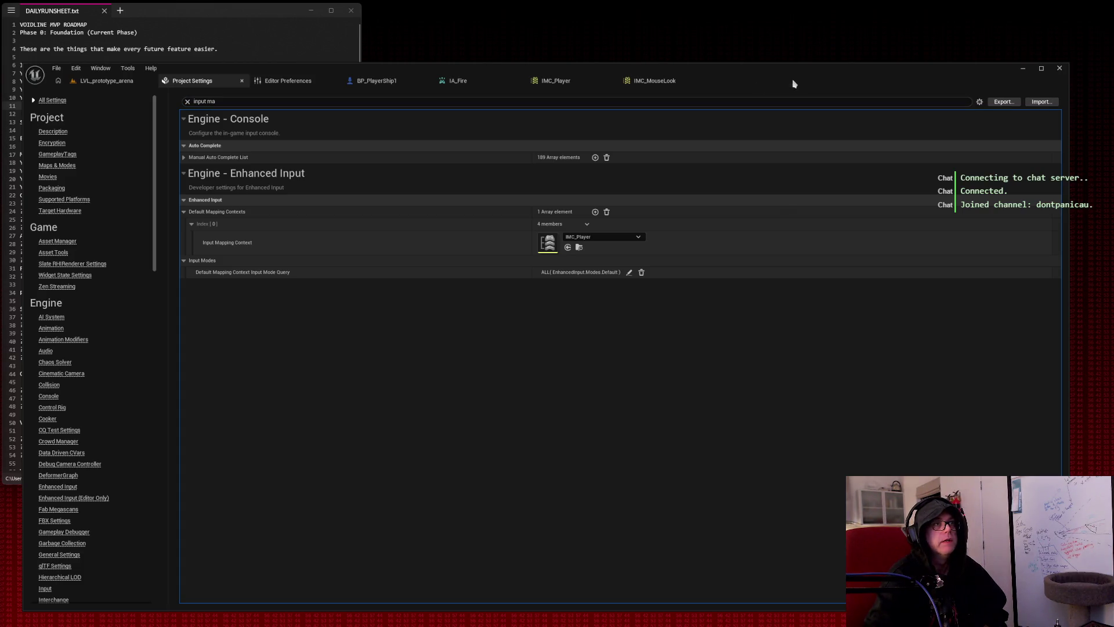
click(702, 81)
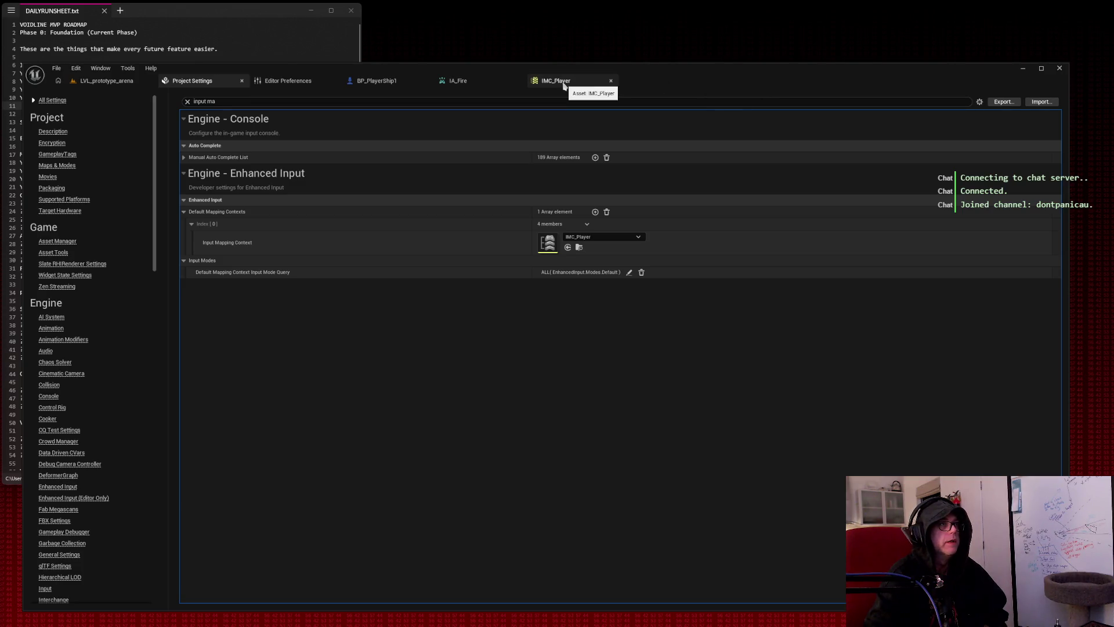
click(569, 84)
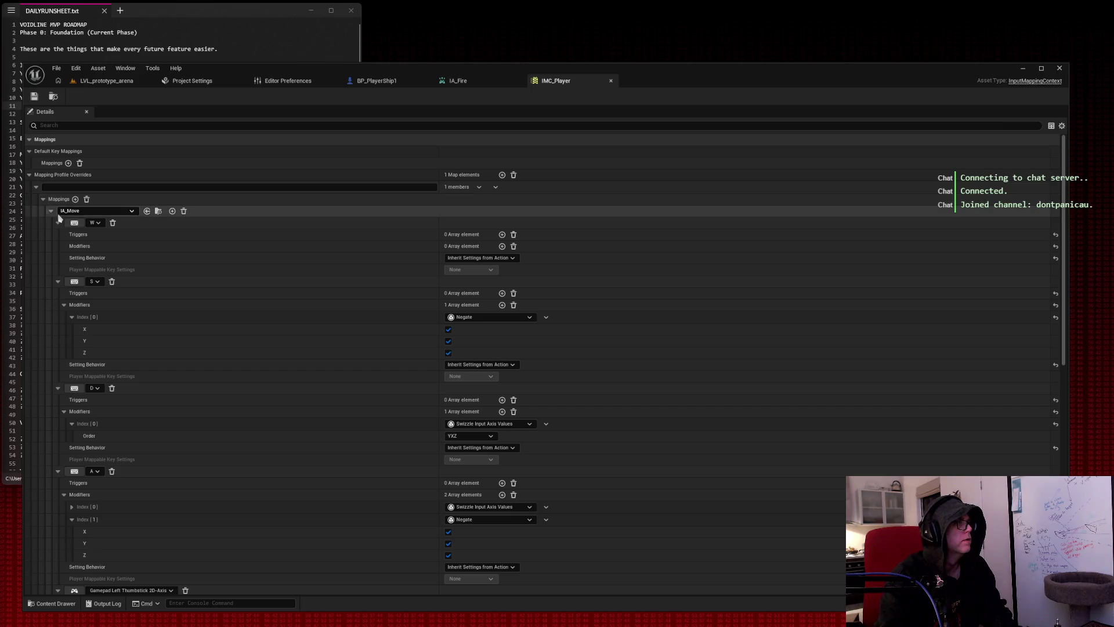
Collapse IA_Move and IA_Strafe and add a third, empty mapping to IMC_Player.
click(51, 211)
click(51, 223)
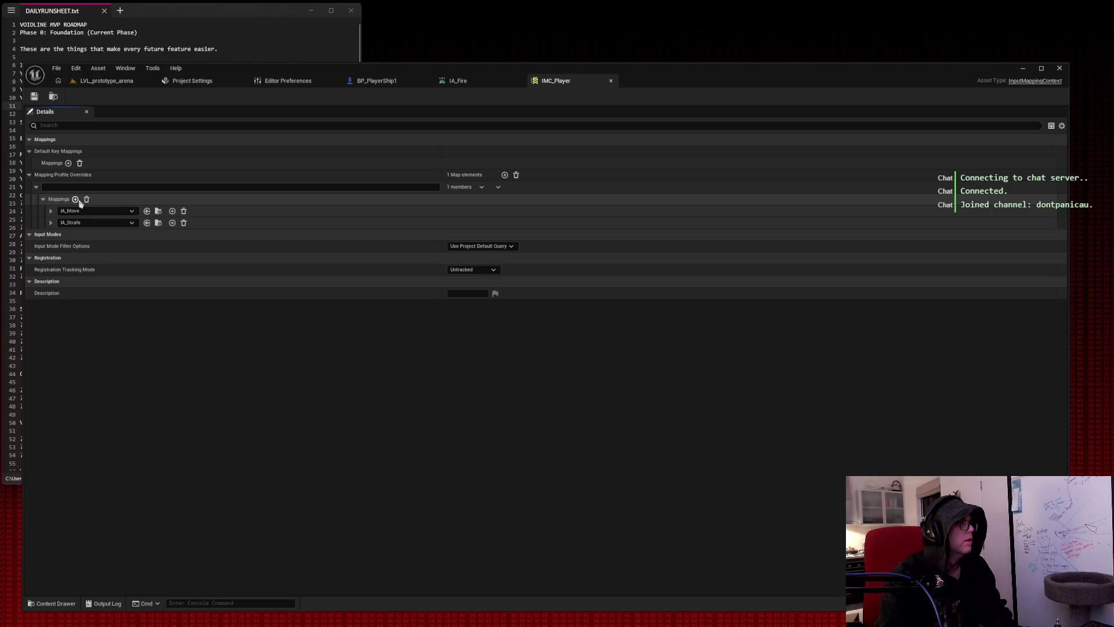
click(76, 199)
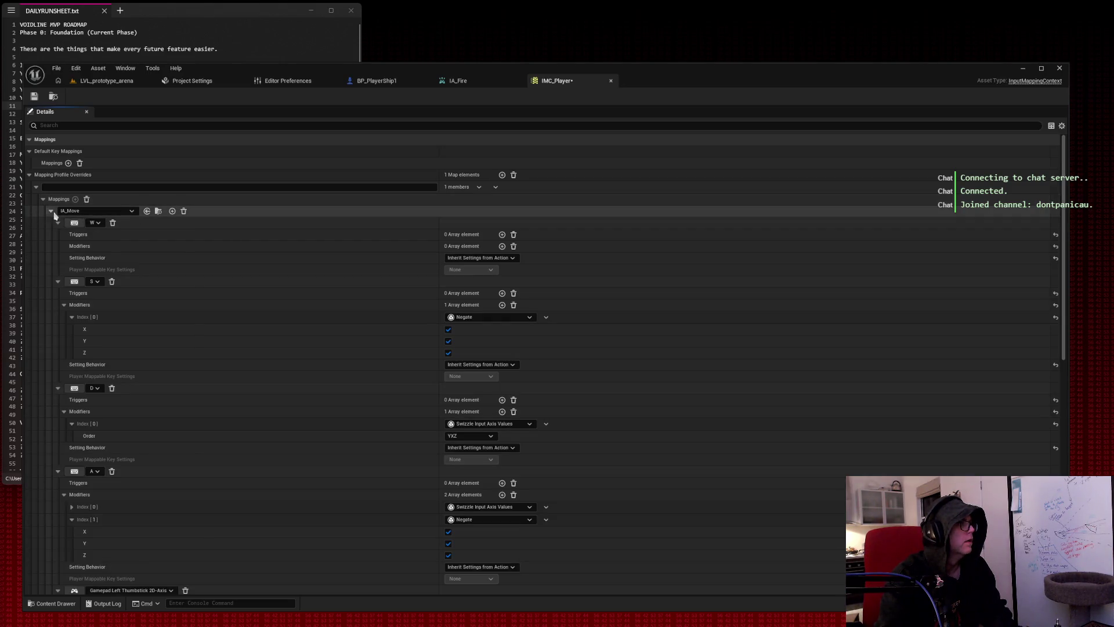
click(51, 210)
click(51, 223)
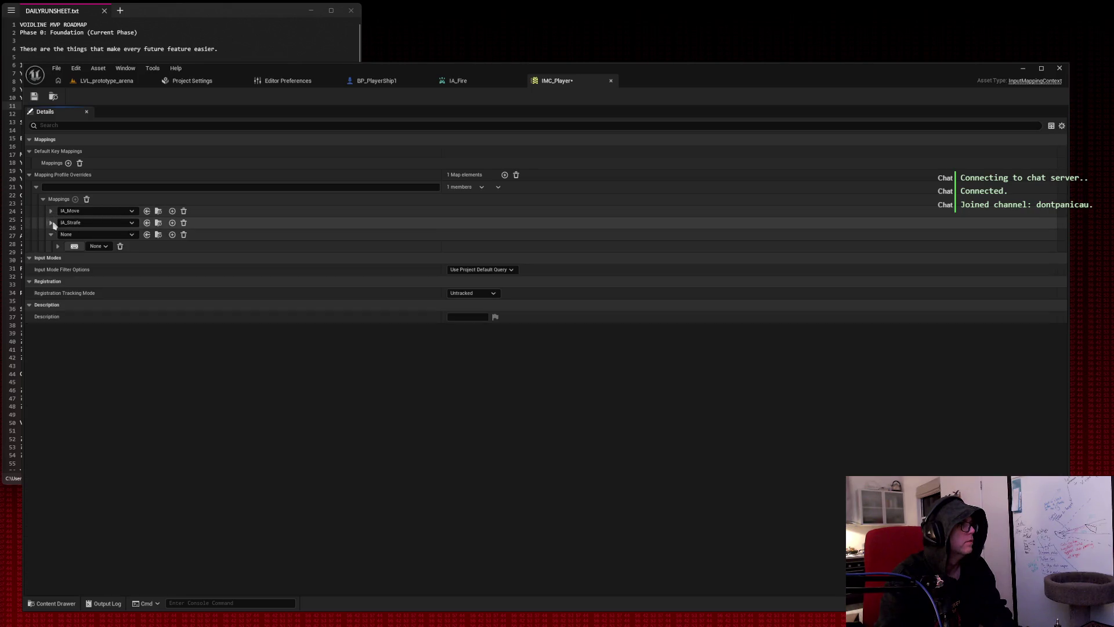
Assign IA_Fire to the new mapping and bind it to Left Mouse Button.
click(96, 235)
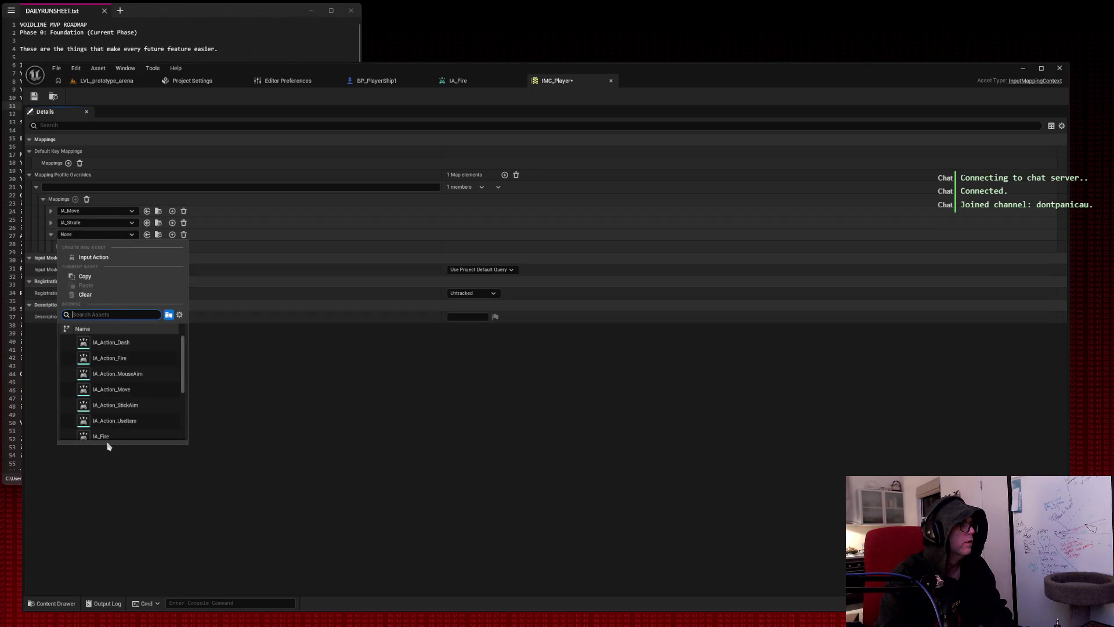
click(104, 437)
click(51, 223)
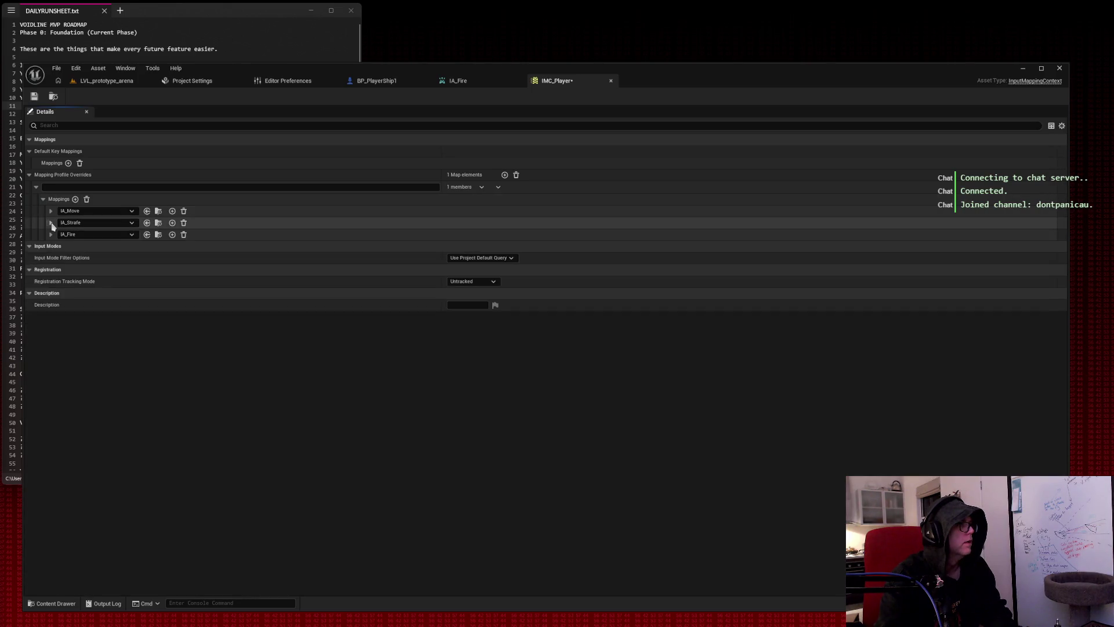
click(52, 223)
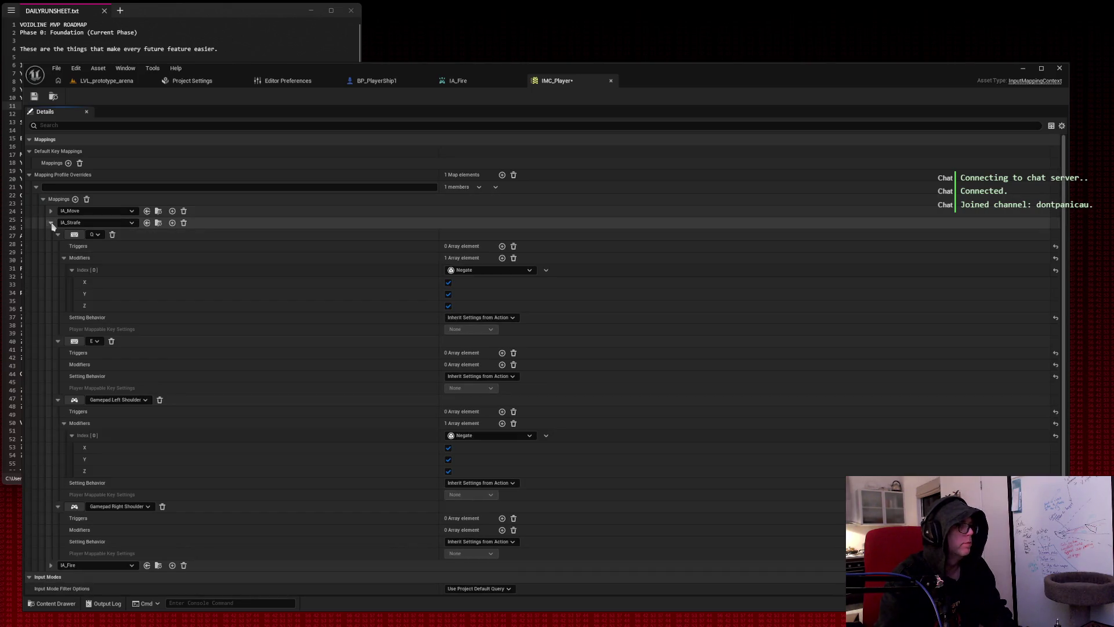
click(51, 223)
click(51, 234)
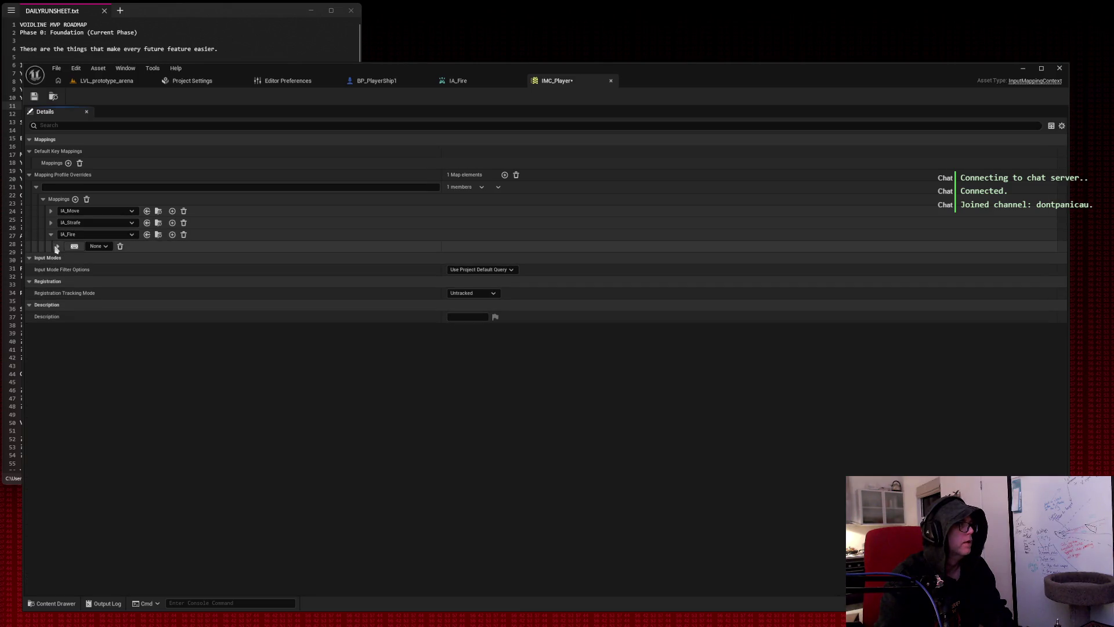
click(57, 247)
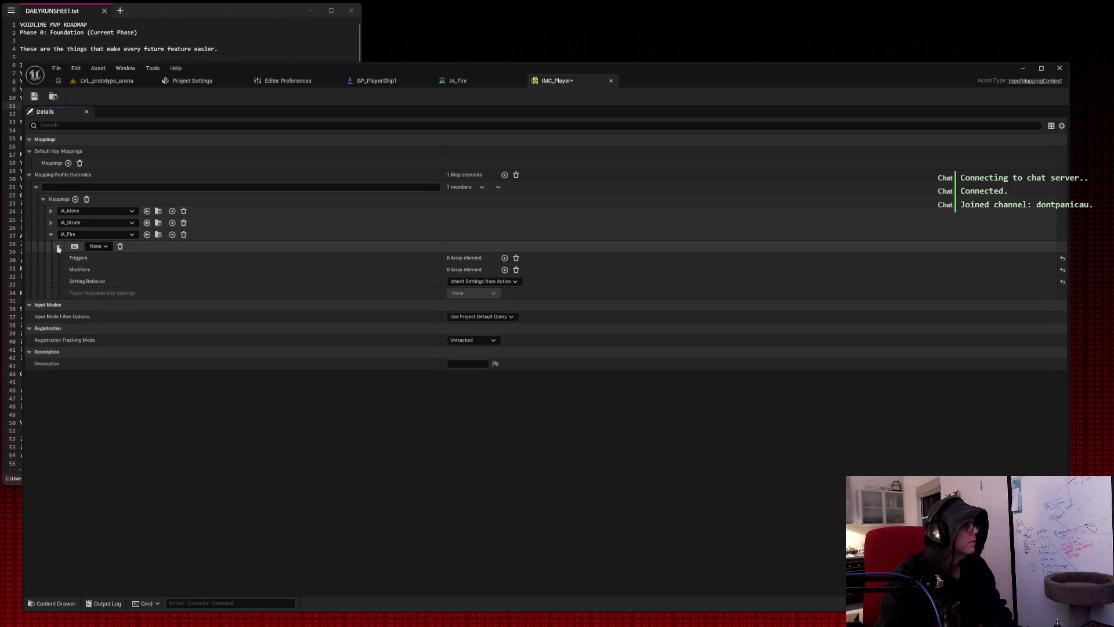
click(97, 246)
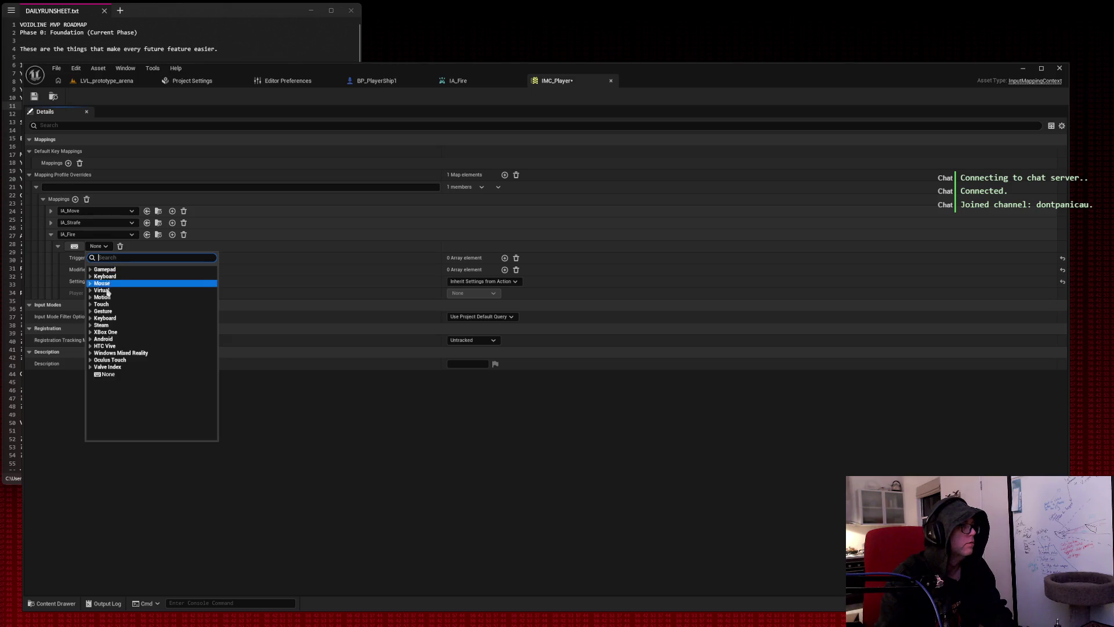
click(102, 283)
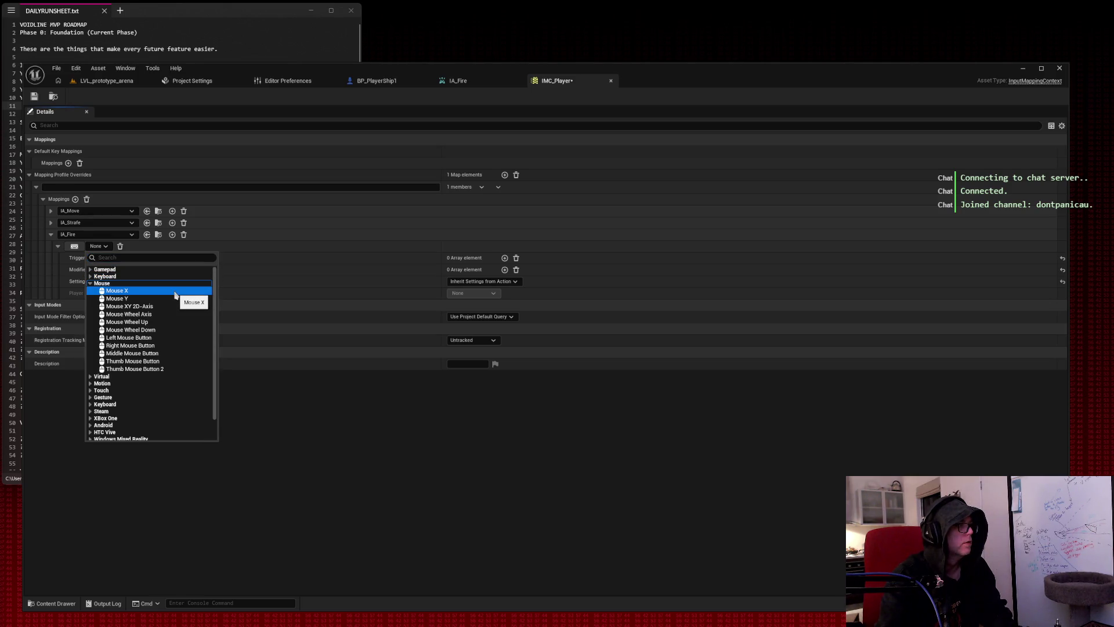
click(148, 338)
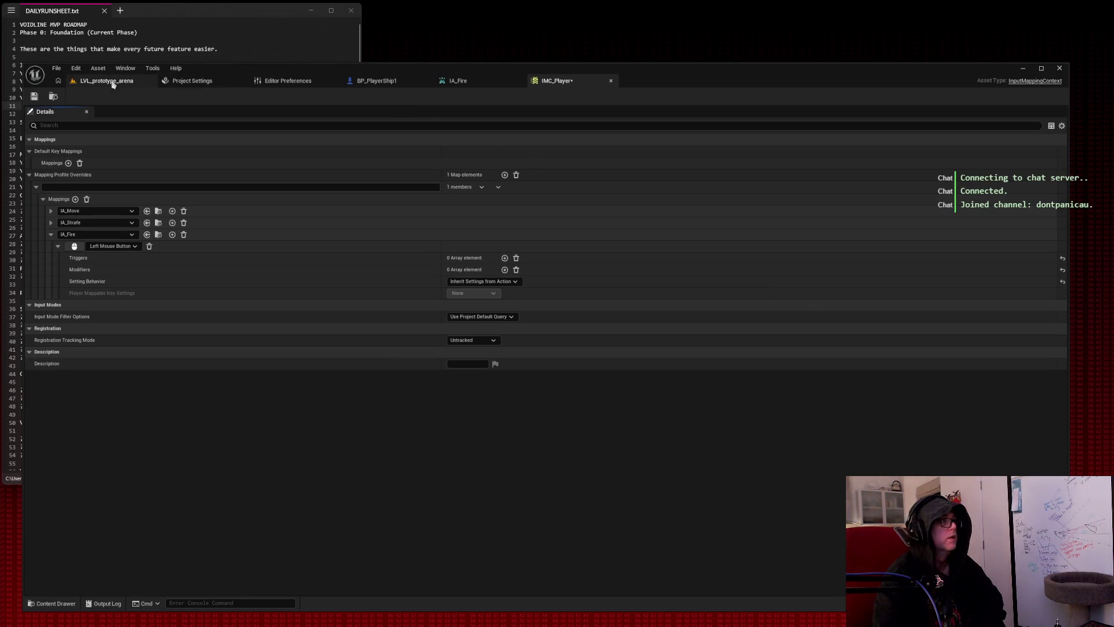
Save IMC_Player, snip the mapping details, and return to BP_PlayerShip1's graph.
click(34, 96)
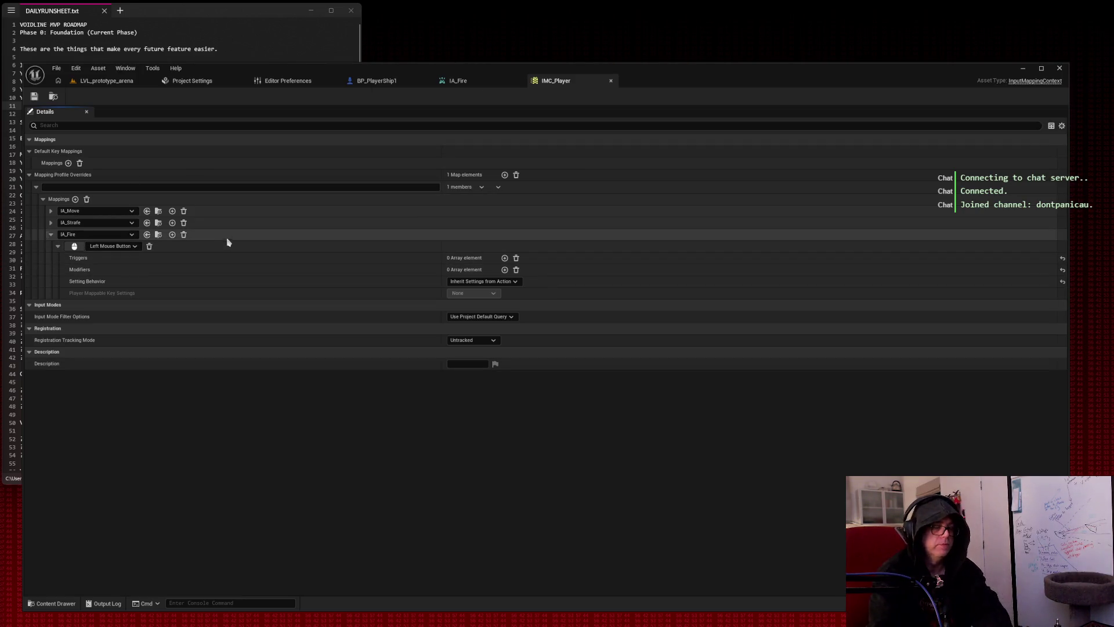
key(super+shift+s)
mouse_move(14, 54)
mouse_down()
mouse_move(266, 135)
mouse_move(677, 390)
mouse_up()
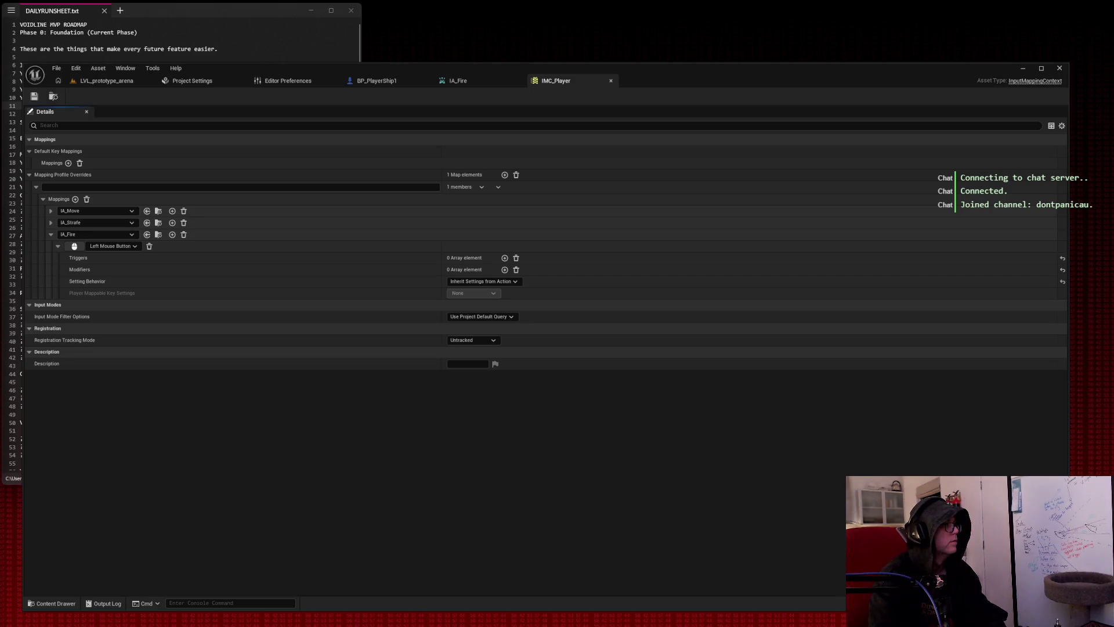
click(377, 85)
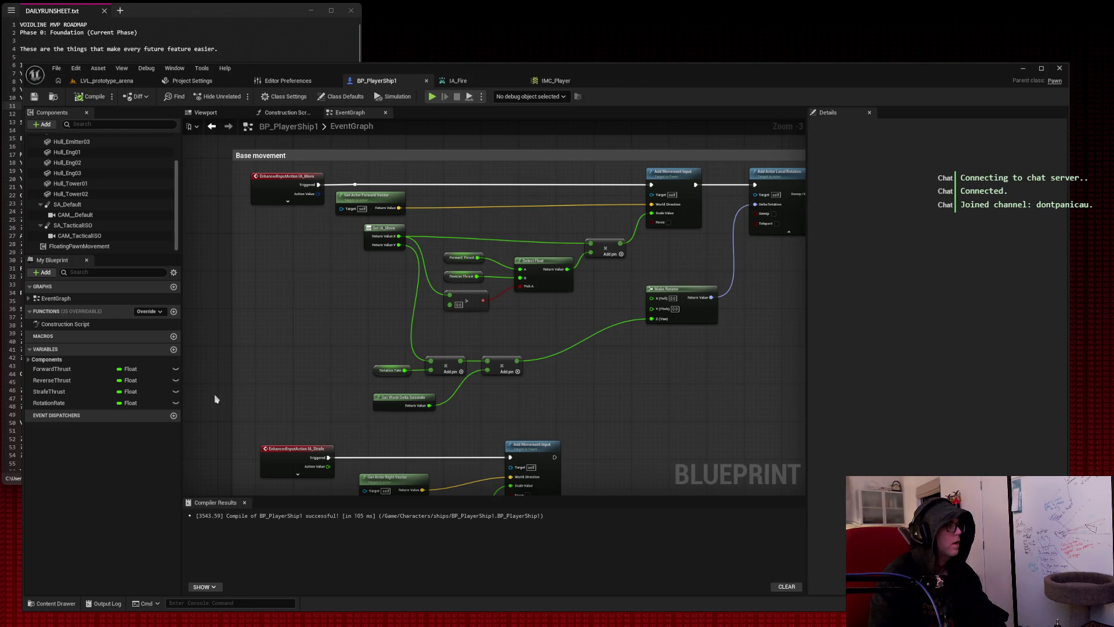
Add an IA_Fire input event node to BP_PlayerShip1's Event Graph.
drag(215, 405, 249, 199)
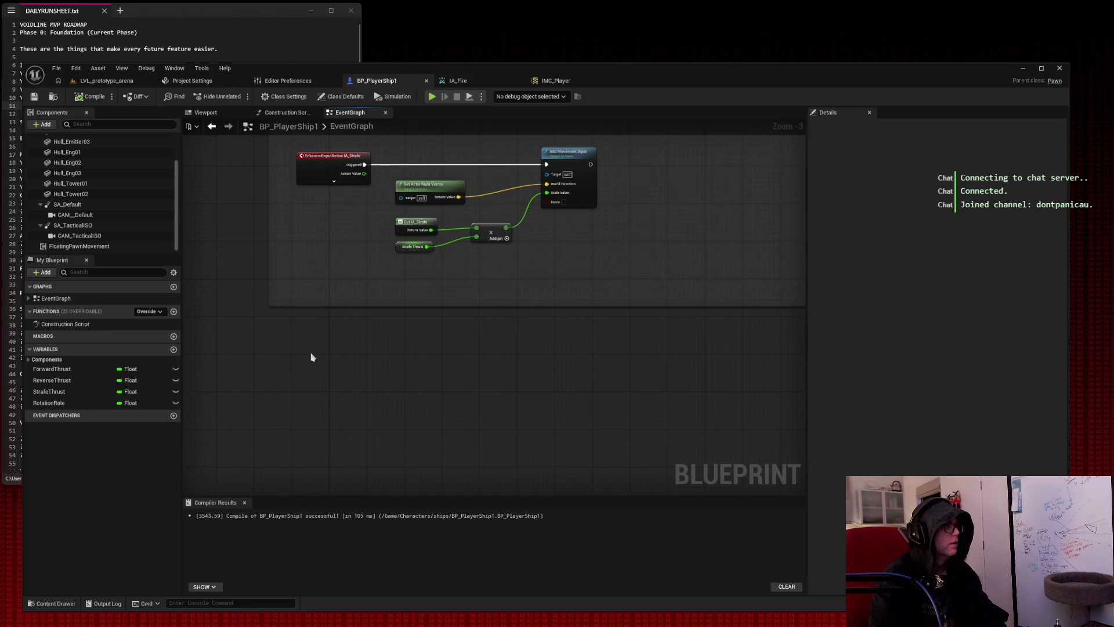
right_click(311, 356)
text(ia_fire)
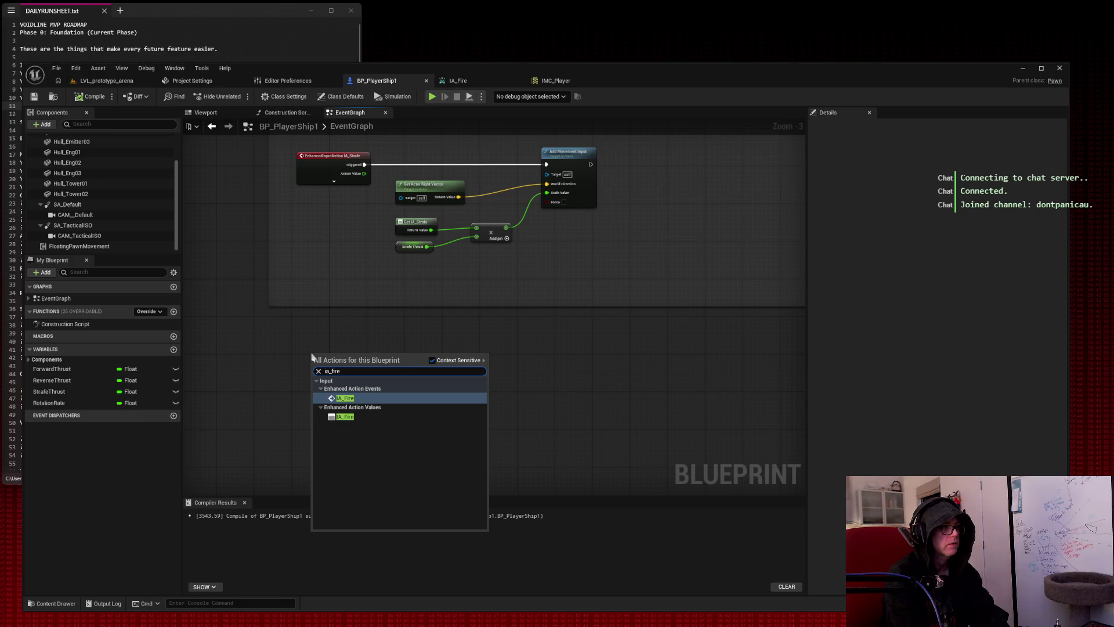
key(Return)
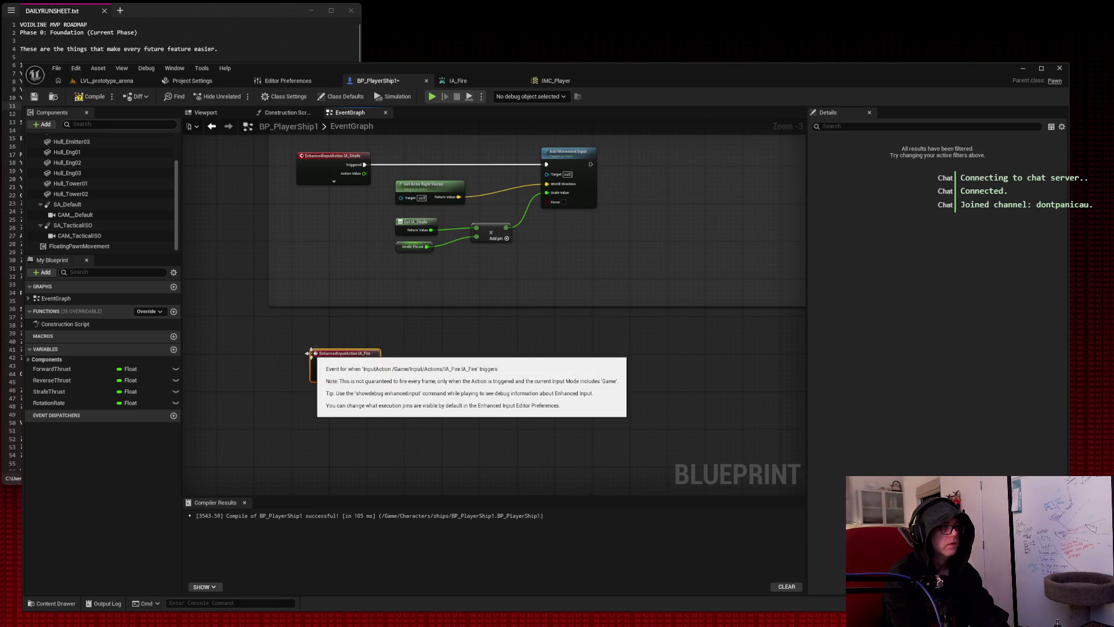
Wire a Print String node from IA_Fire's Triggered output with the message 'FIRE!!!'.
drag(375, 362, 429, 365)
text(printstri)
key(Return)
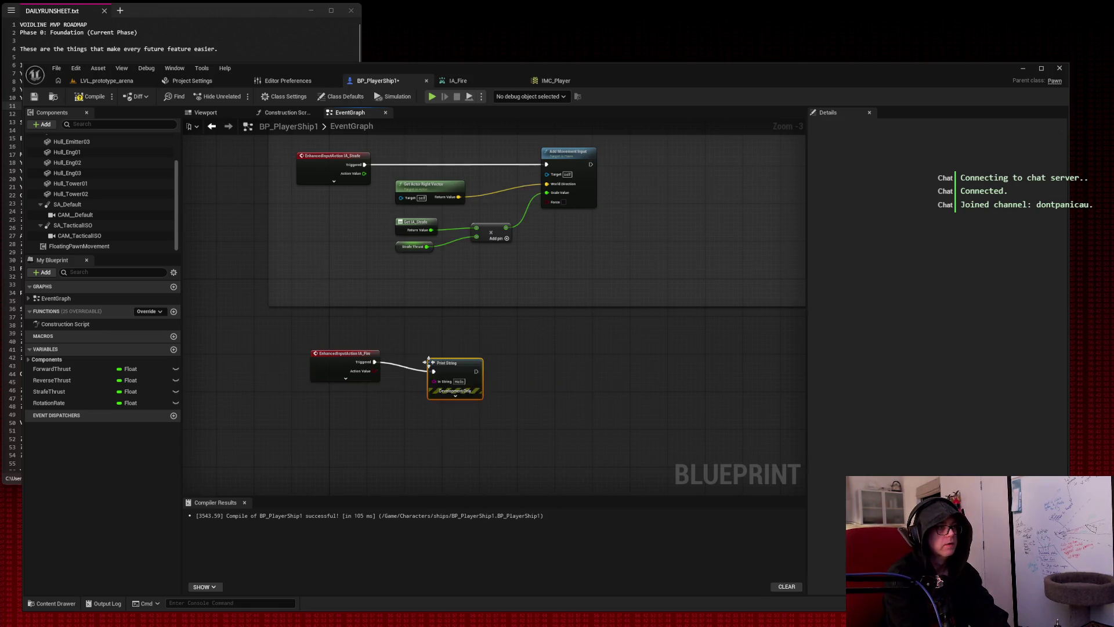
click(459, 381)
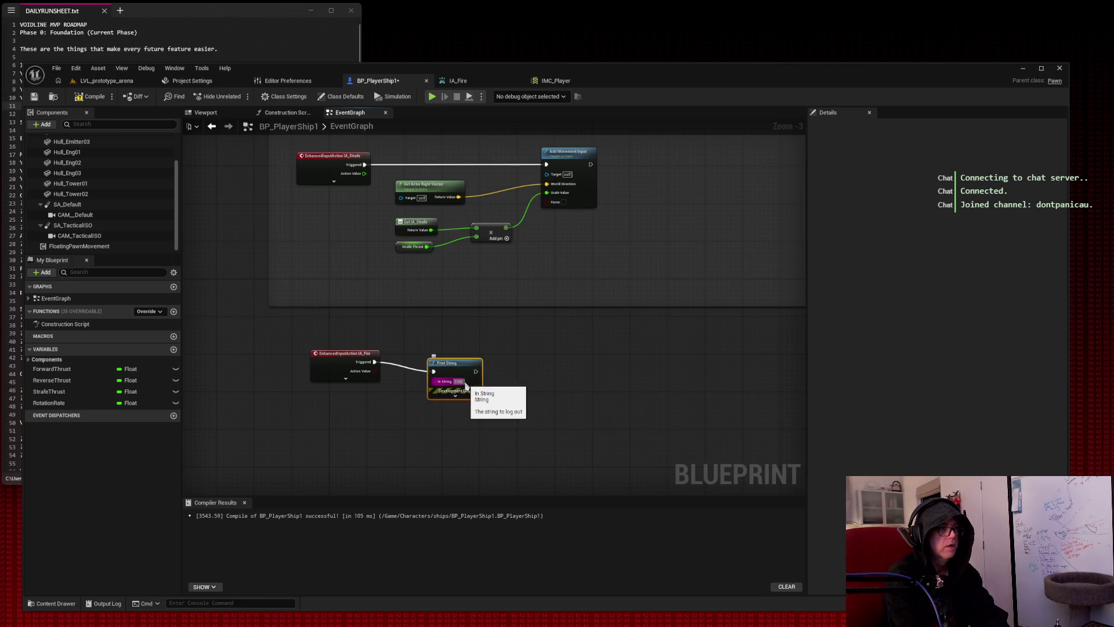
text(FIRE!!!)
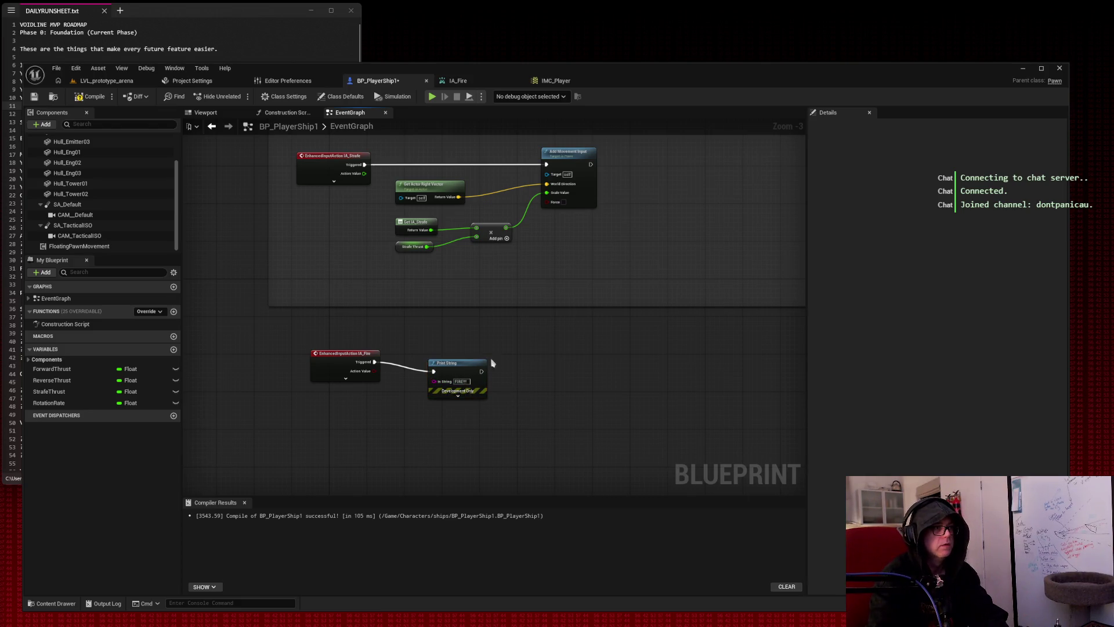
drag(458, 361, 459, 351)
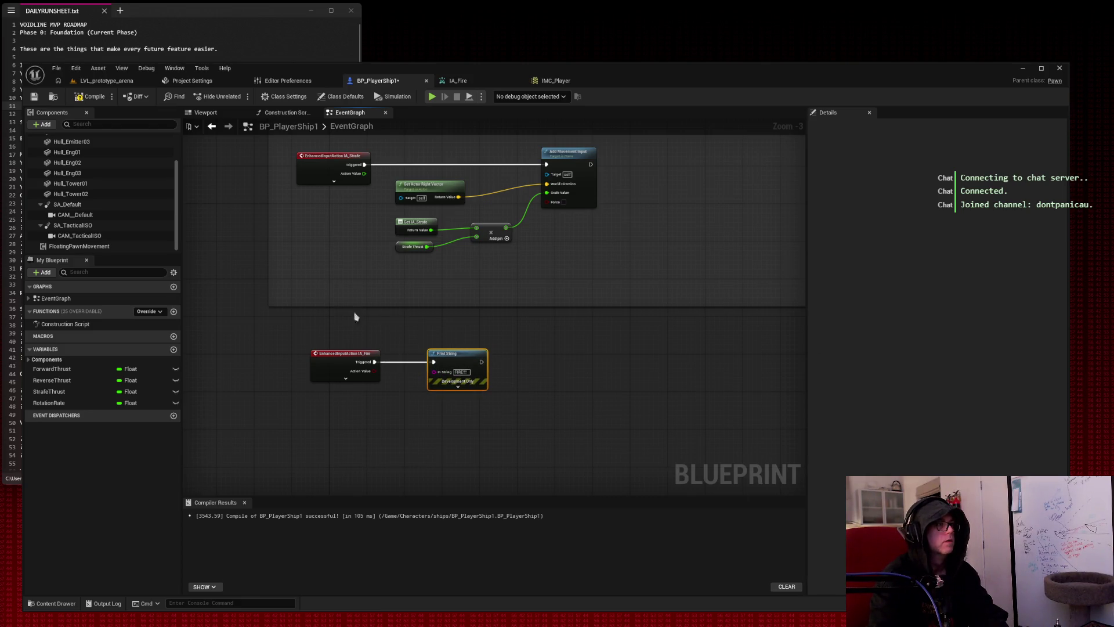
Compile BP_PlayerShip1 and start a test play of LVL_prototype_arena.
click(90, 96)
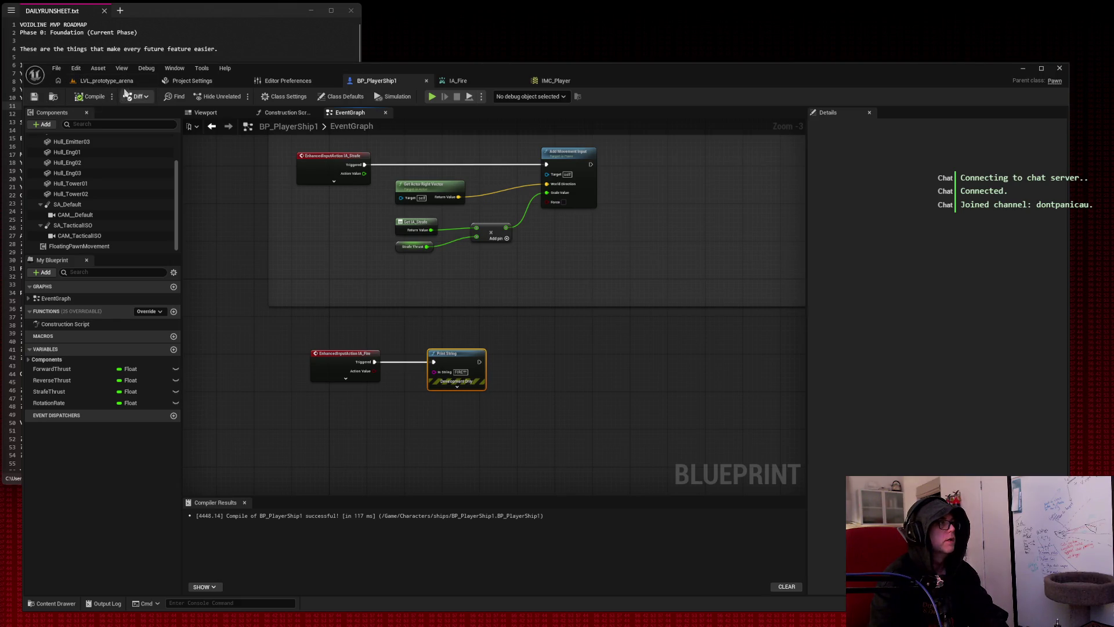
click(106, 81)
click(238, 98)
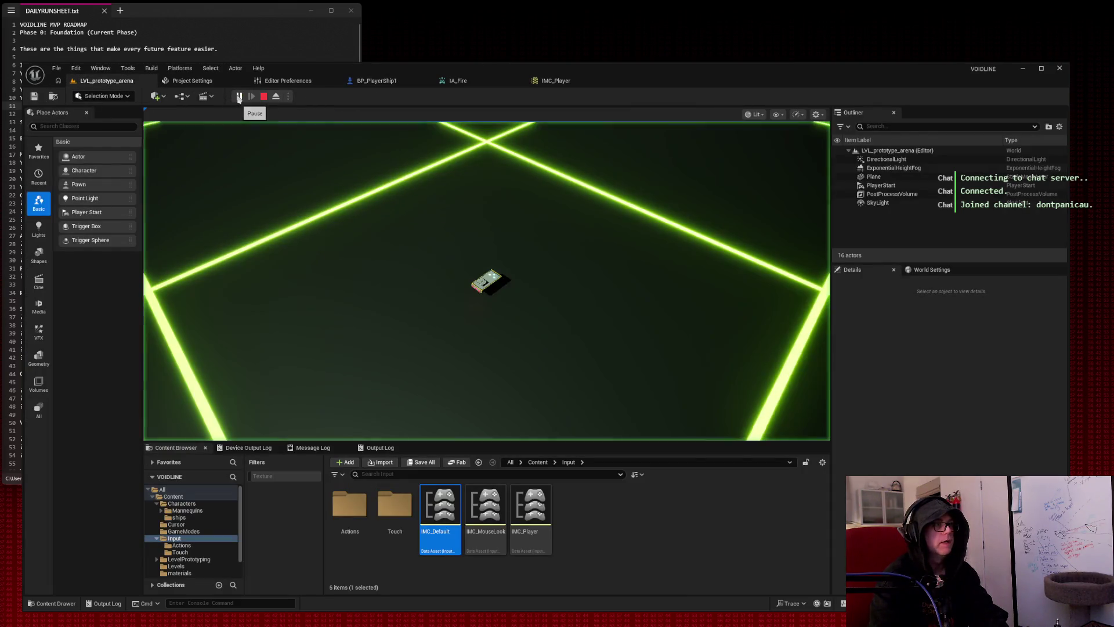
Fire and fly the ship with Space and W to watch FIRE! messages print.
click(463, 199)
key(space)
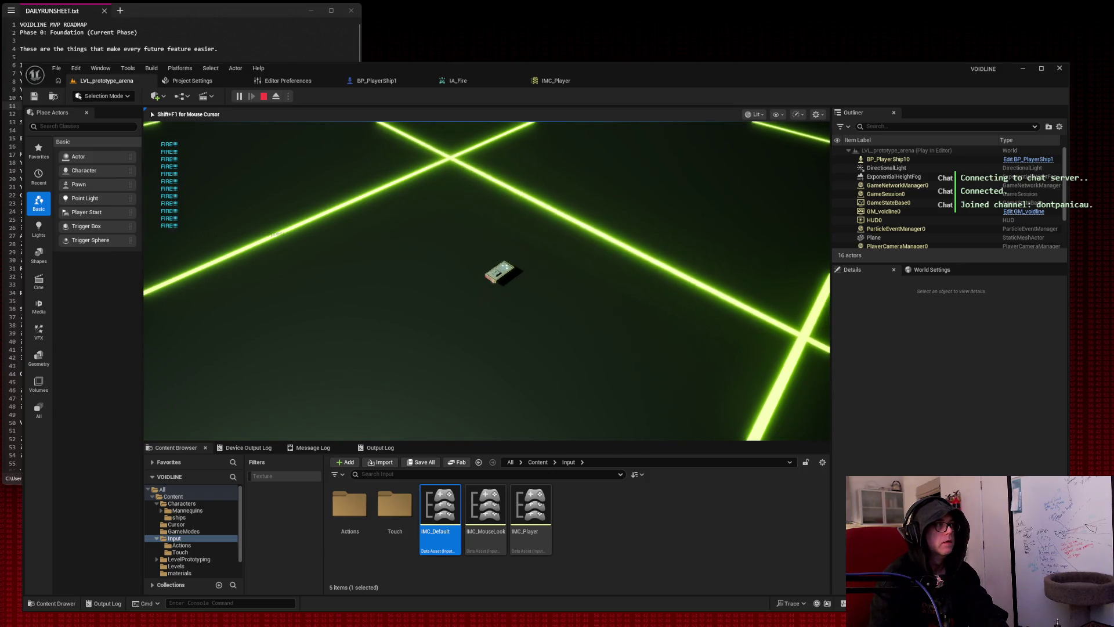
key(w)
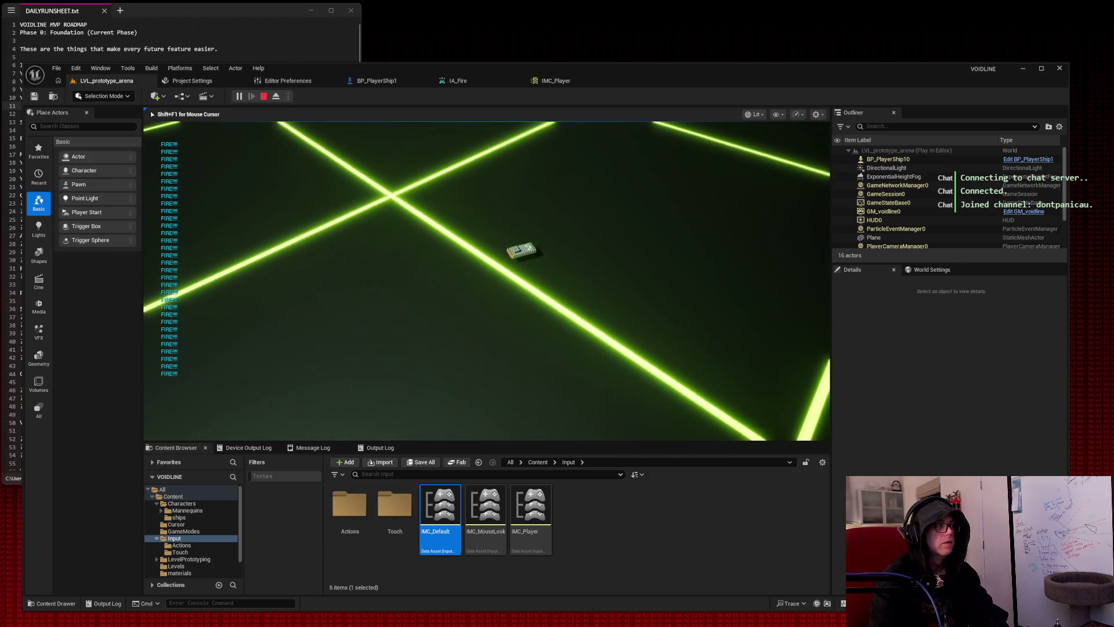
key(w)
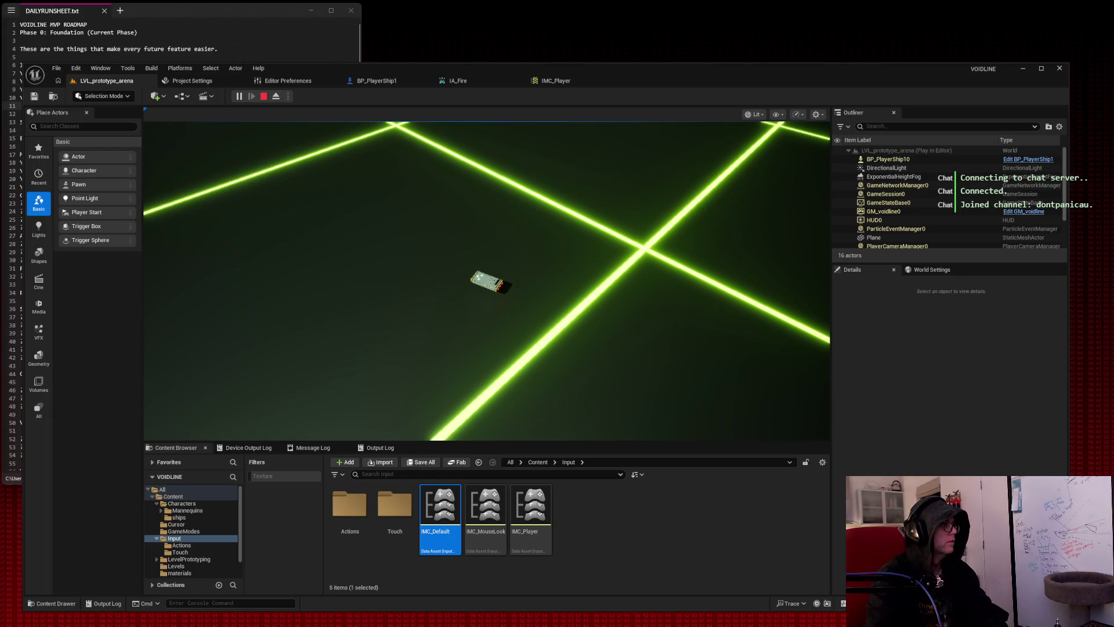
Stop the test play and return to the BP_PlayerShip1 graph.
click(349, 188)
key(Escape)
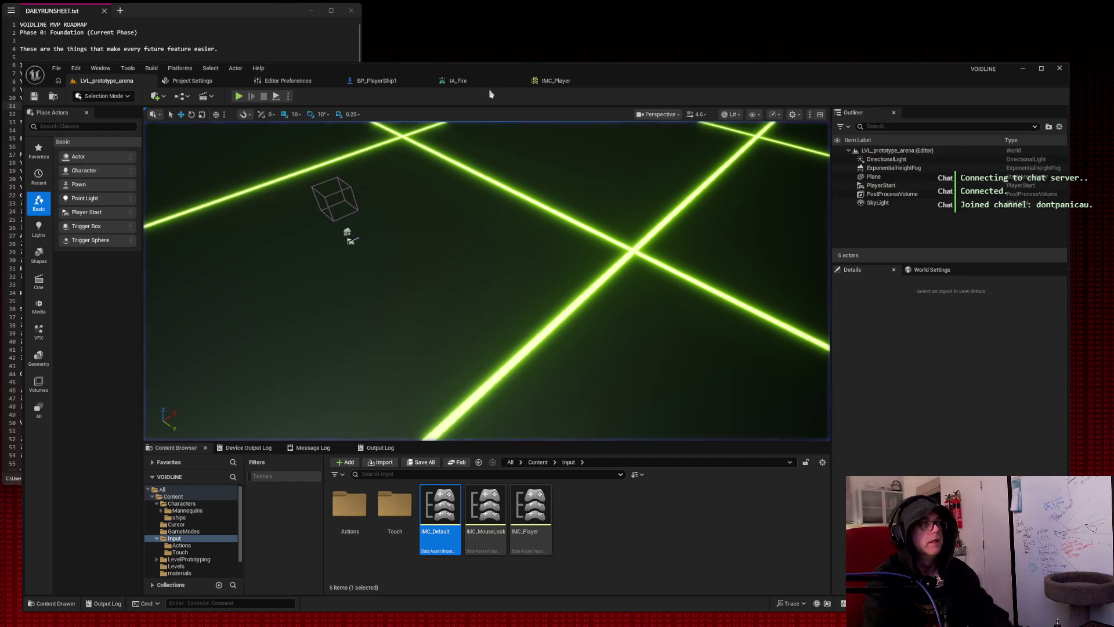
click(556, 83)
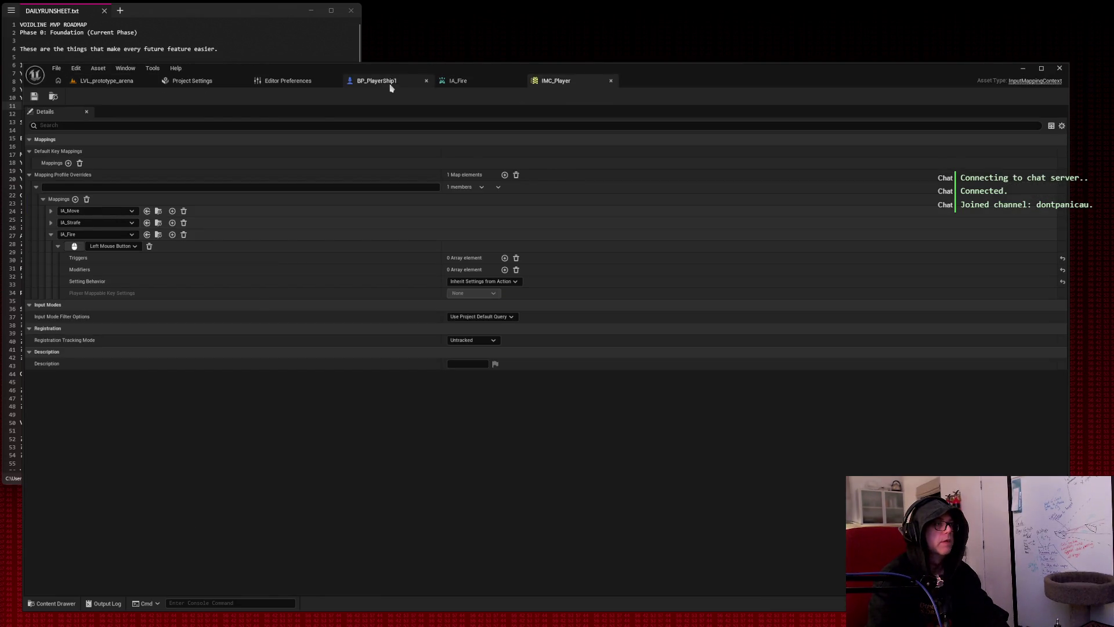
click(377, 81)
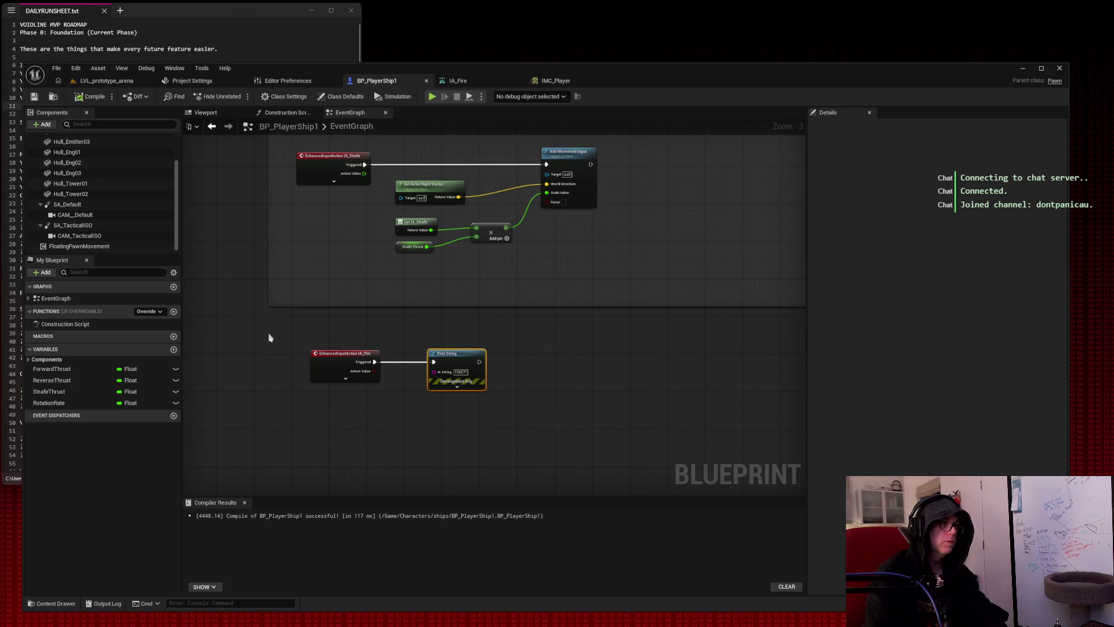
Select the IA_Fire and Print String nodes and wrap them in a comment titled DEBUGGING.
drag(269, 335, 555, 414)
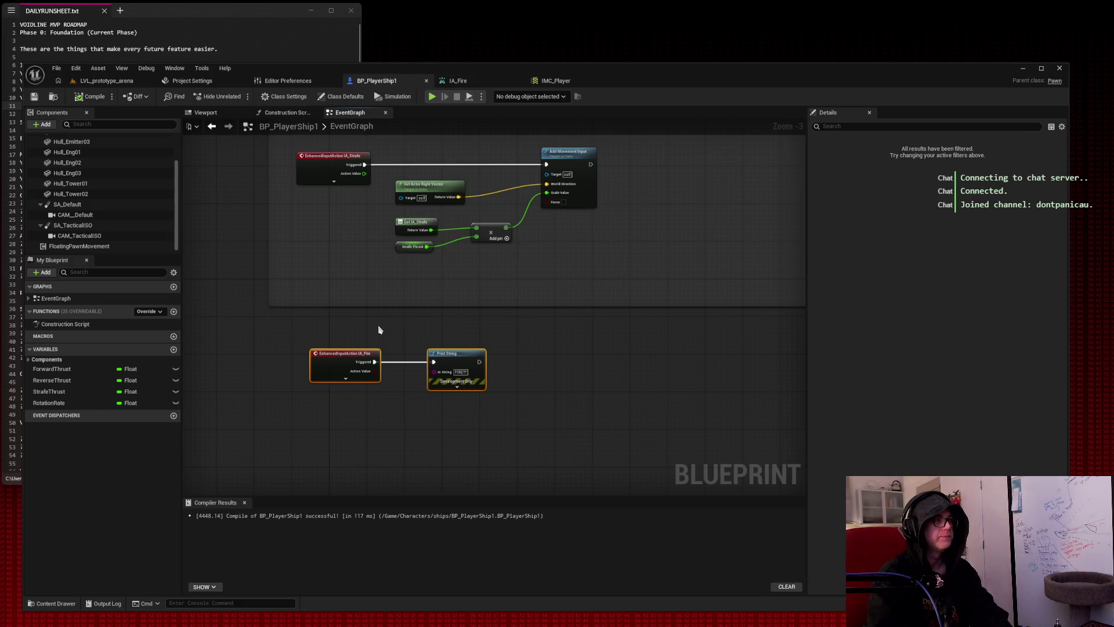
scroll(511, 335, down, 4)
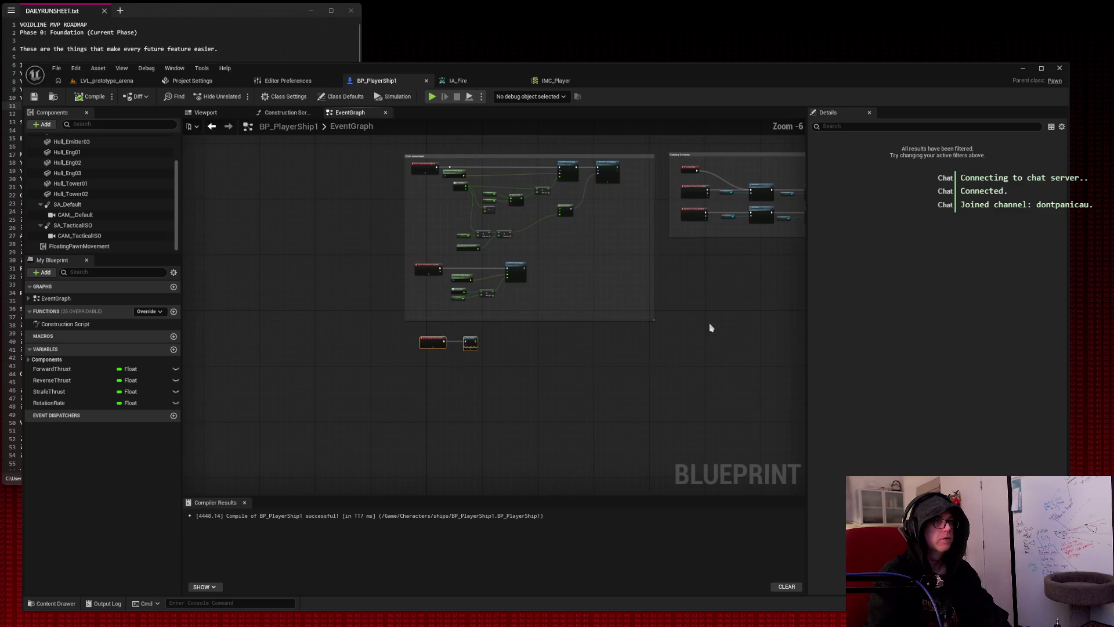
drag(709, 323, 495, 368)
scroll(387, 402, up, 1)
drag(387, 403, 504, 380)
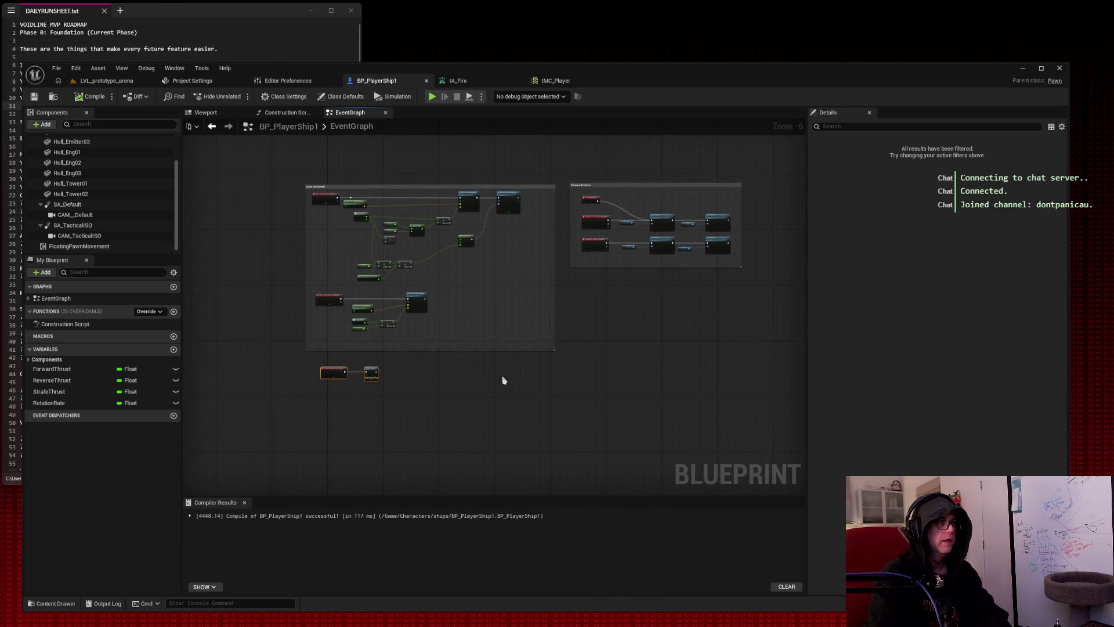
right_click(328, 376)
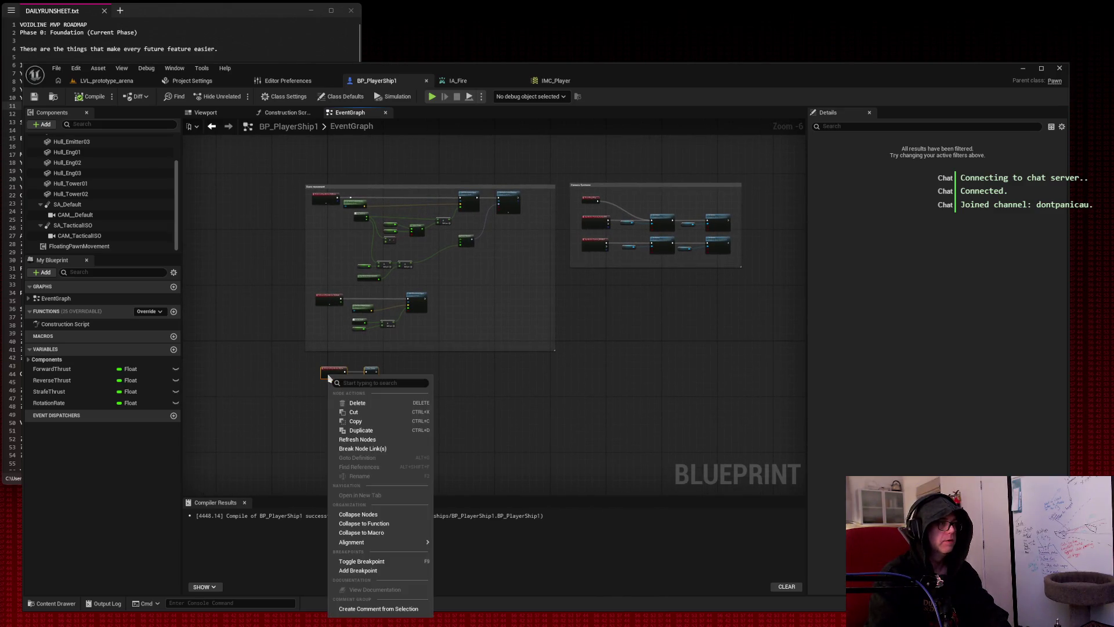
click(390, 610)
text(Fire)
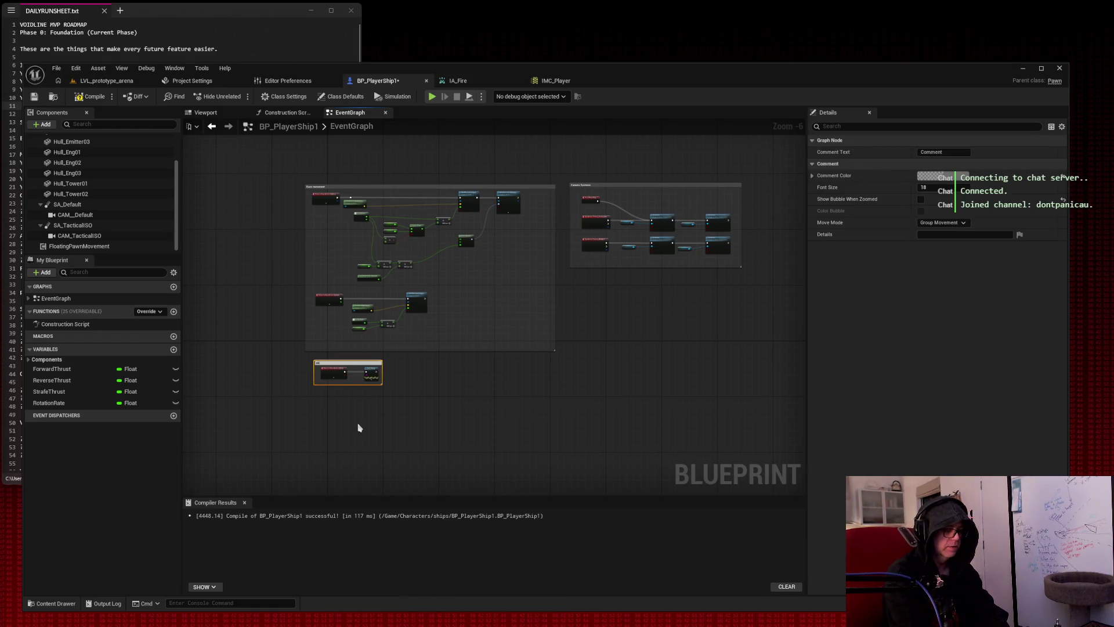
key(Return)
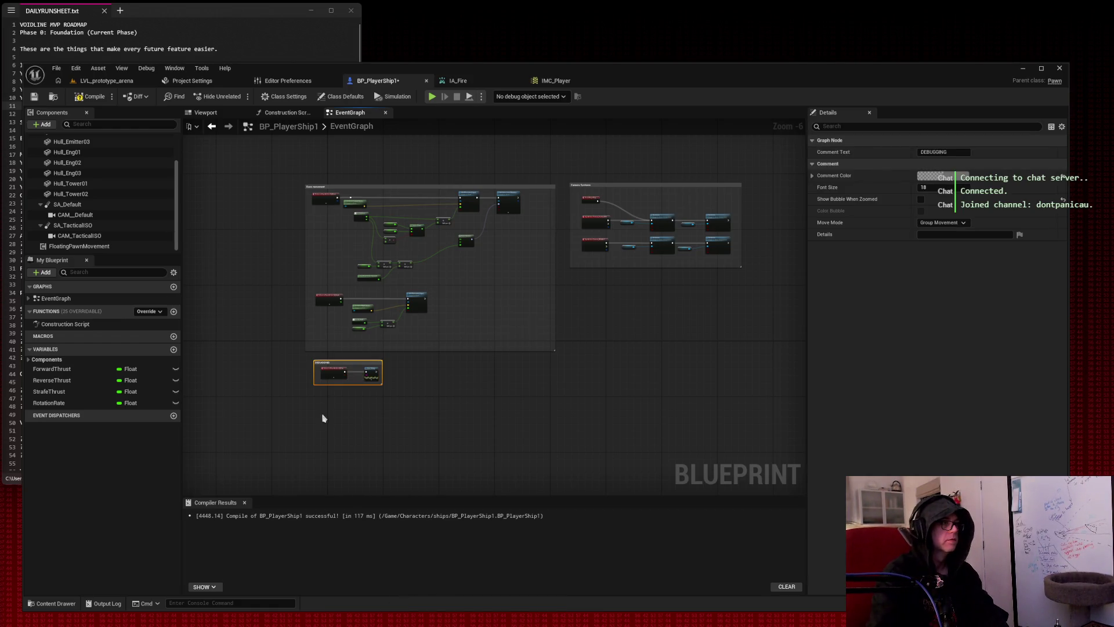
Enlarge the DEBUGGING comment and move it above the other node groups.
scroll(322, 415, up, 4)
scroll(350, 361, down, 2)
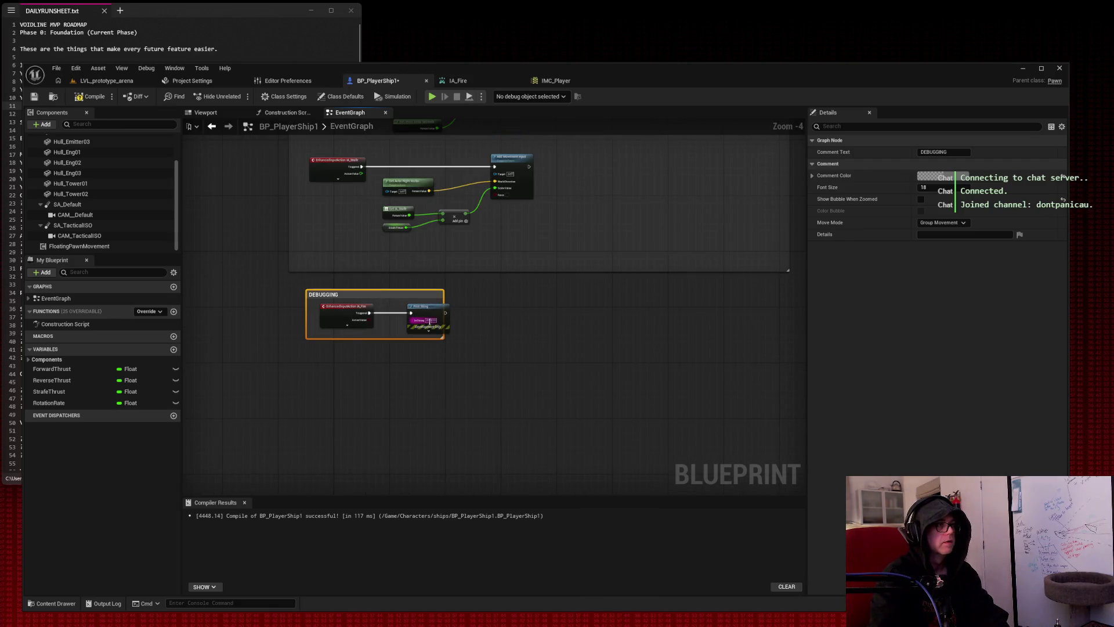
drag(445, 337, 565, 365)
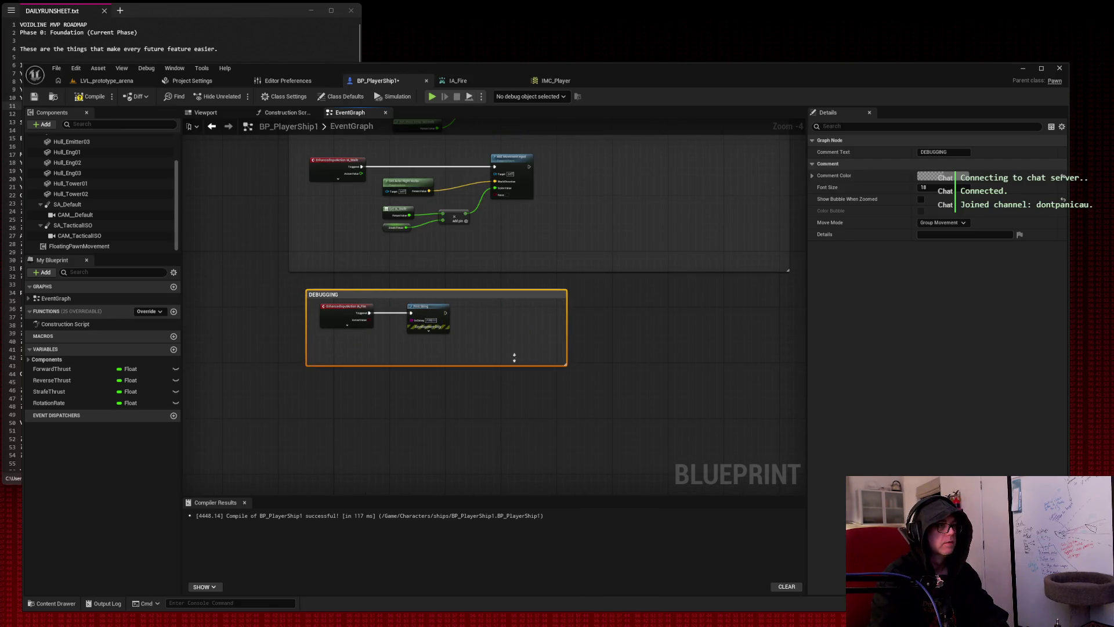
scroll(444, 292, down, 6)
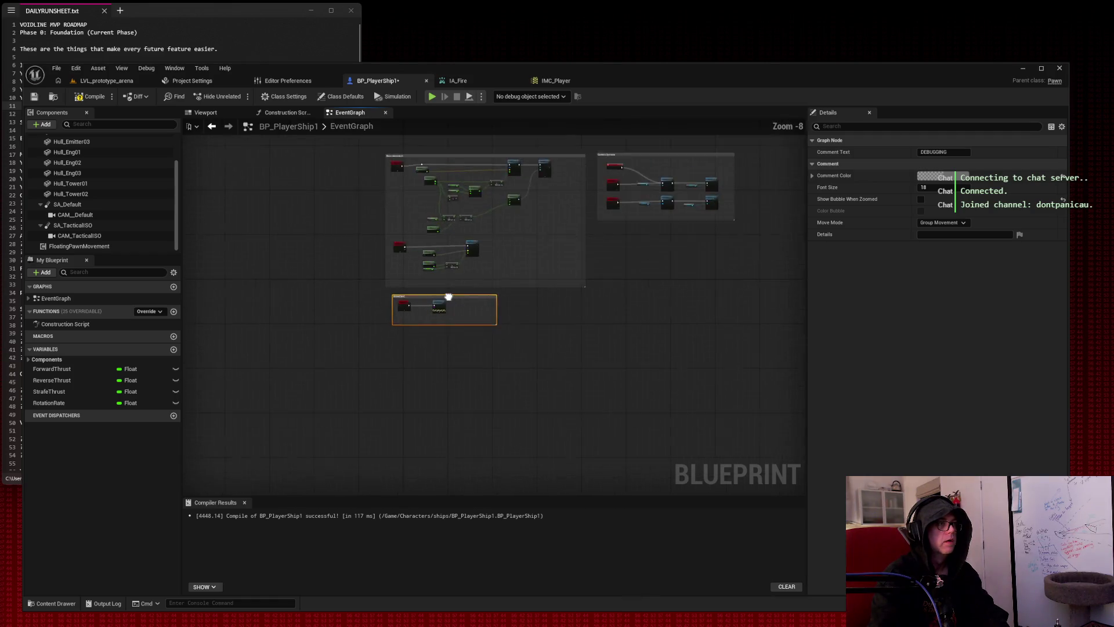
mouse_move(452, 299)
mouse_down()
mouse_move(356, 294)
mouse_move(360, 232)
mouse_up()
scroll(362, 235, up, 5)
scroll(378, 203, up, 2)
scroll(378, 202, down, 6)
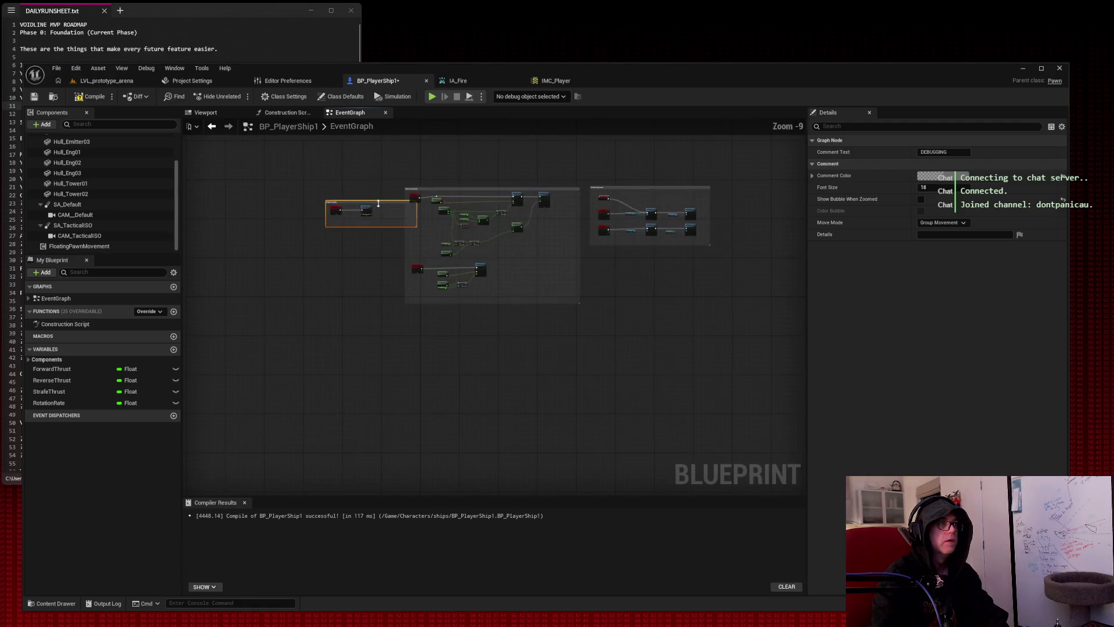
drag(431, 166, 362, 303)
mouse_move(308, 344)
mouse_down()
mouse_move(390, 222)
mouse_move(383, 216)
mouse_move(405, 212)
mouse_move(473, 308)
mouse_move(643, 320)
mouse_up()
scroll(371, 211, up, 8)
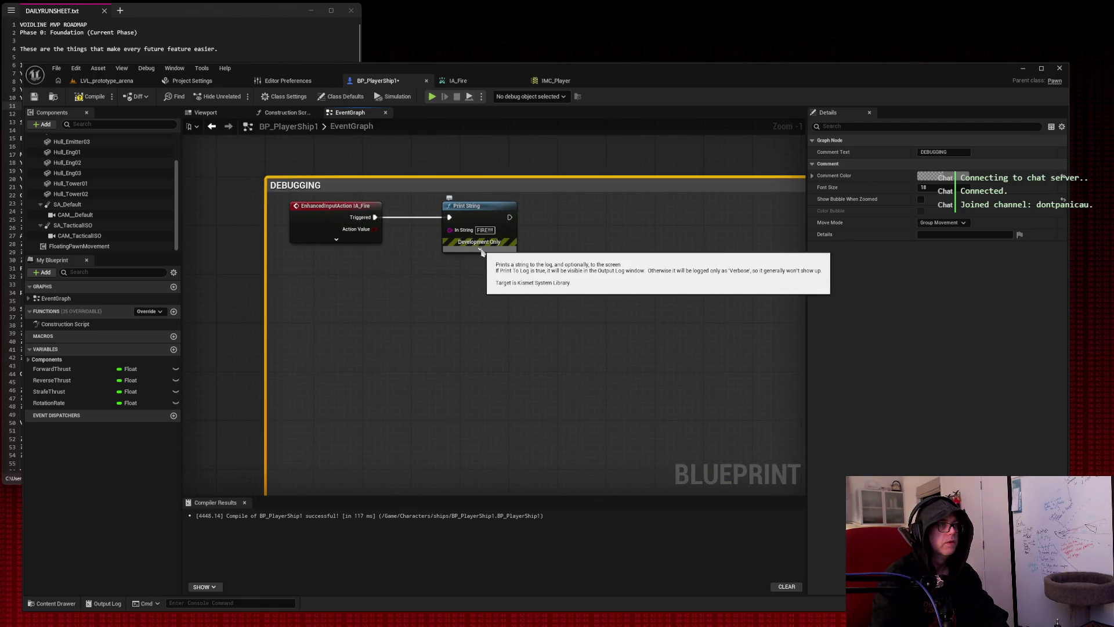
Expand Print String's extra settings and reselect the nodes inside the DEBUGGING comment.
click(480, 249)
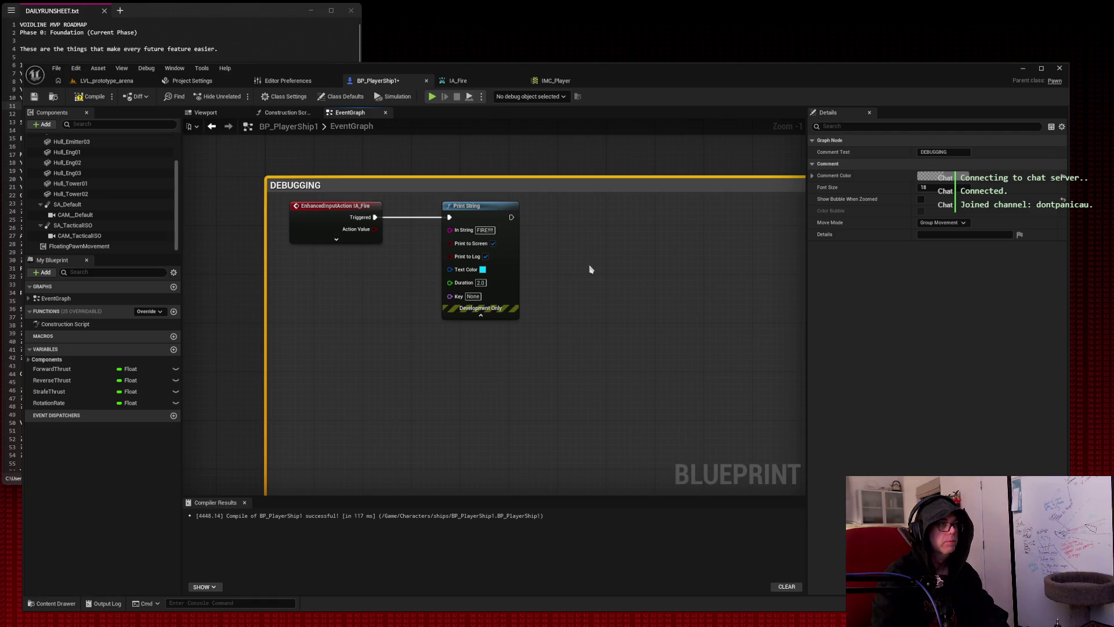
right_click(354, 192)
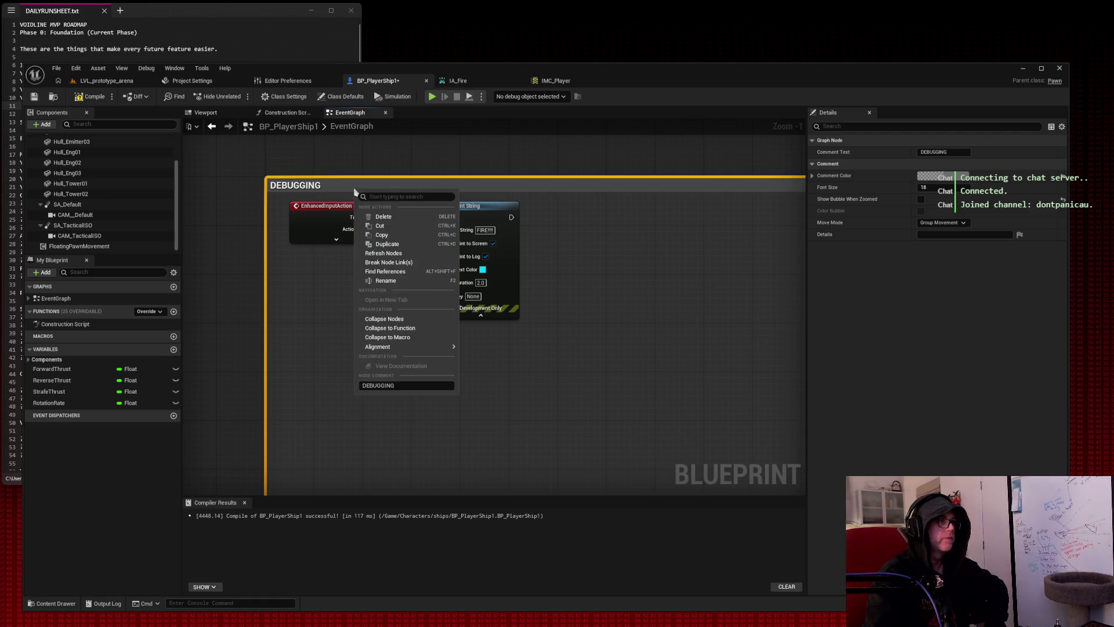
click(637, 239)
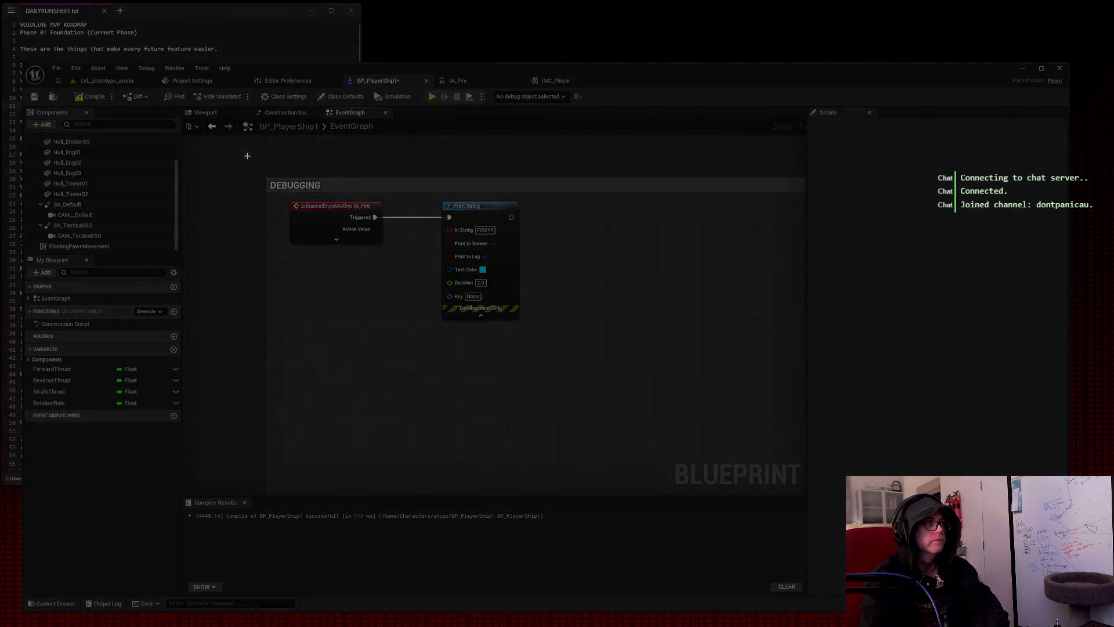
drag(248, 155, 580, 360)
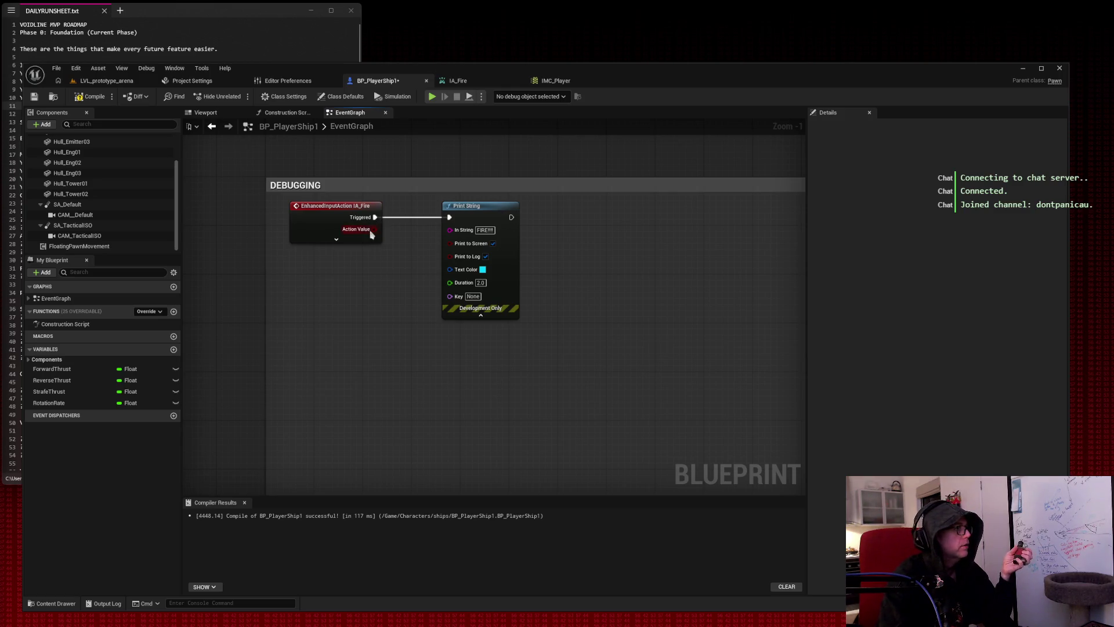
Rewire Print String from IA_Fire's Started output and remove the Triggered link.
click(336, 240)
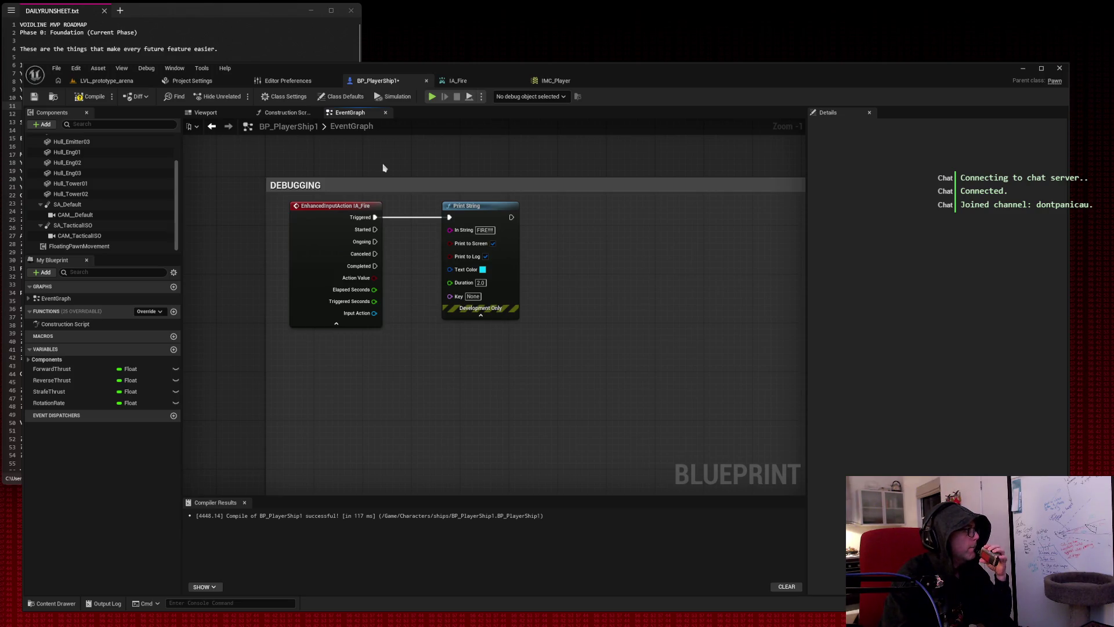
mouse_move(375, 228)
drag(375, 229, 449, 217)
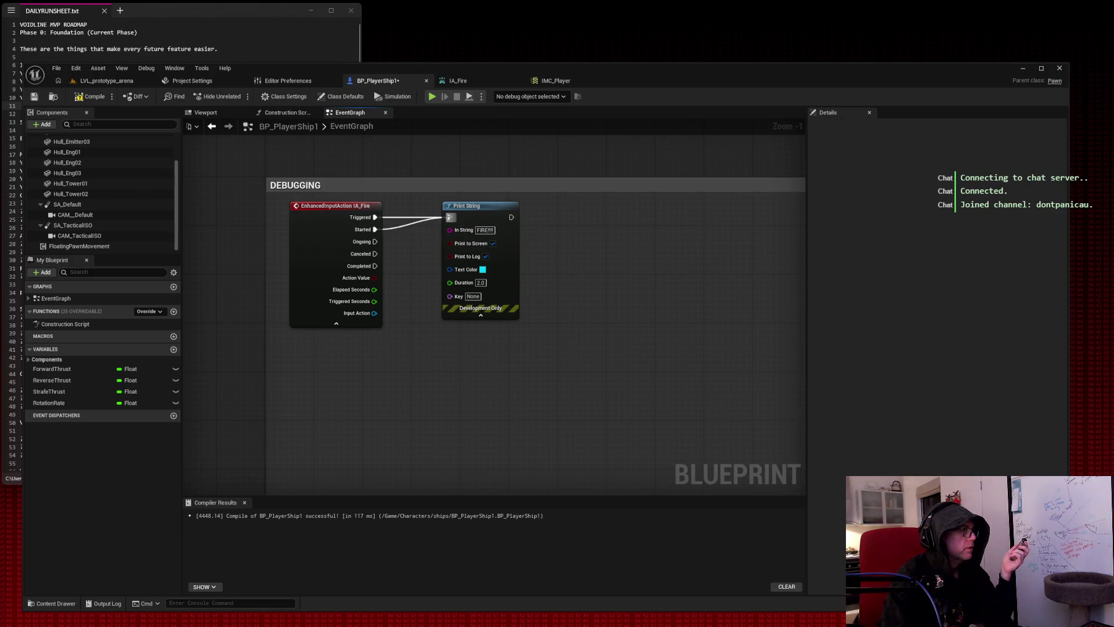
alt+click(393, 221)
Compile and save BP_PlayerShip1, then return to LVL_prototype_arena.
click(90, 97)
click(34, 96)
click(106, 81)
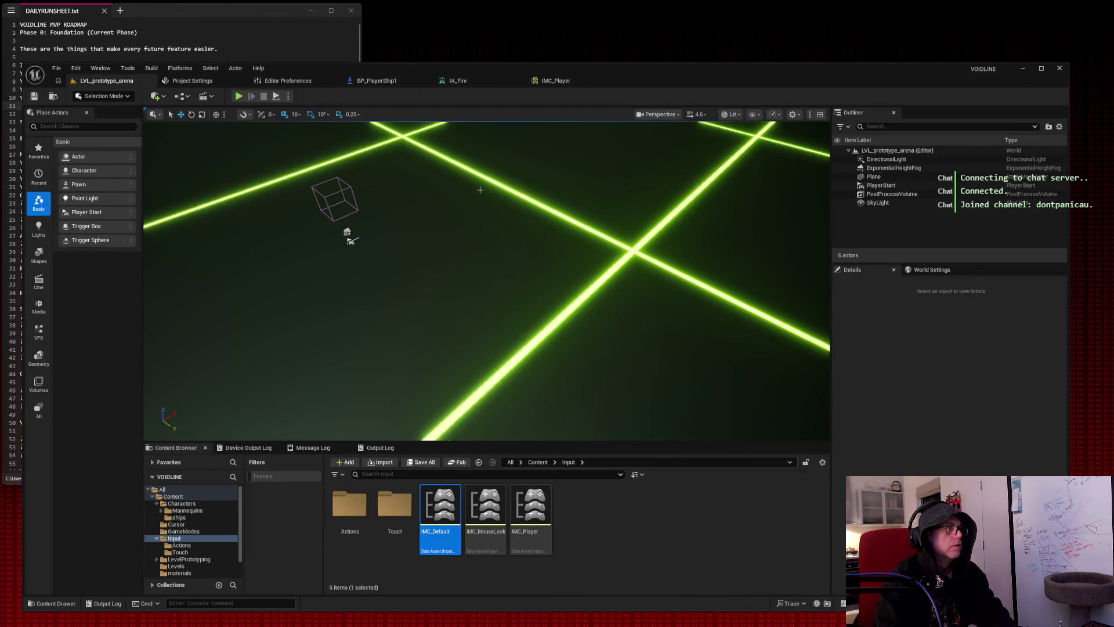
Playtest the level, flying with W and Space while firing to check the prints.
click(238, 96)
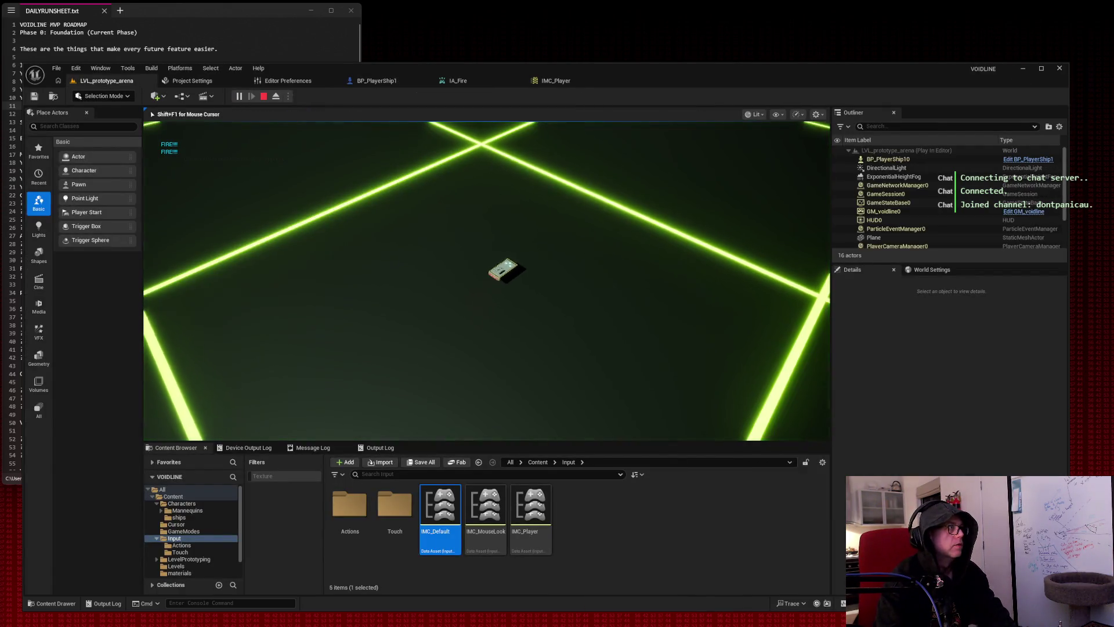
key(w)
key(space)
key(space)
key(space)
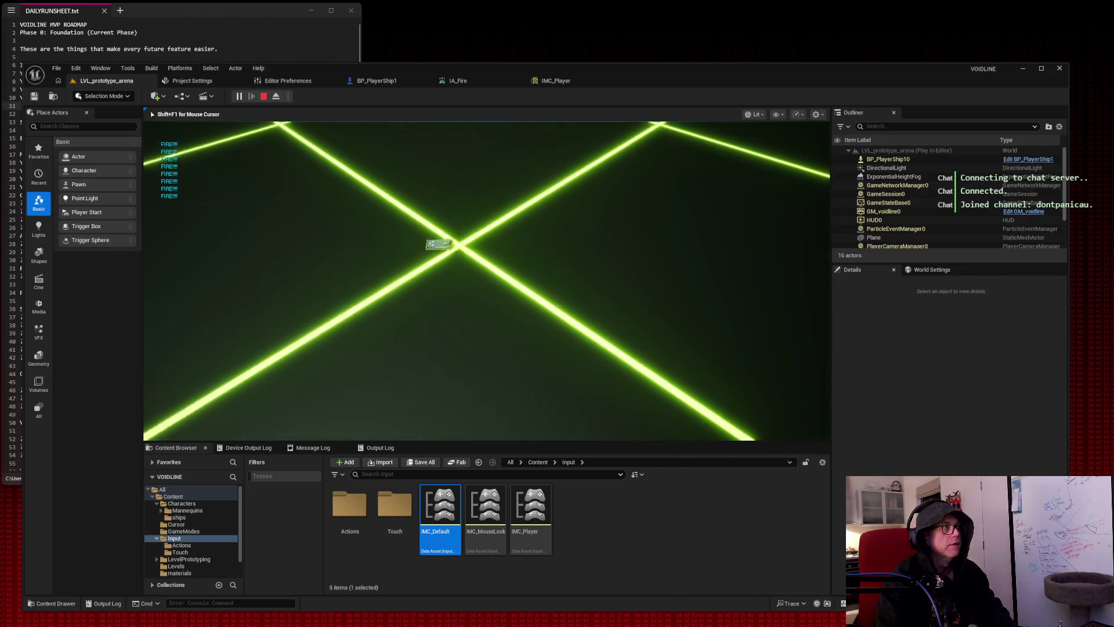
Stop the playtest and pan BP_PlayerShip1's Event Graph away from the debug nodes.
key(Escape)
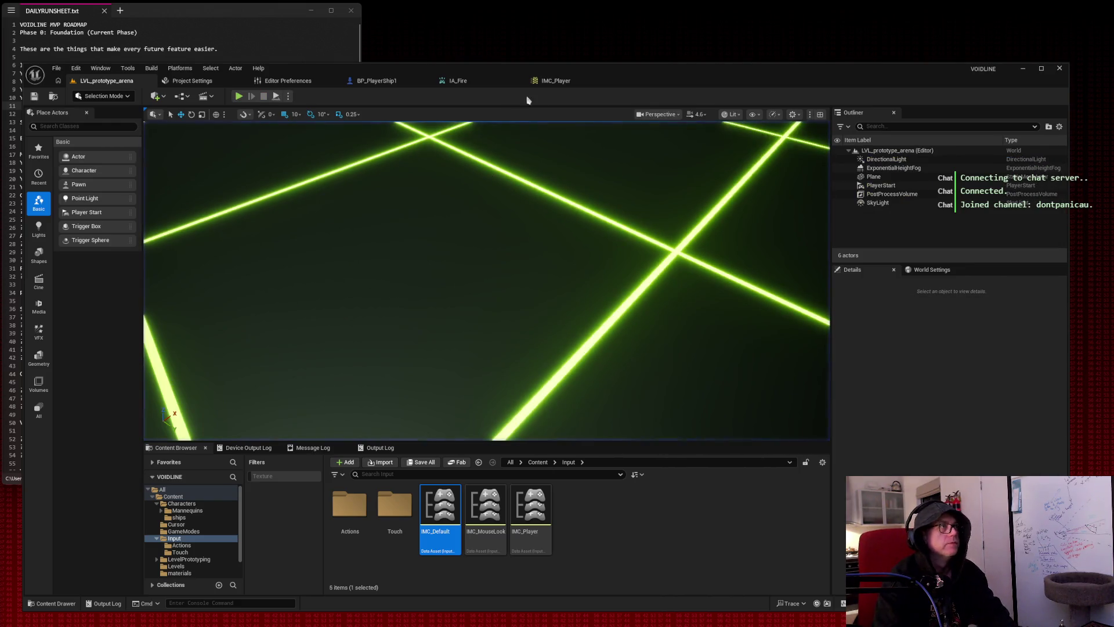
click(383, 82)
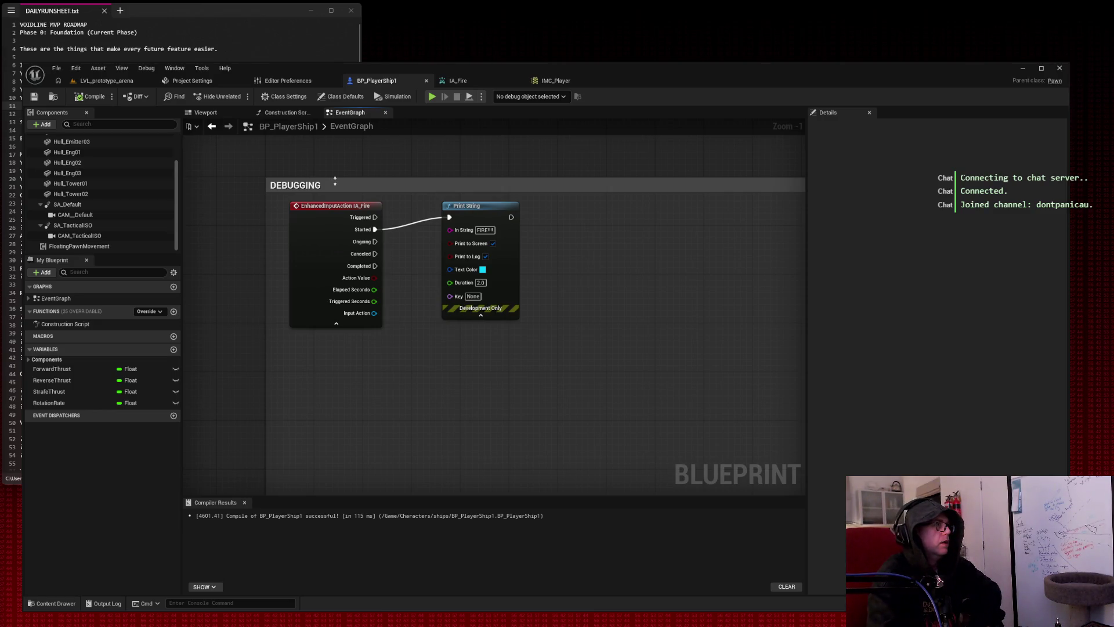
mouse_move(363, 186)
mouse_down()
mouse_move(597, 161)
mouse_move(443, 157)
mouse_move(642, 173)
mouse_up()
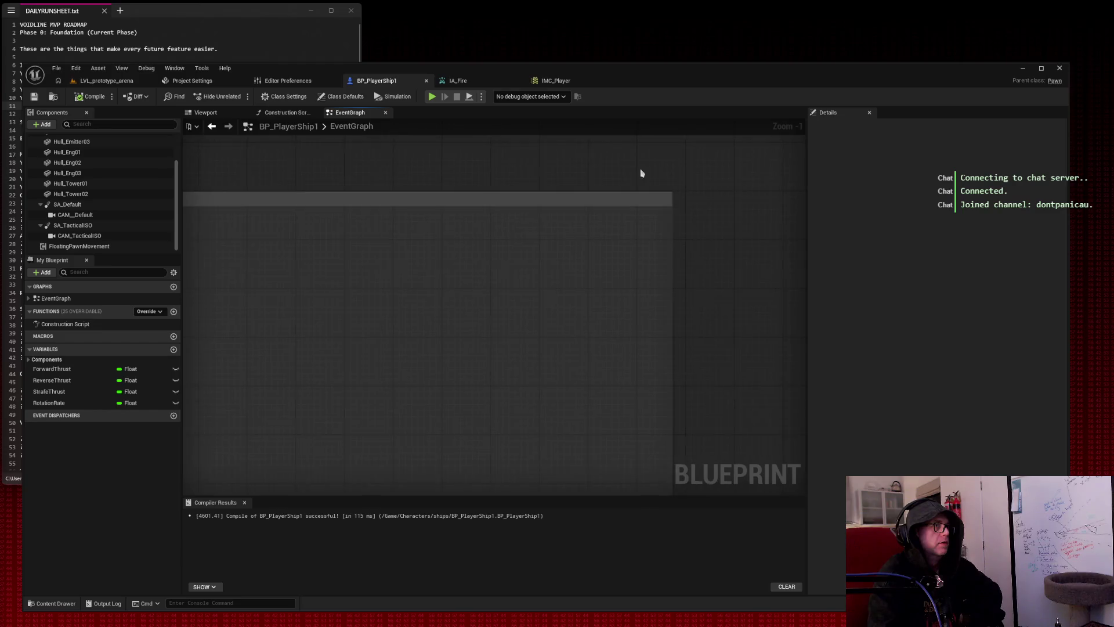
click(413, 200)
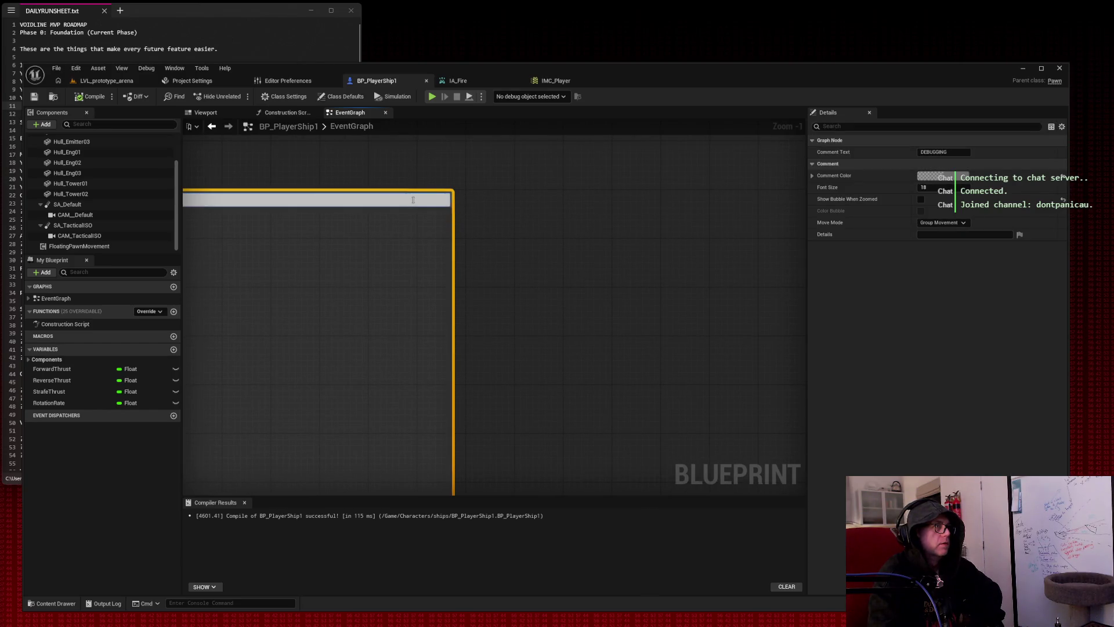
click(343, 174)
scroll(306, 171, down, 6)
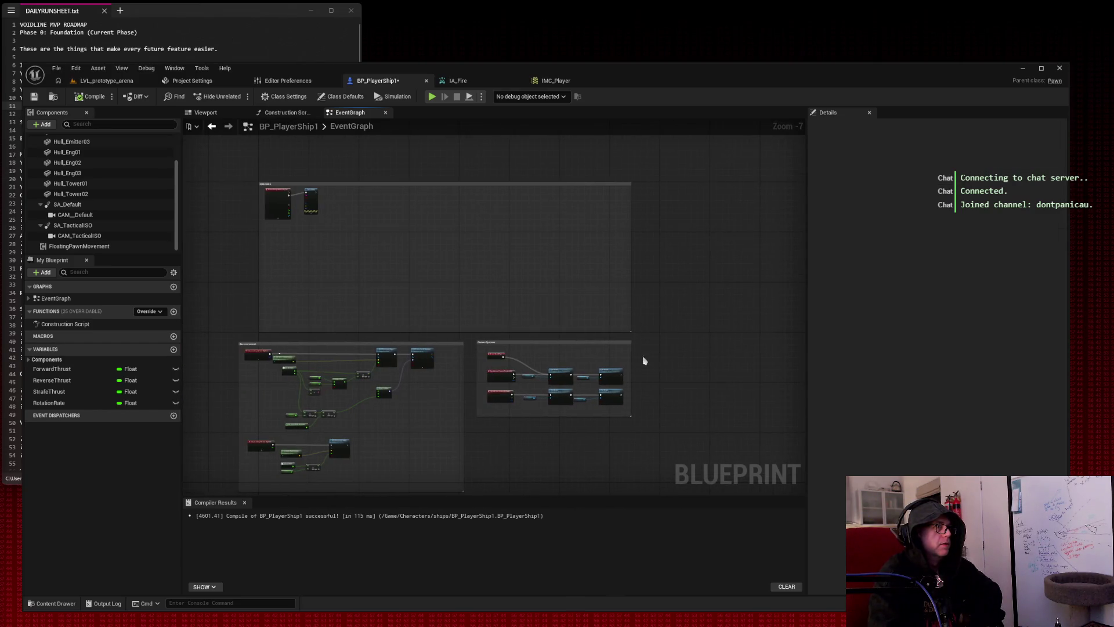
right_click(388, 226)
right_click(352, 183)
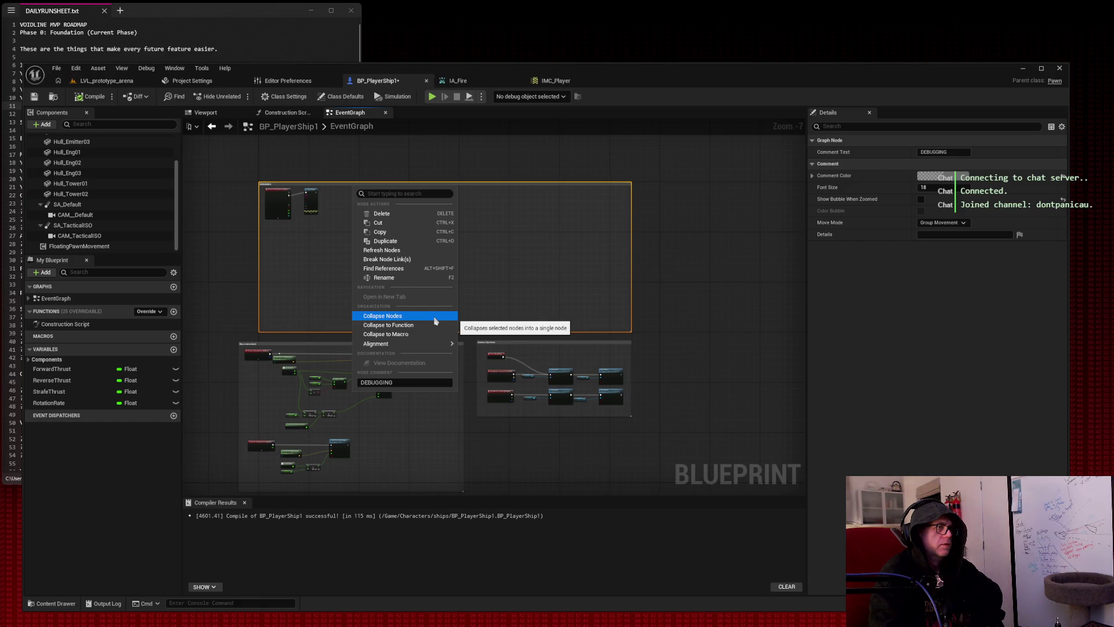
click(435, 321)
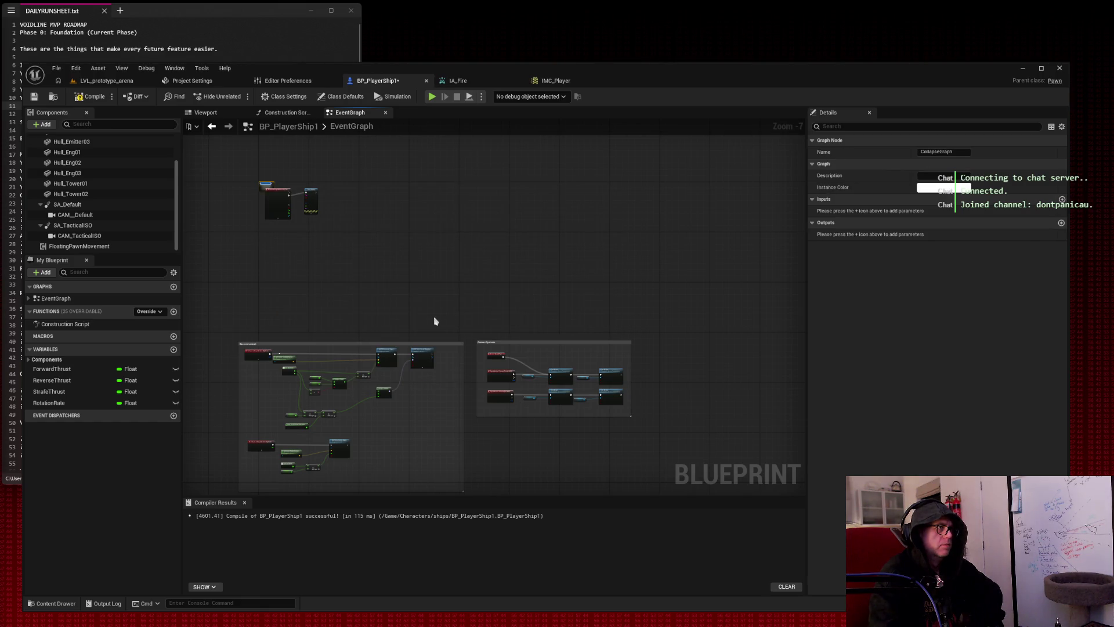
scroll(257, 187, up, 5)
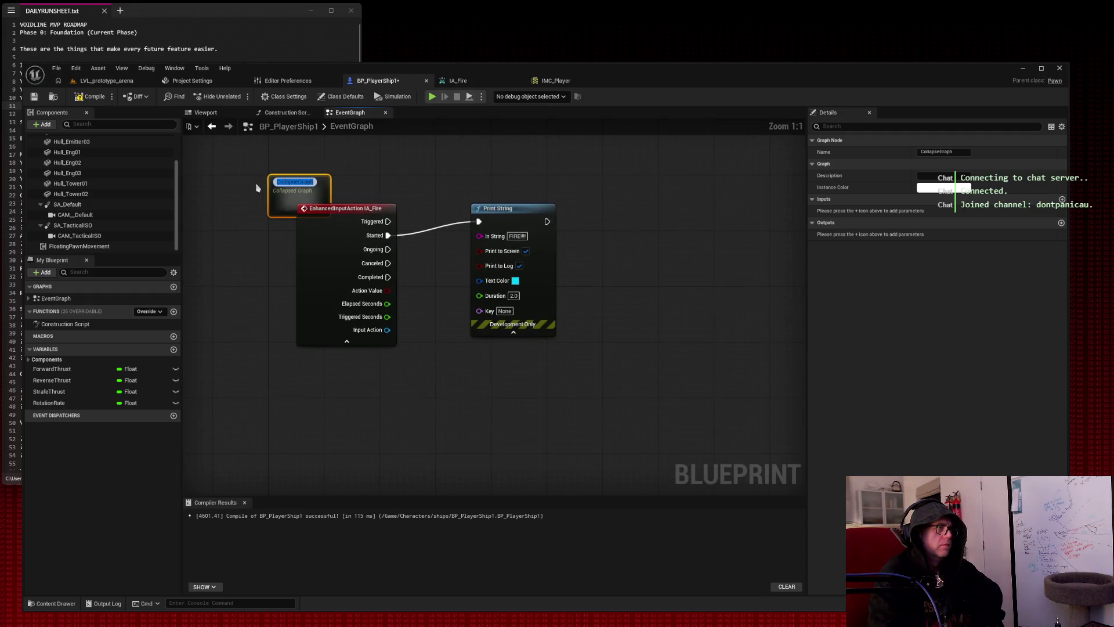
mouse_move(269, 494)
mouse_down()
mouse_move(401, 191)
mouse_move(434, 175)
mouse_up()
mouse_move(284, 194)
mouse_down()
mouse_move(277, 201)
mouse_move(360, 185)
mouse_up()
click(289, 213)
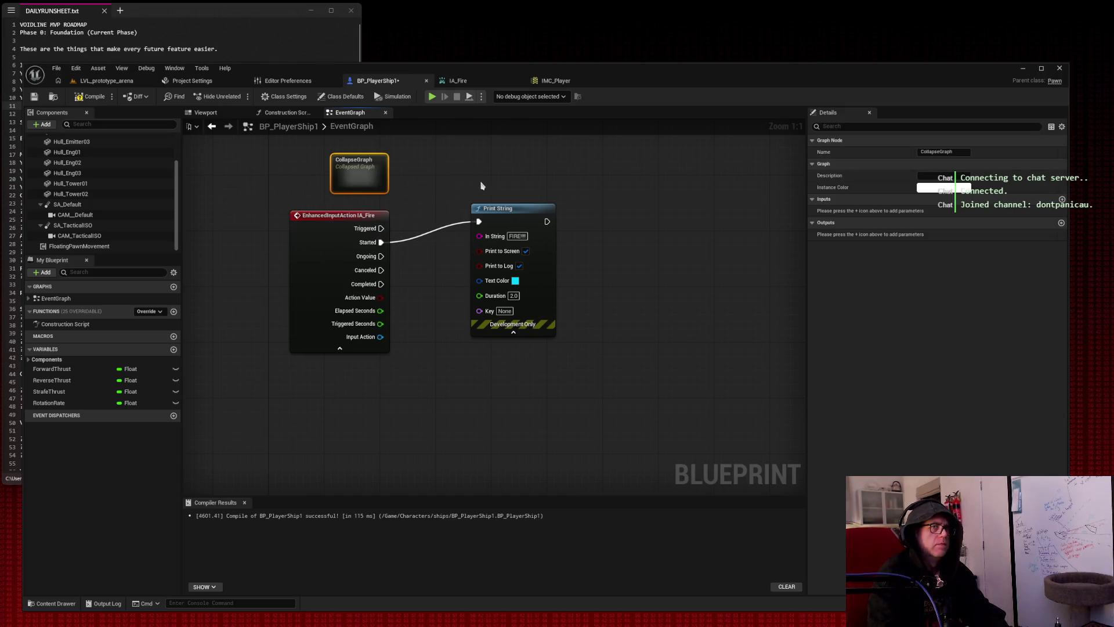
key(ctrl+z)
key(ctrl+z)
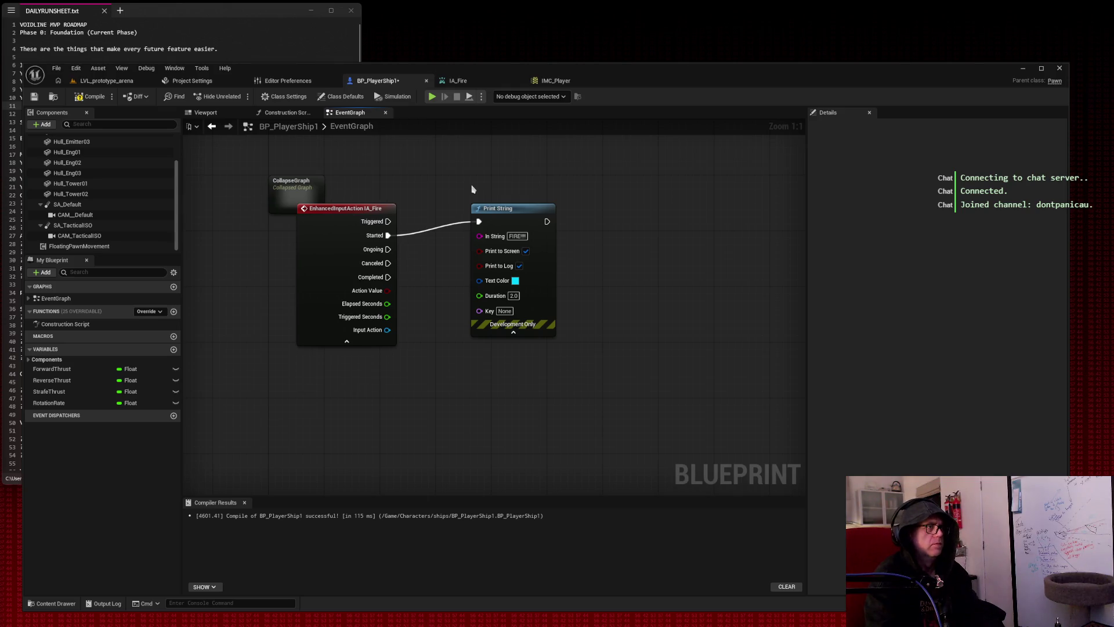
key(ctrl+z)
key(ctrl+z)
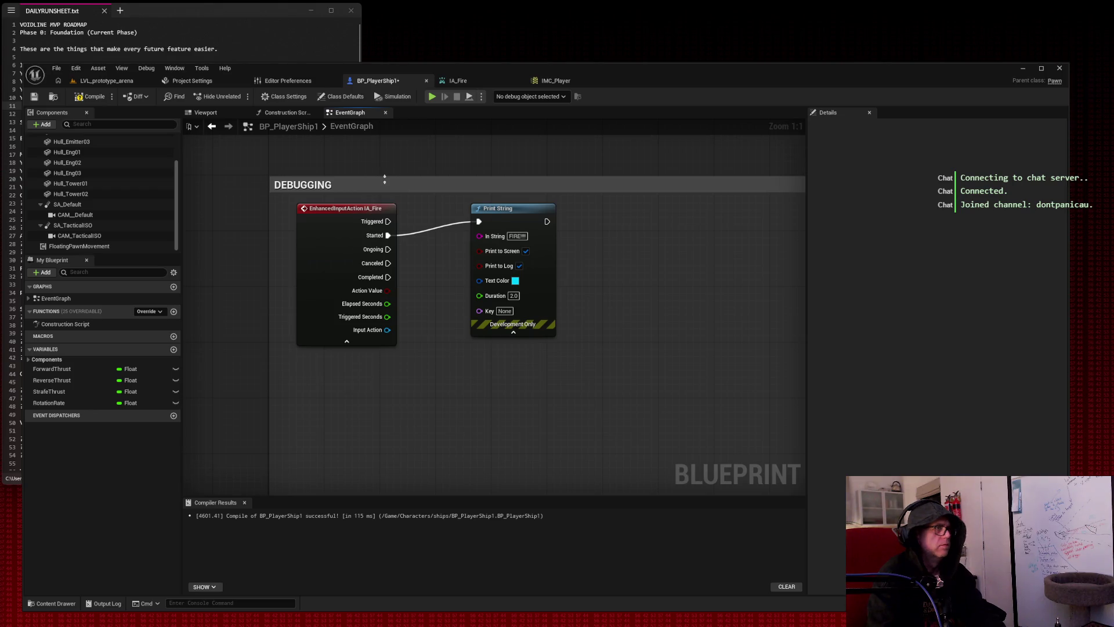
click(356, 187)
right_click(355, 189)
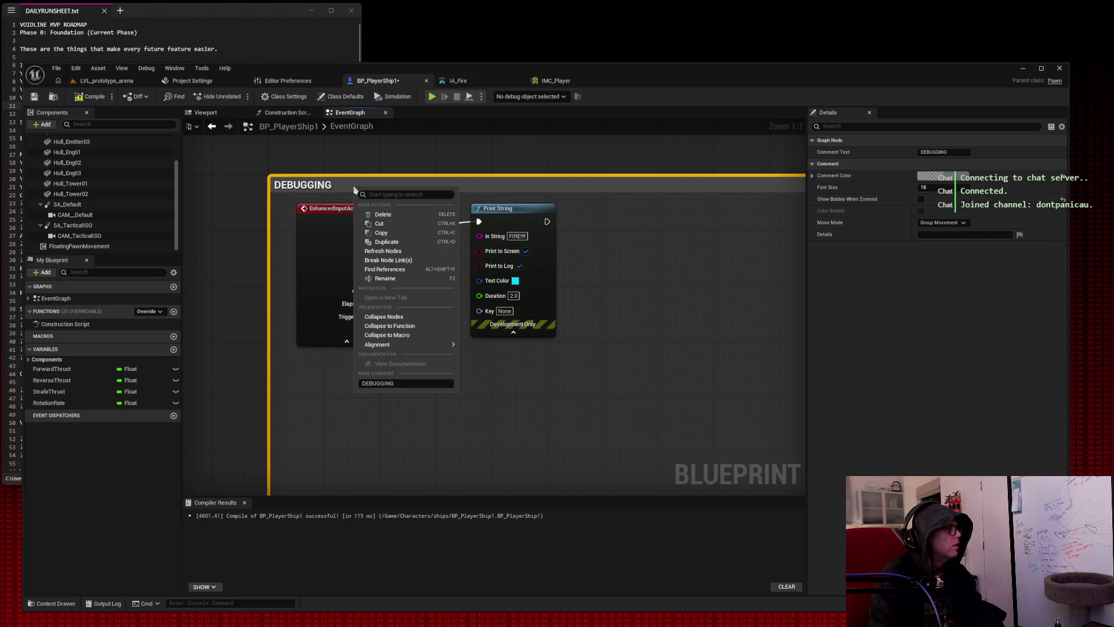
key(Escape)
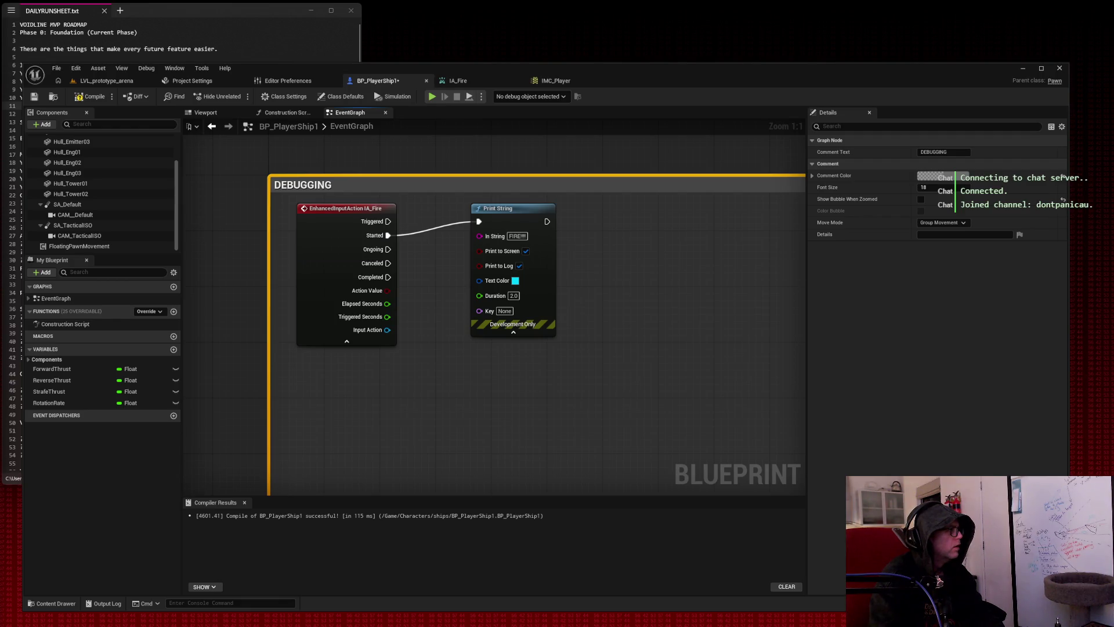
mouse_move(597, 361)
mouse_down()
mouse_move(299, 221)
mouse_move(302, 232)
mouse_up()
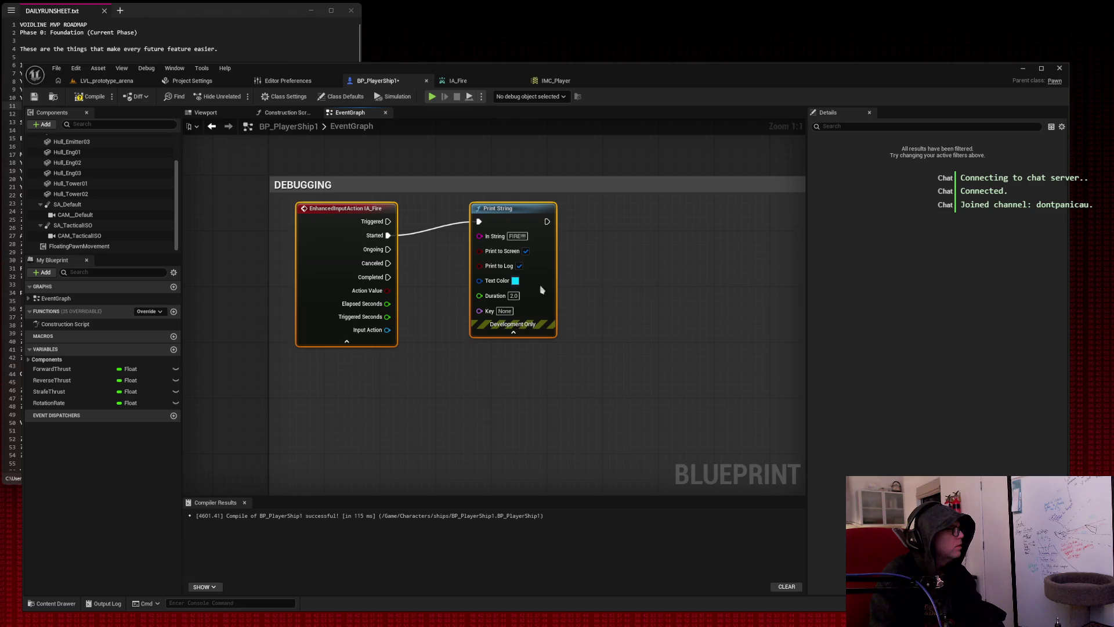
right_click(306, 259)
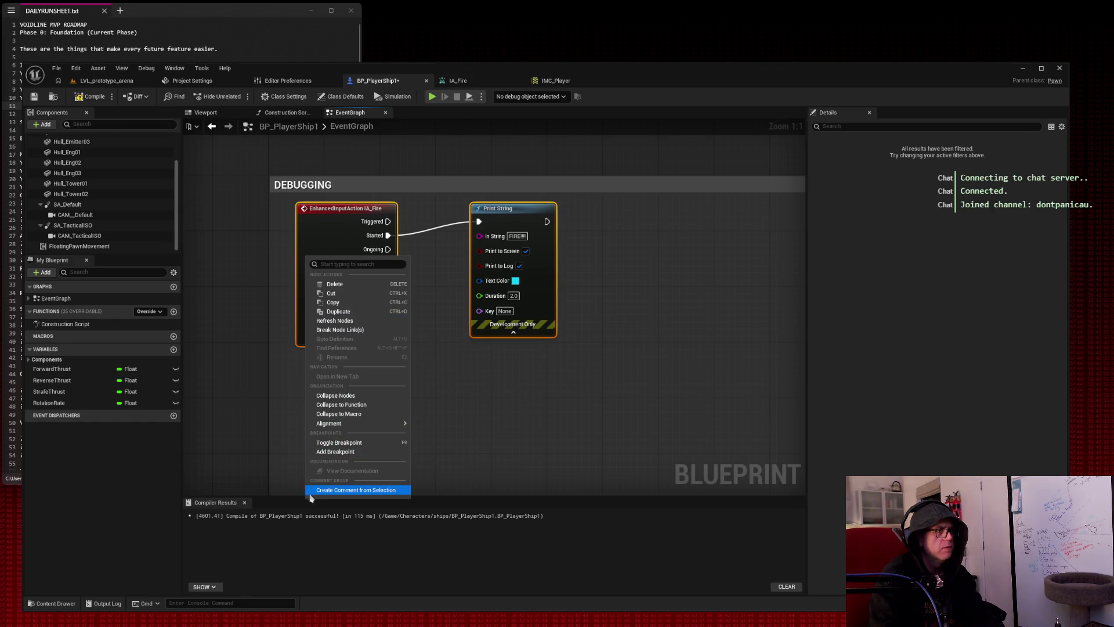
key(ctrl+Print)
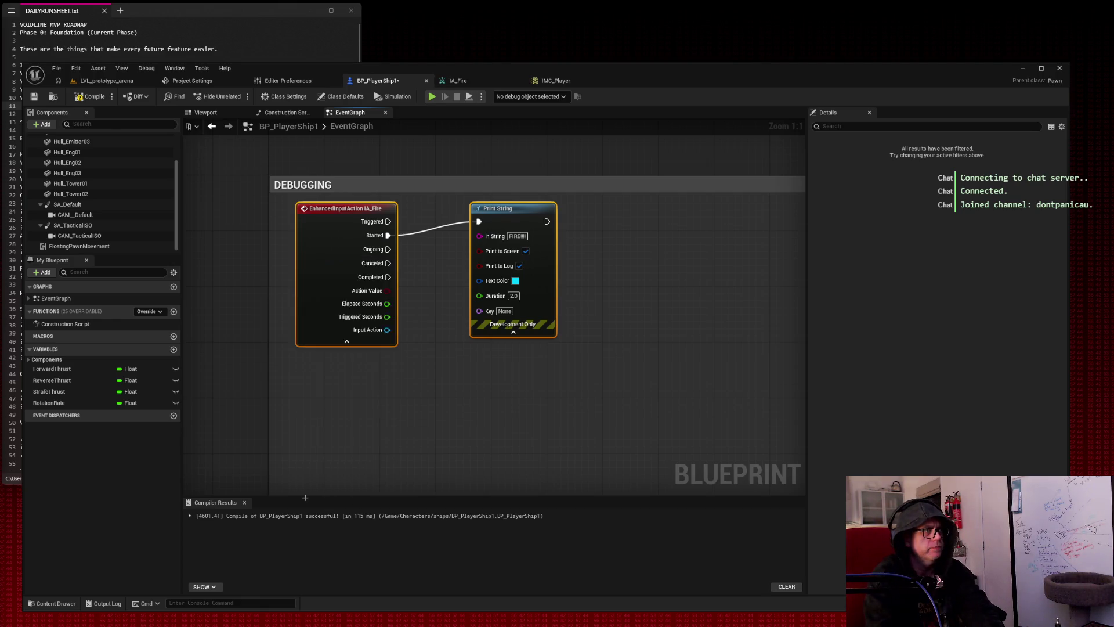
mouse_move(305, 497)
mouse_down()
mouse_move(517, 211)
mouse_move(585, 183)
mouse_up()
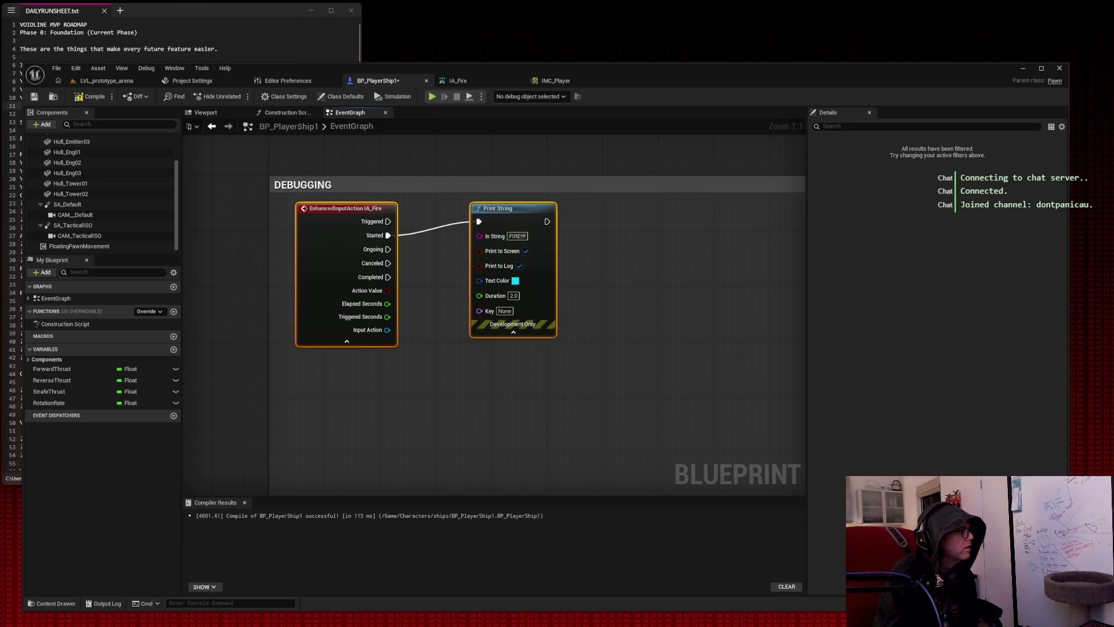
Align the IA_Fire and Print String nodes along their tops inside the DEBUGGING comment.
drag(238, 153, 559, 358)
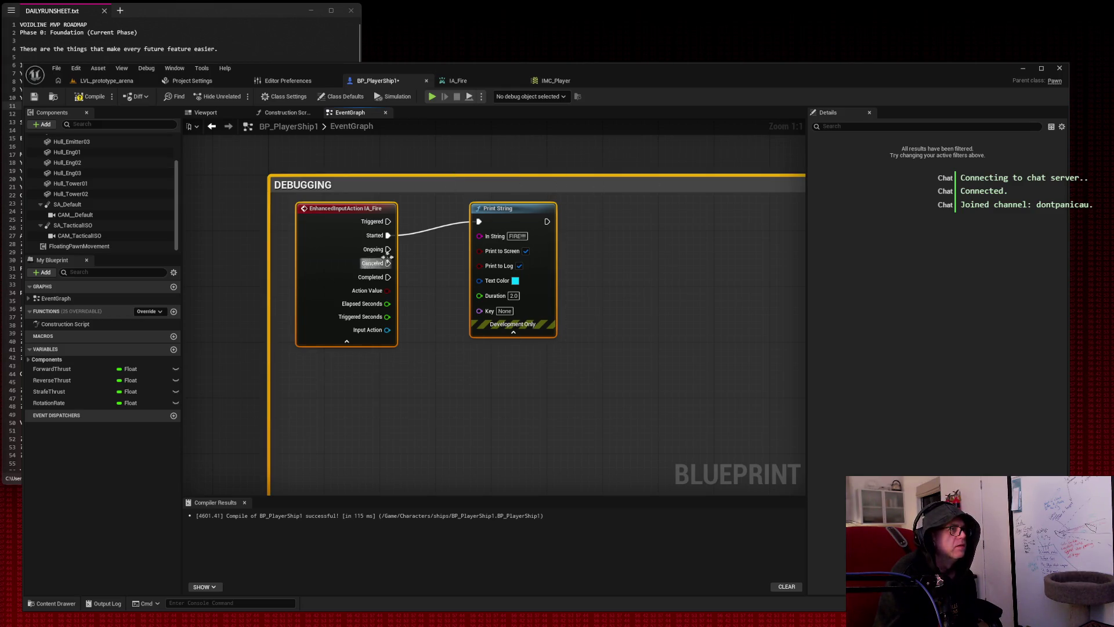
right_click(323, 225)
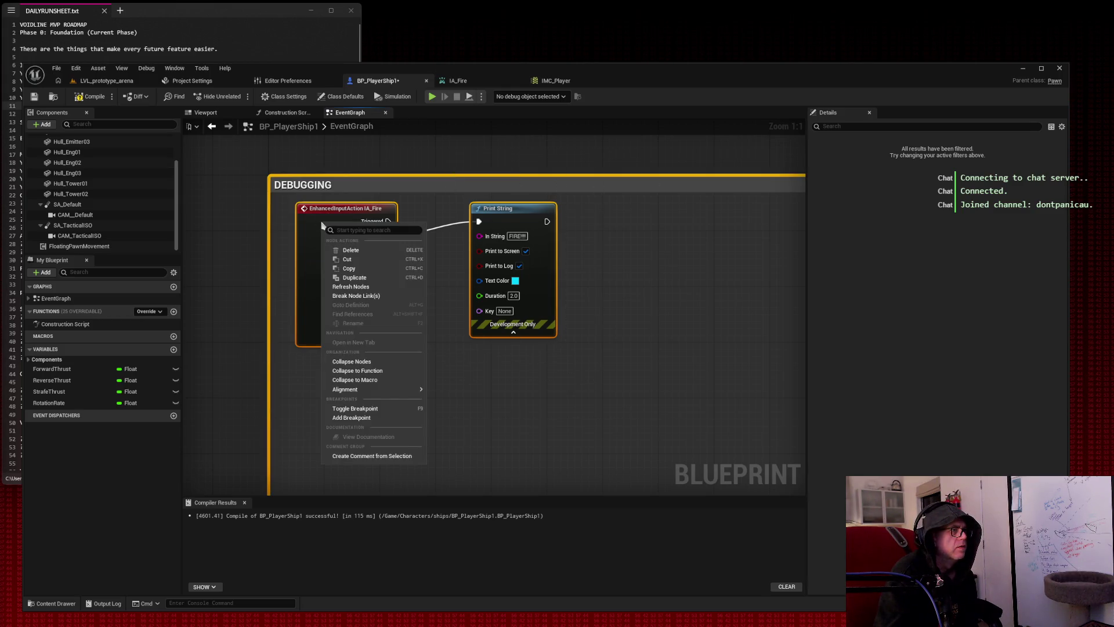
mouse_move(377, 390)
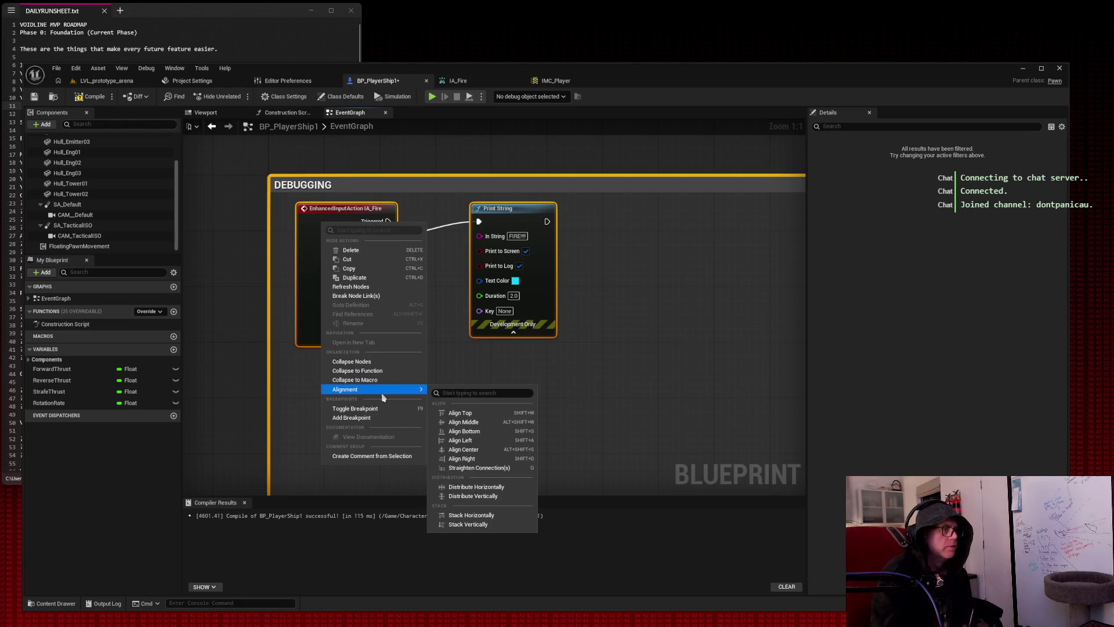
click(464, 415)
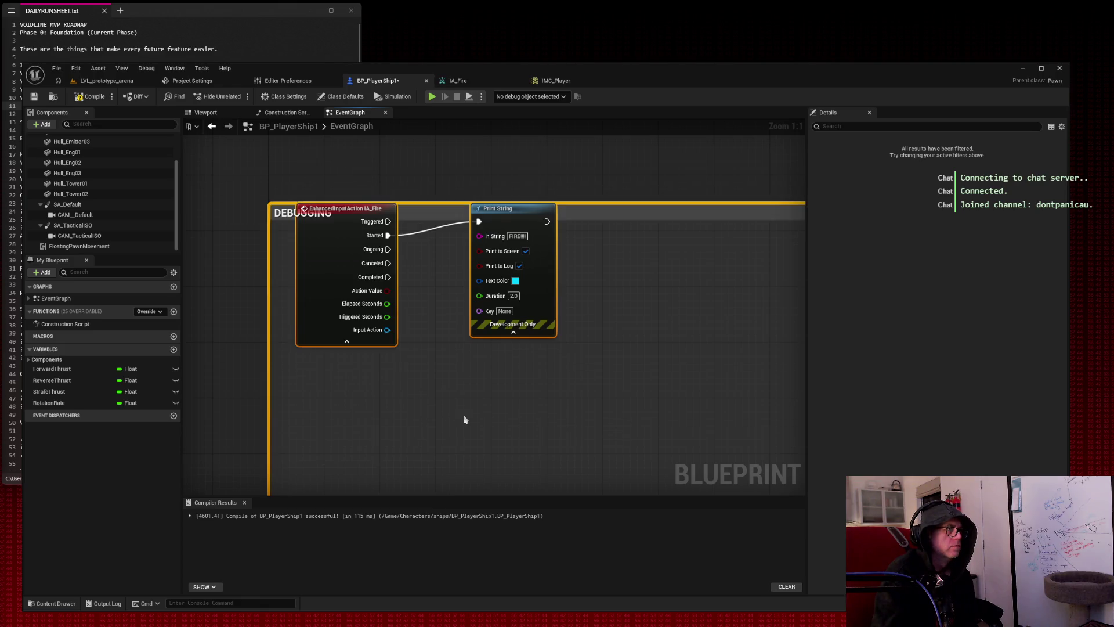
Move the DEBUGGING comment up slightly and shift the two nodes lower within it.
drag(305, 199, 365, 237)
mouse_move(507, 216)
mouse_down()
mouse_move(486, 253)
mouse_move(459, 247)
mouse_move(479, 247)
mouse_up()
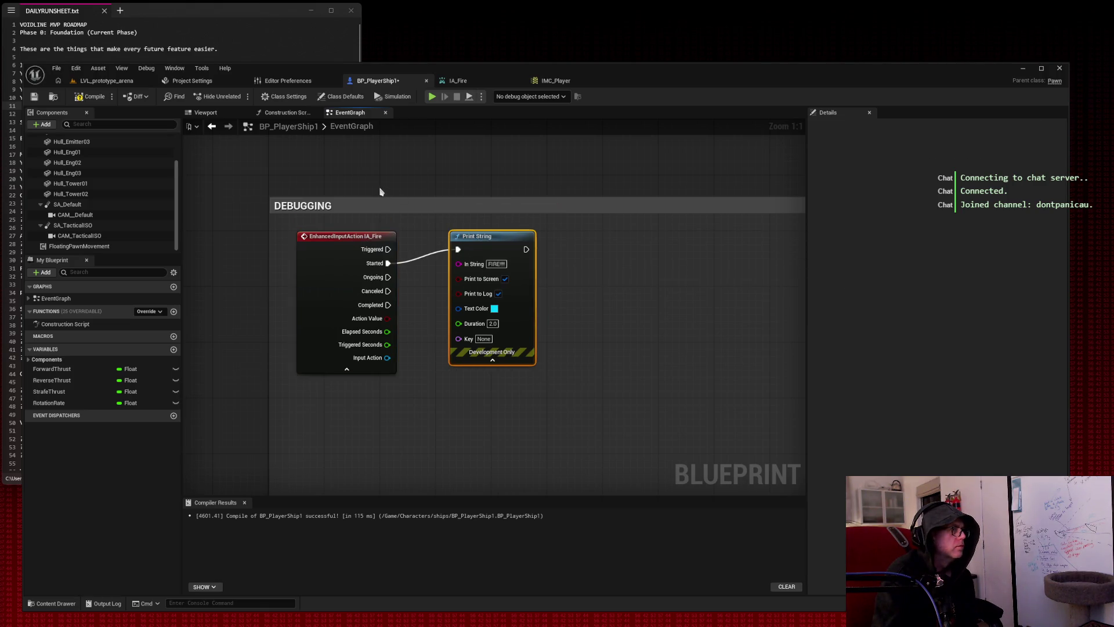
right_click(339, 254)
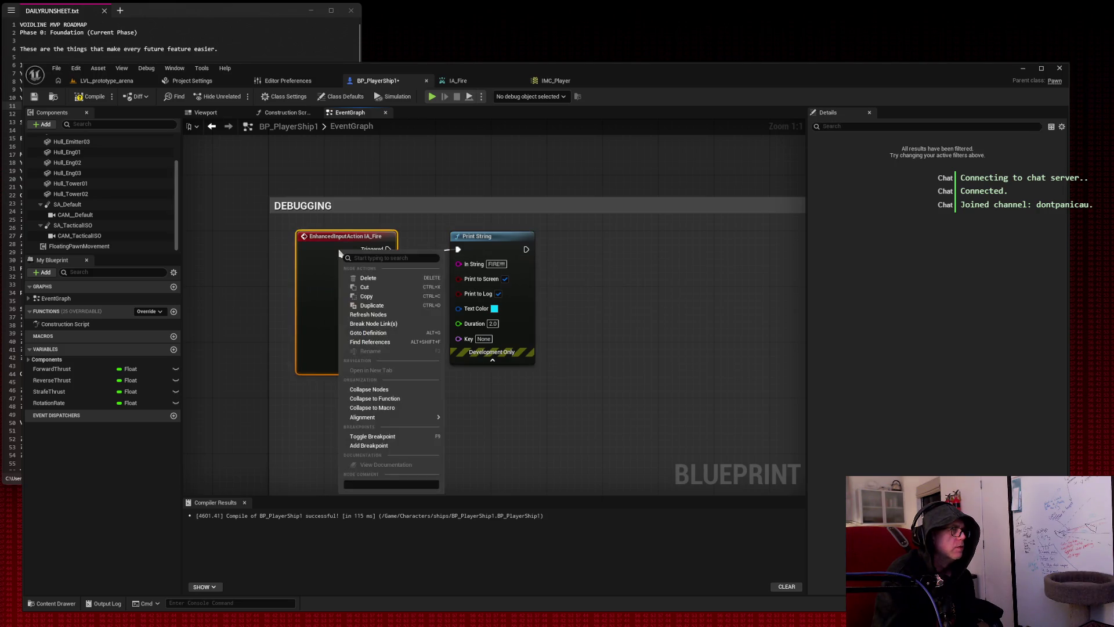
right_click(486, 247)
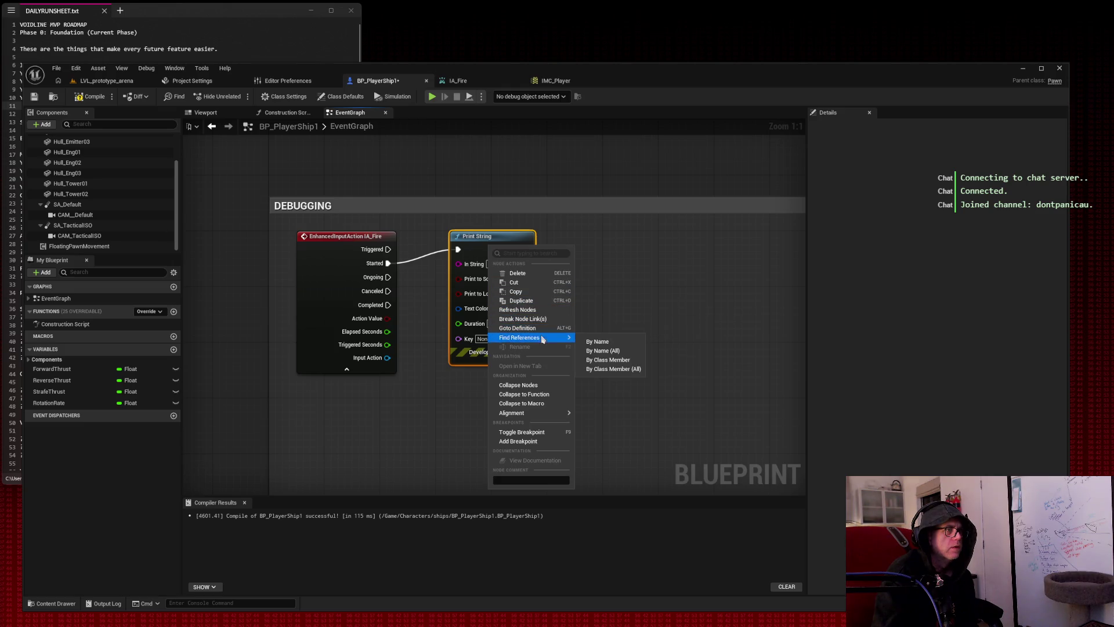
mouse_move(523, 413)
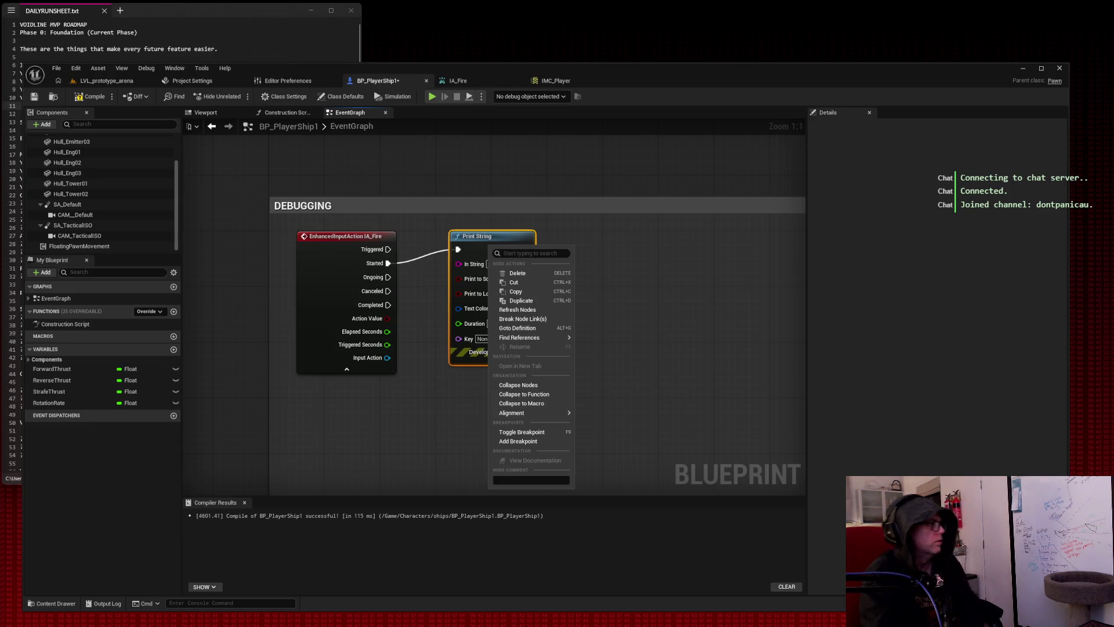
click(293, 199)
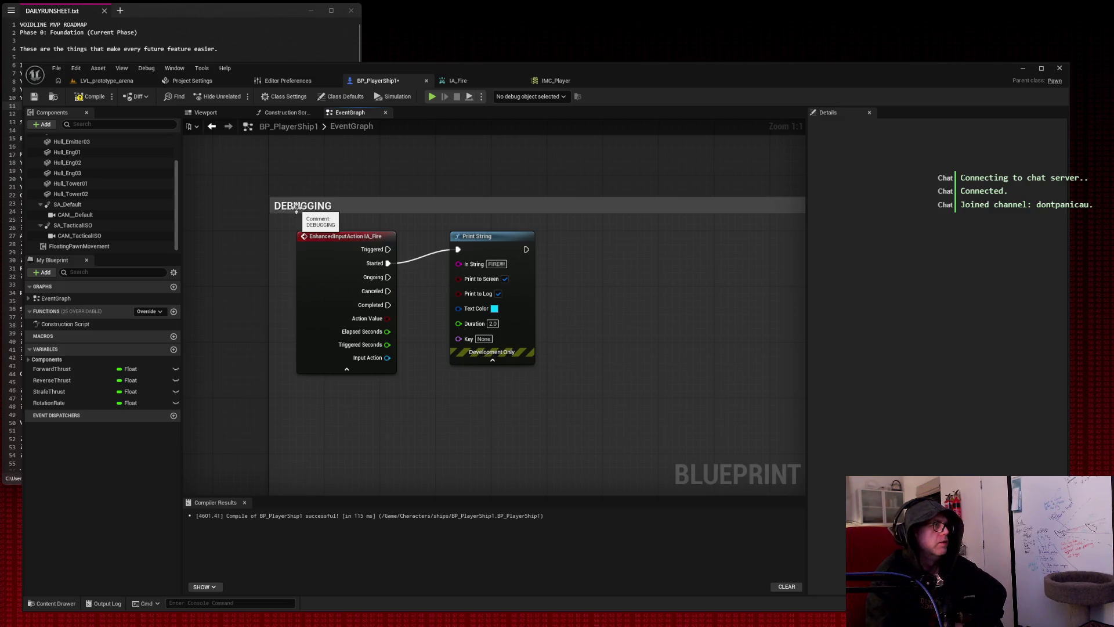
Zoom out and stretch the DEBUGGING comment box from its far corner.
click(317, 207)
scroll(729, 180, down, 2)
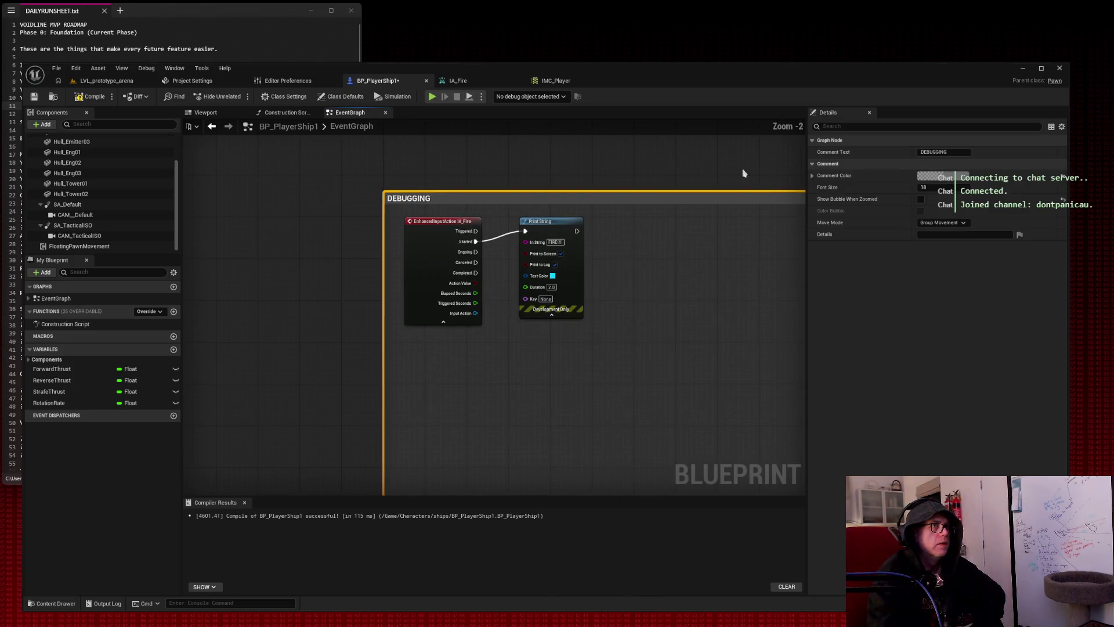
drag(743, 172, 455, 159)
drag(614, 157, 460, 162)
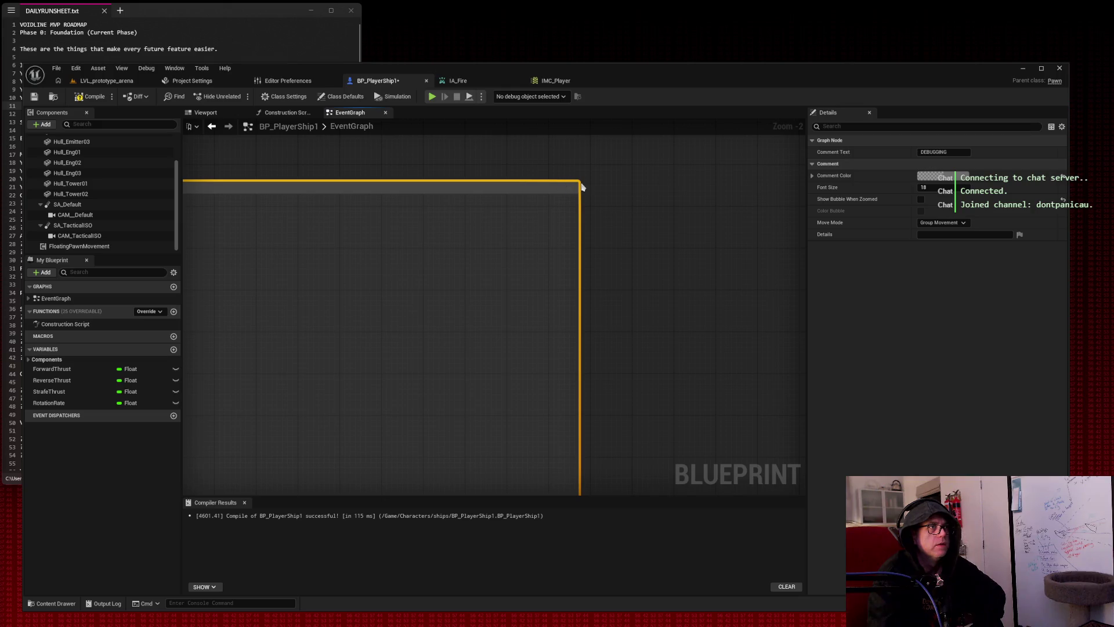
mouse_move(577, 186)
mouse_down()
mouse_move(605, 465)
mouse_move(609, 238)
mouse_move(414, 232)
mouse_move(416, 186)
mouse_move(778, 259)
mouse_move(328, 239)
mouse_move(640, 316)
mouse_move(254, 249)
mouse_up()
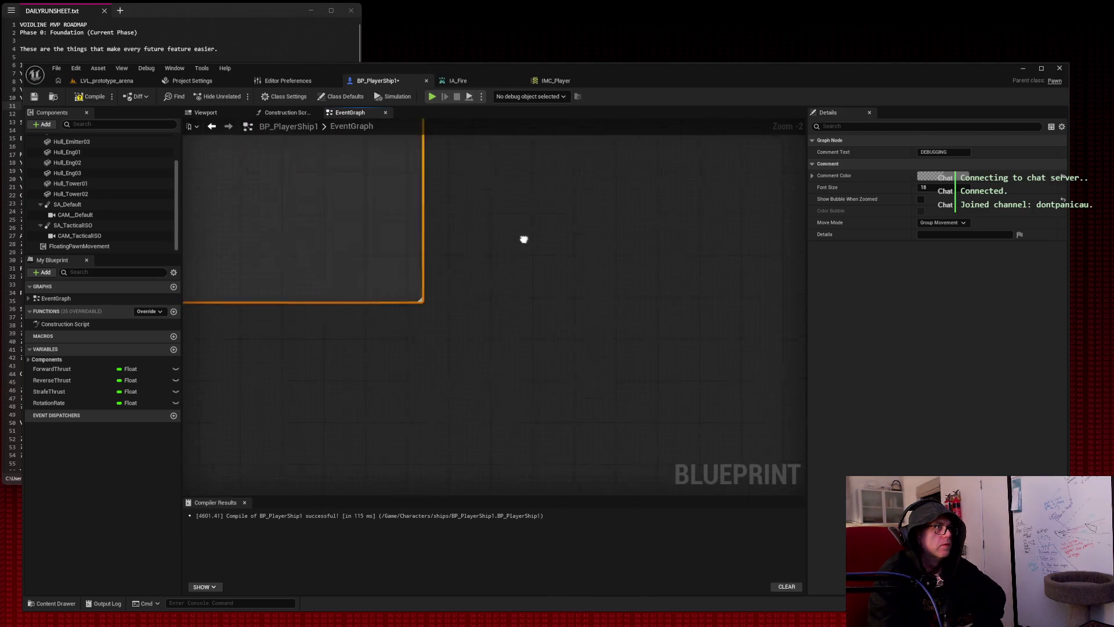
Shrink the DEBUGGING comment to fit both nodes, deselect it, and return to the run-sheet notes.
drag(565, 247, 497, 294)
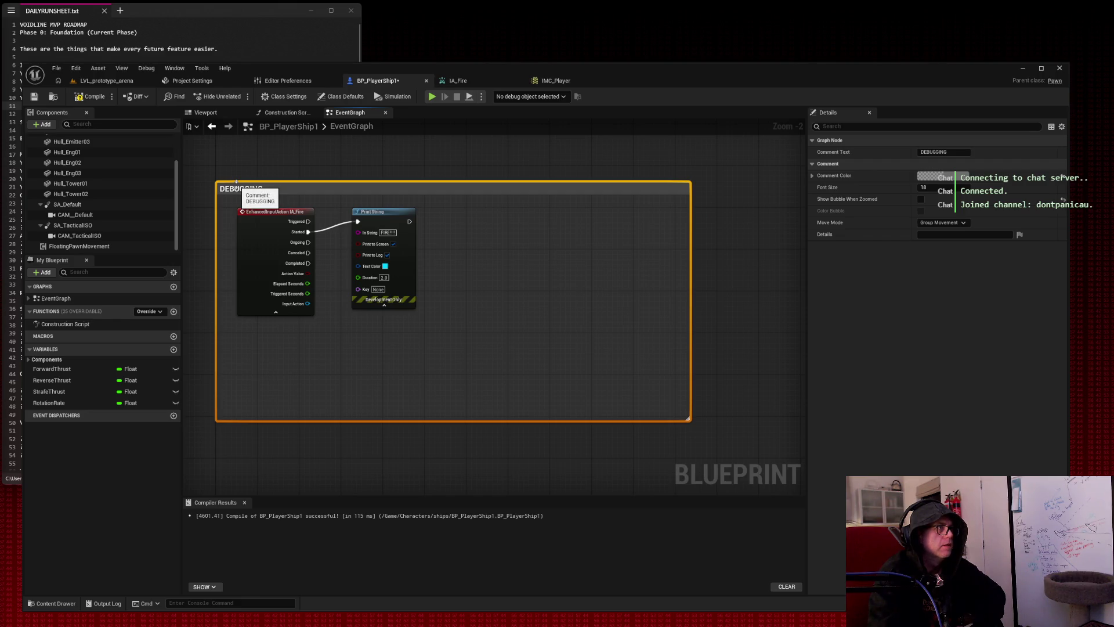
mouse_move(688, 418)
mouse_down()
mouse_move(562, 391)
mouse_move(399, 302)
mouse_move(325, 301)
mouse_move(498, 349)
mouse_up()
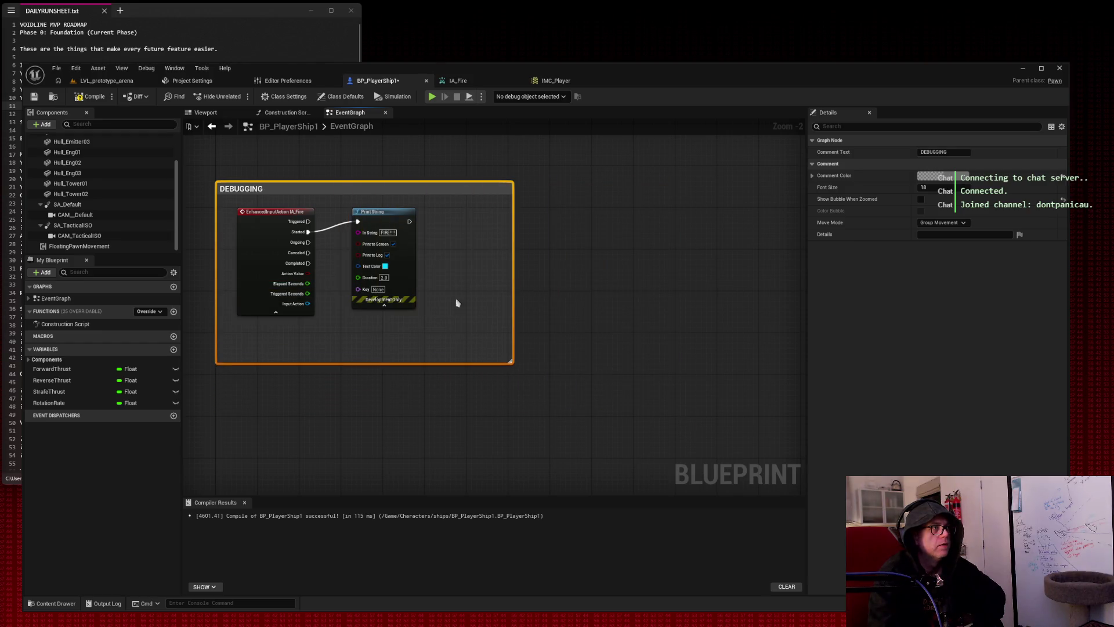
right_click(485, 259)
right_click(496, 197)
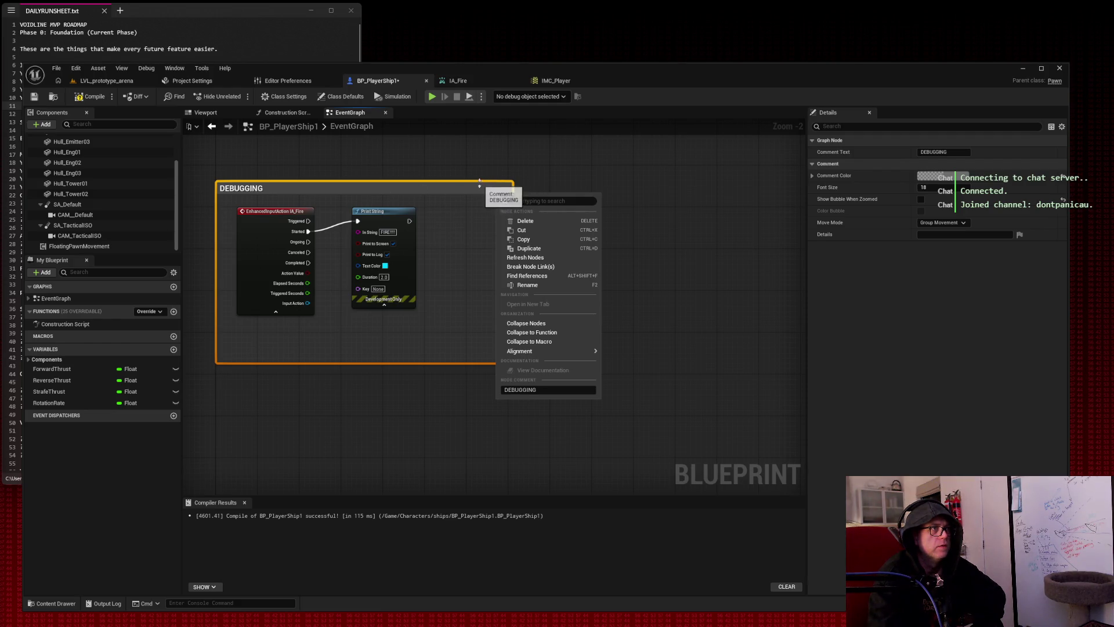
right_click(479, 187)
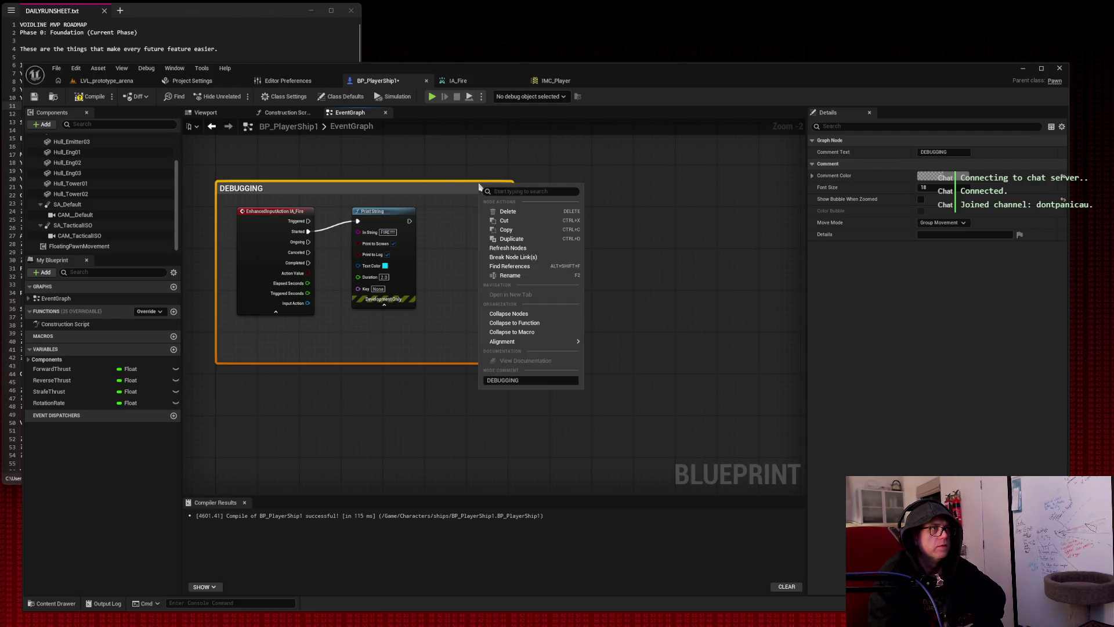
click(369, 151)
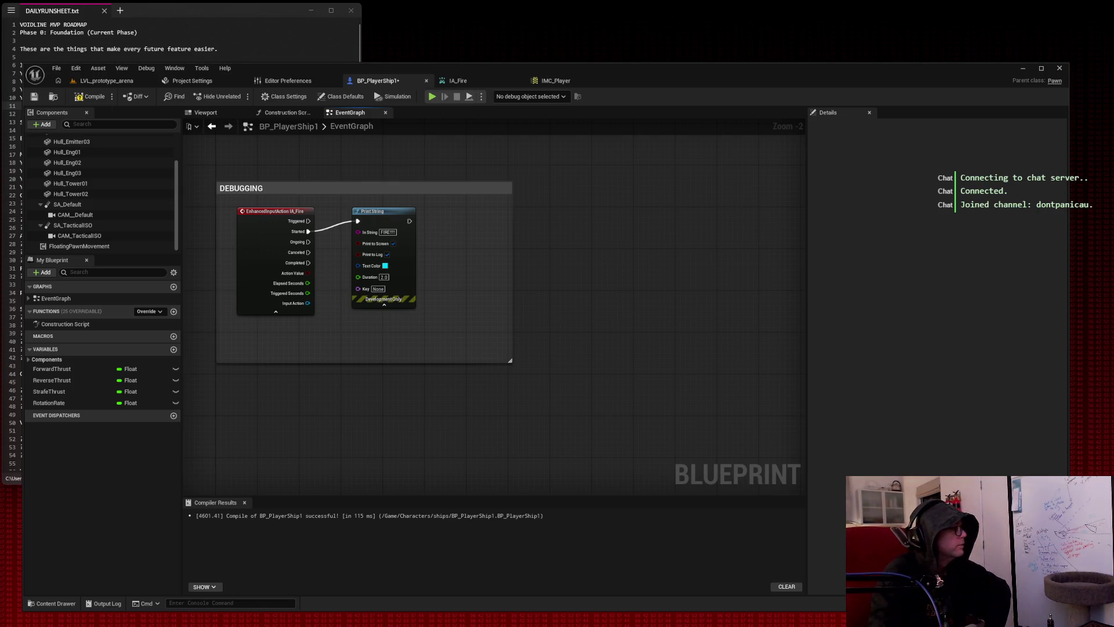
click(217, 18)
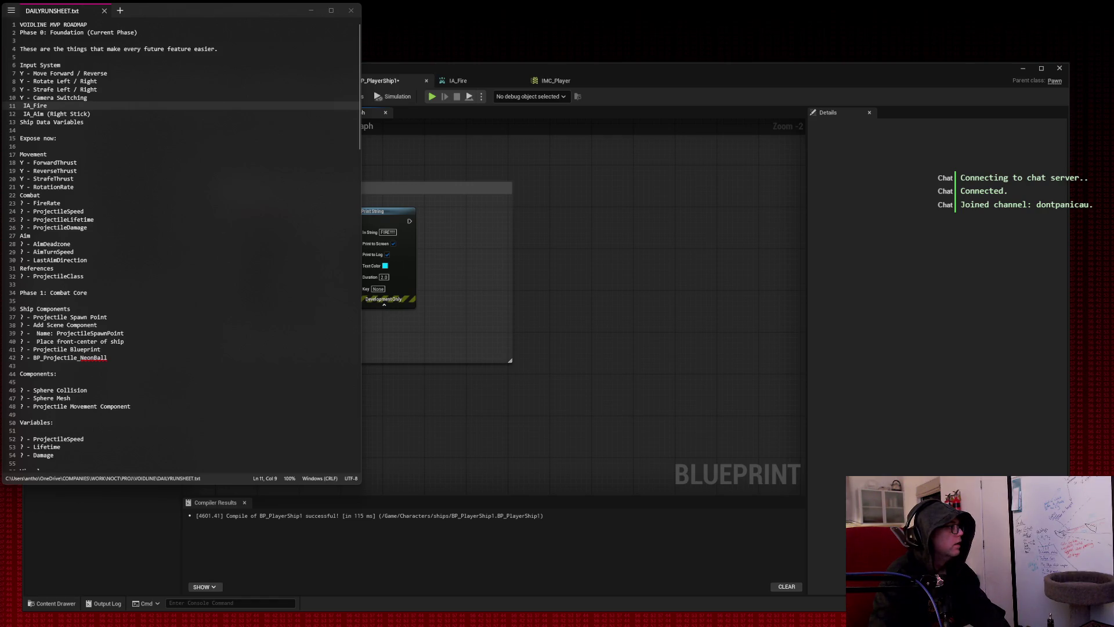
Copy the 'Y - ' marker from line 10 before IA_Fire on line 11 and save the run sheet.
click(53, 105)
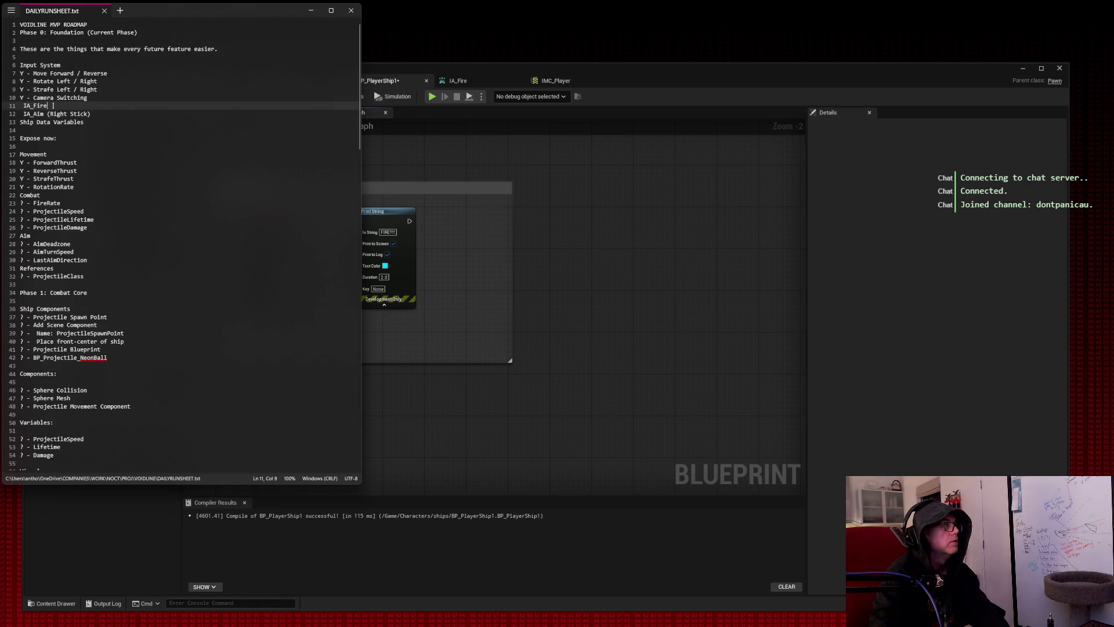
drag(31, 99, 21, 98)
key(ctrl+c)
click(22, 106)
key(ctrl+v)
click(89, 105)
key(ctrl+s)
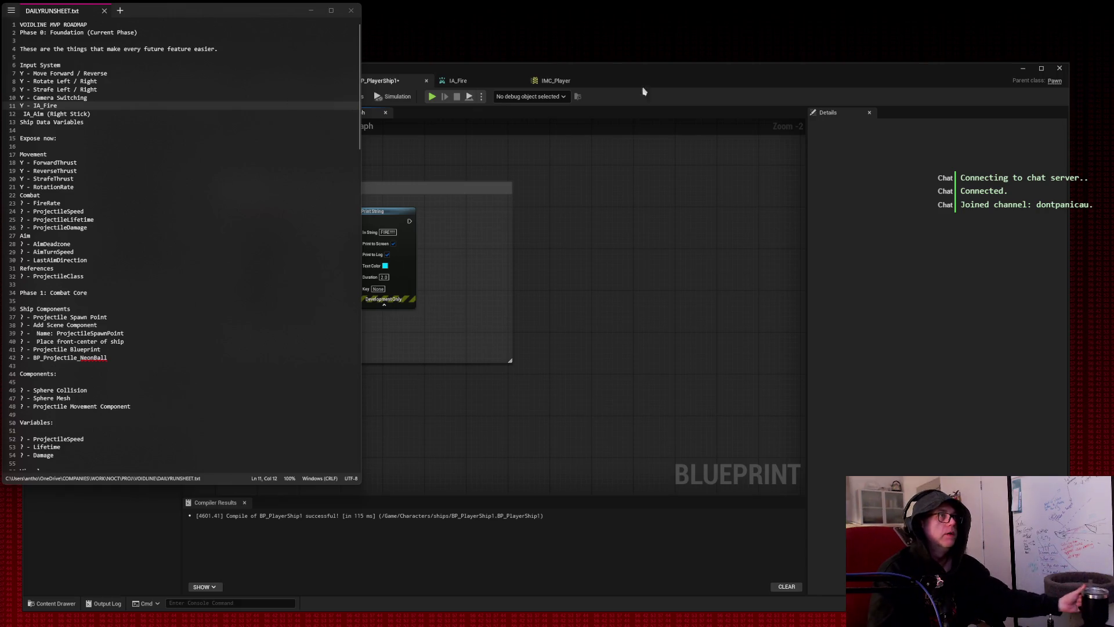
click(685, 95)
In IMC_Player, add a second key slot to IA_Fire's mapping.
click(555, 81)
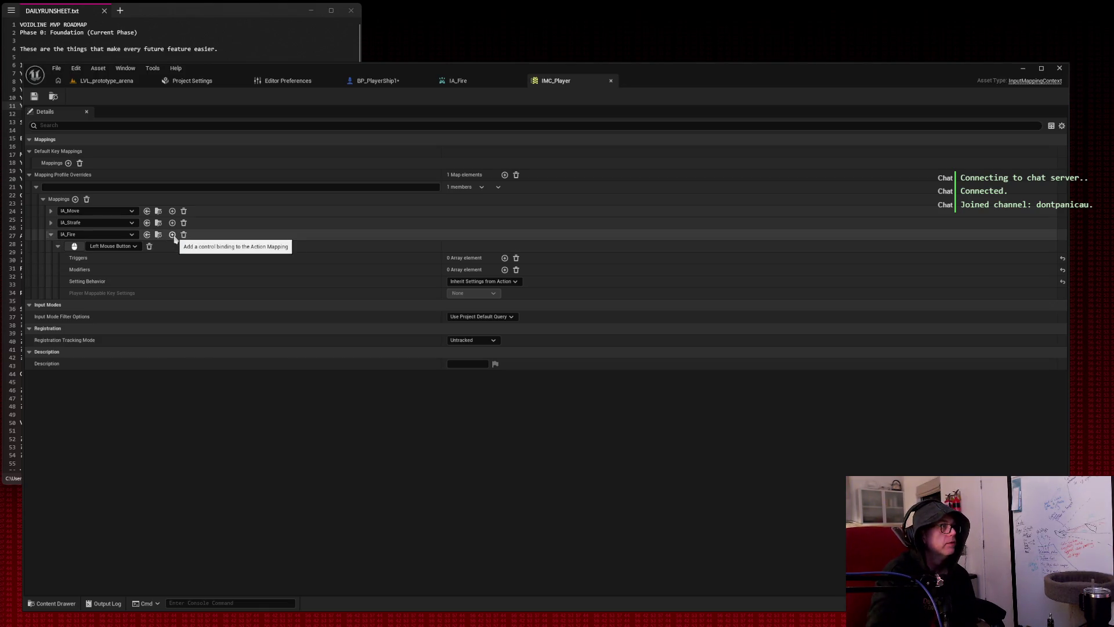
click(173, 236)
click(43, 199)
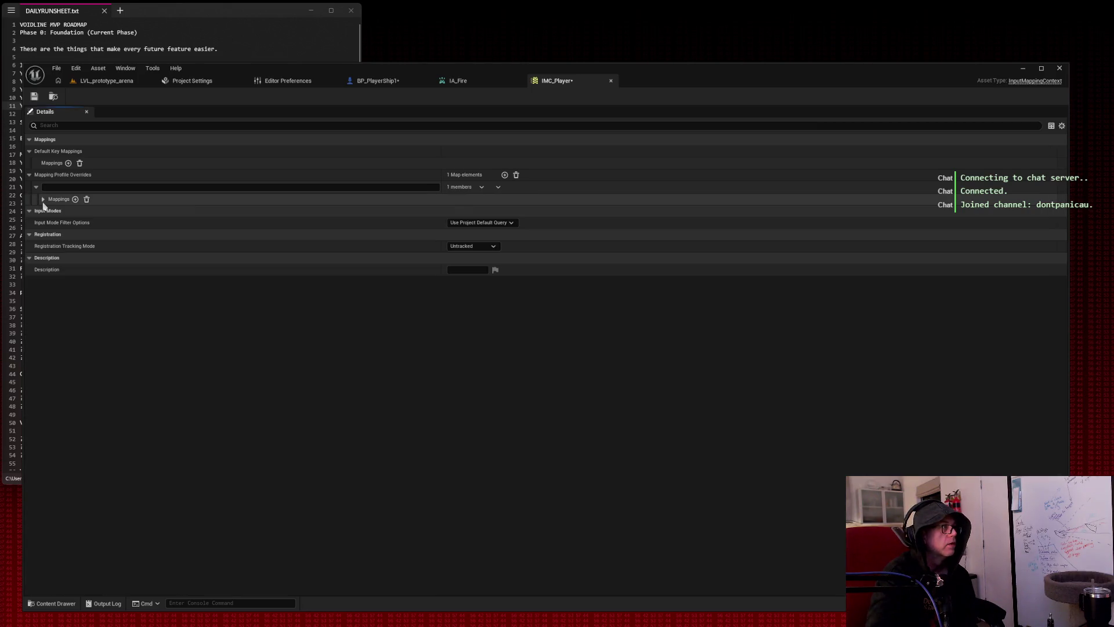
click(43, 199)
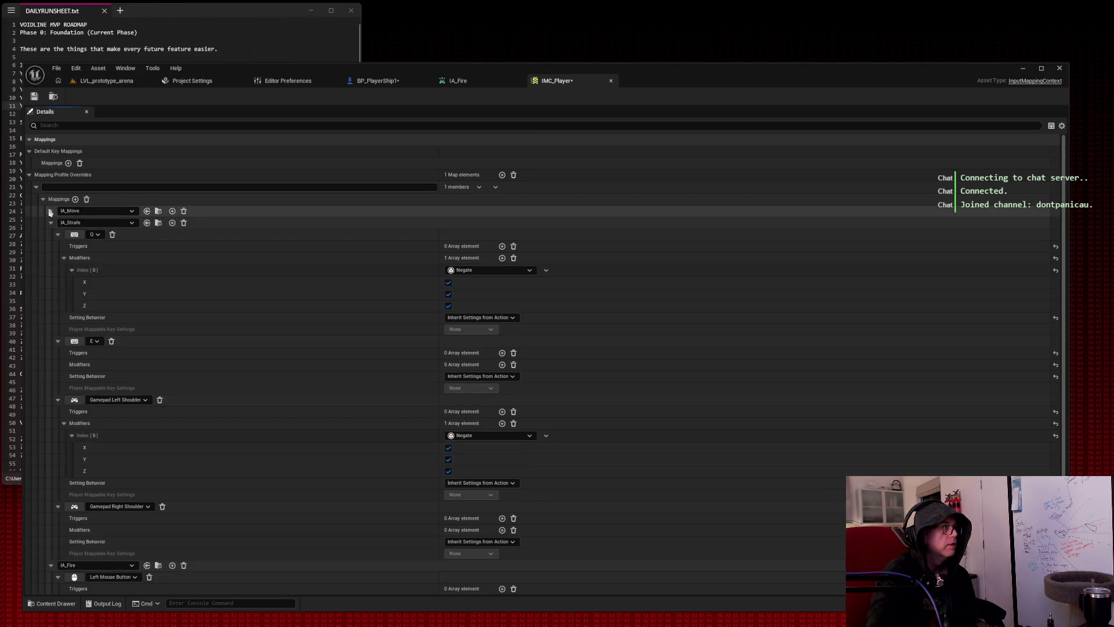
click(51, 210)
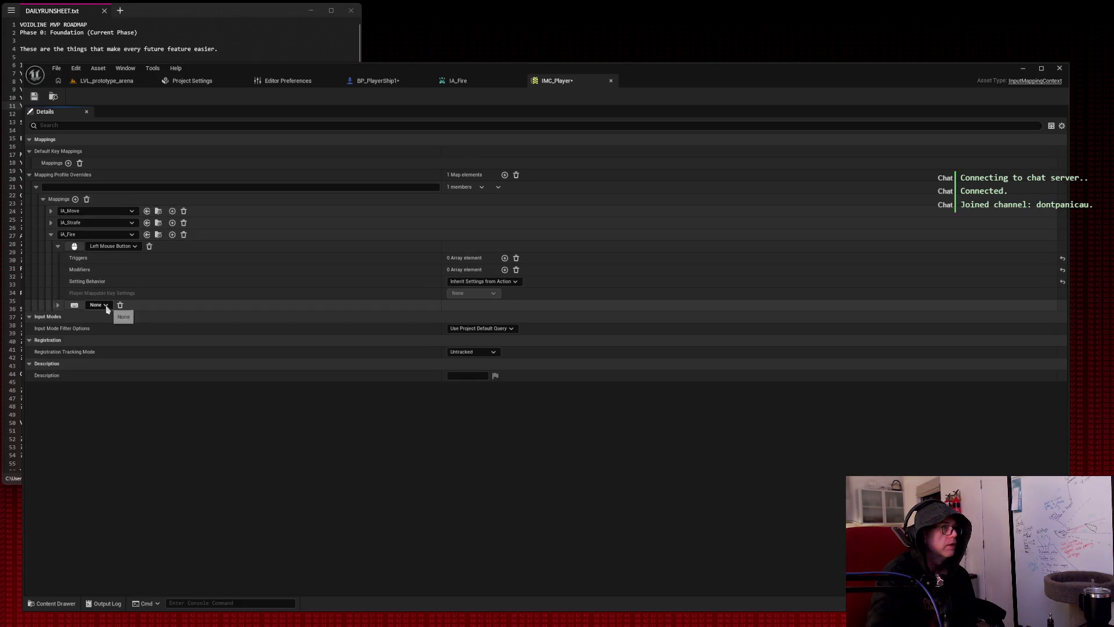
Set the new key to Gamepad Right Trigger (Digital) and save IMC_Player.
click(105, 305)
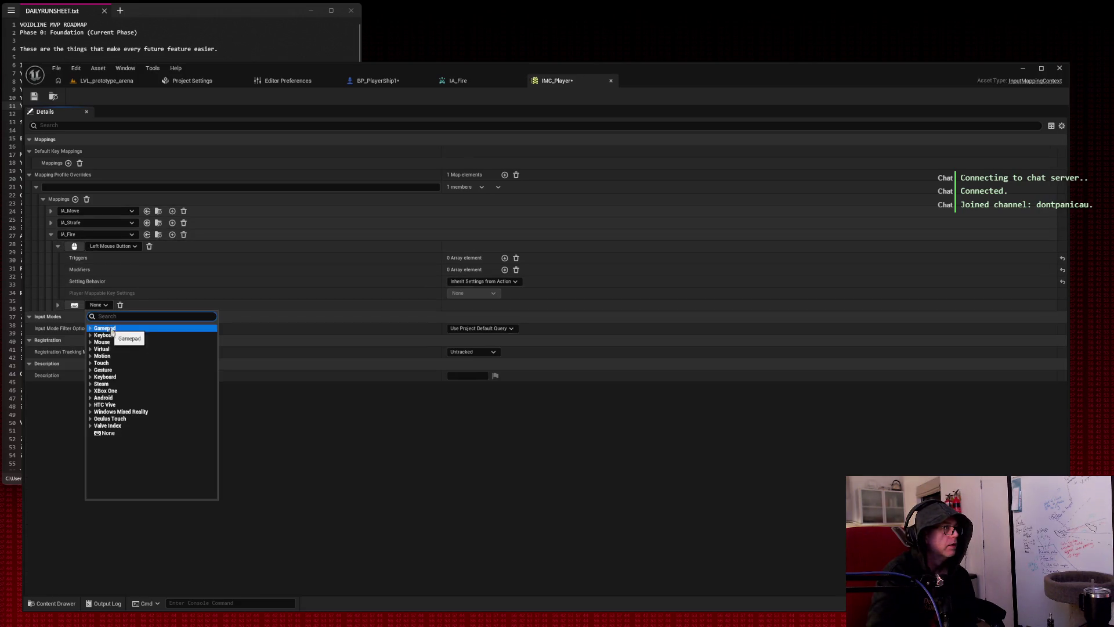
click(134, 329)
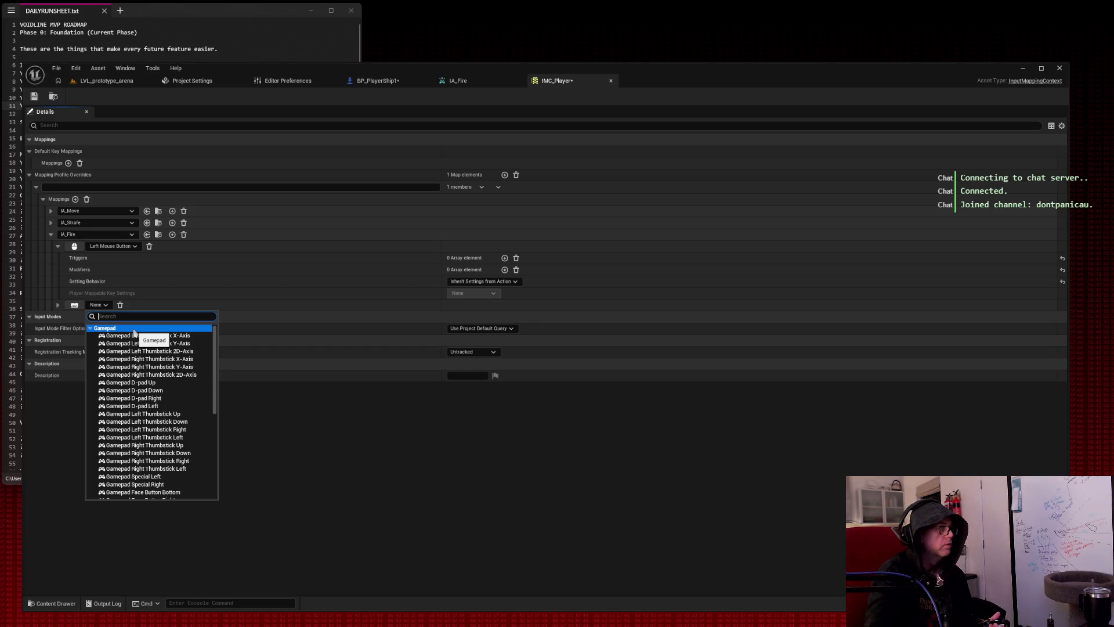
click(99, 307)
click(99, 307)
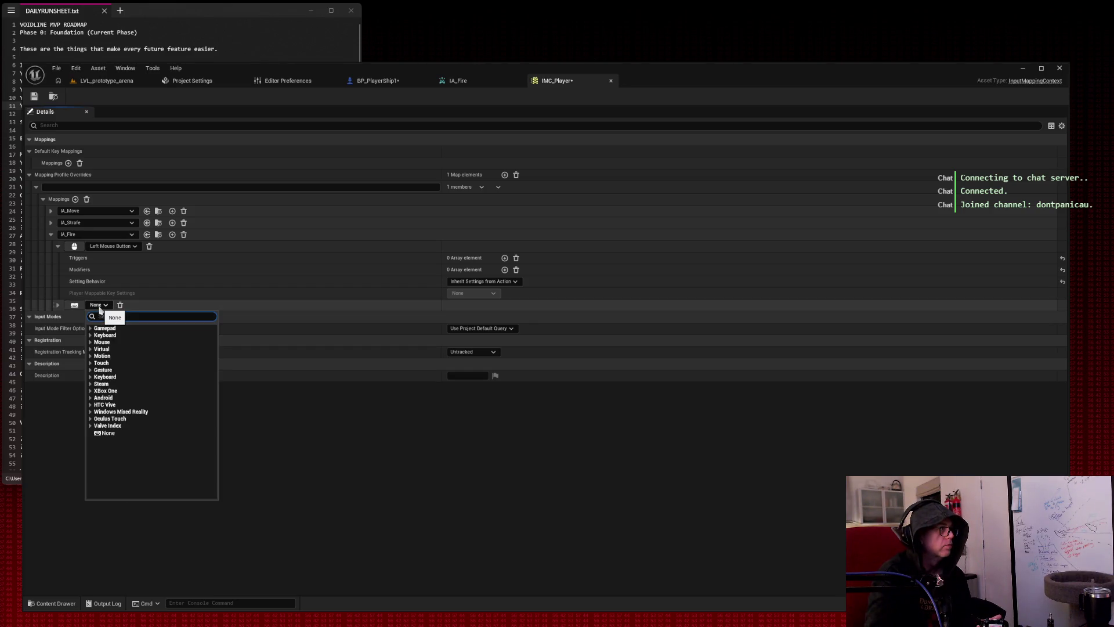
click(112, 329)
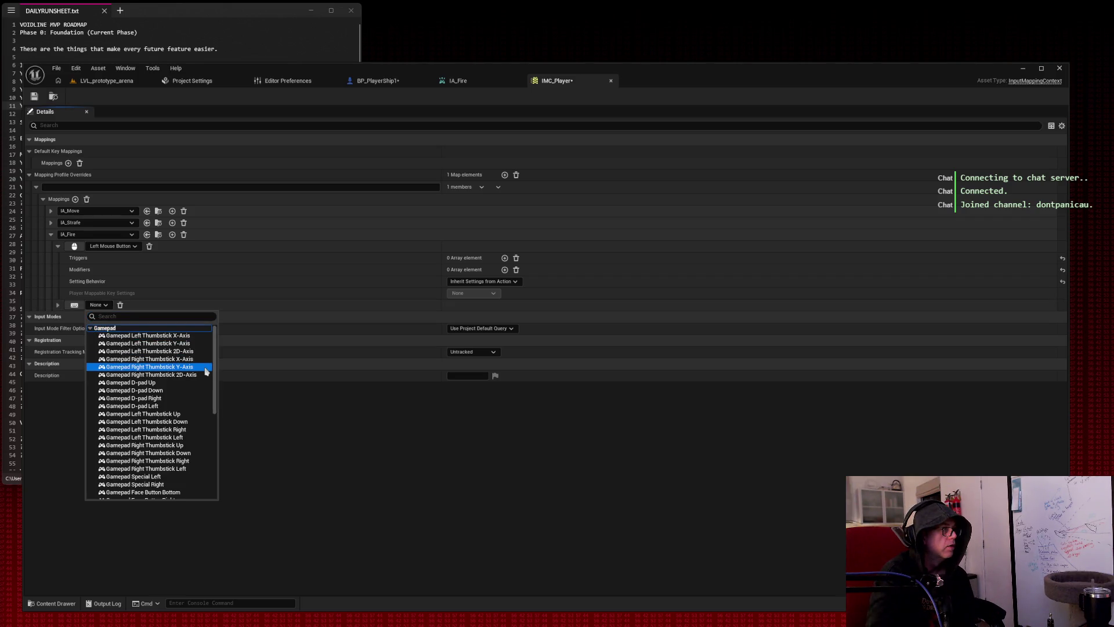
scroll(204, 370, down, 3)
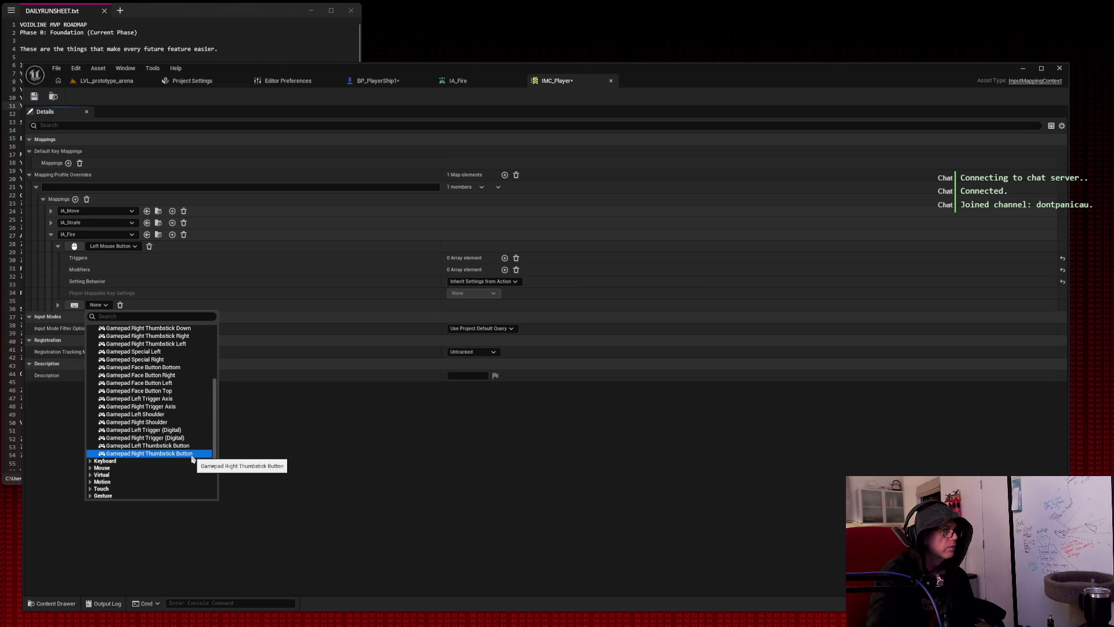
scroll(191, 455, up, 2)
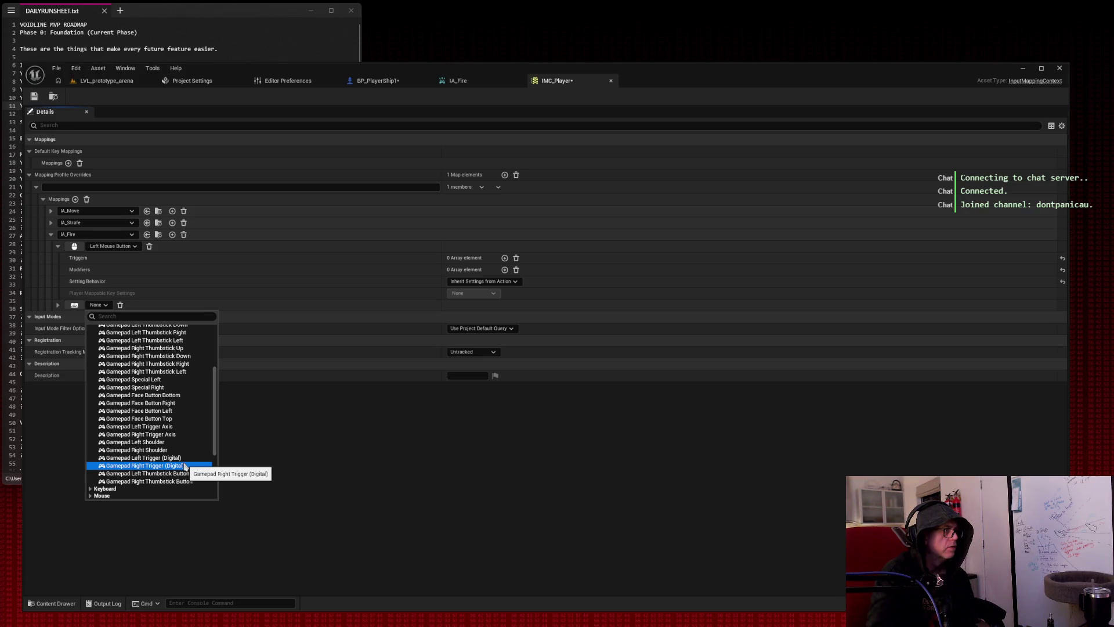
click(184, 467)
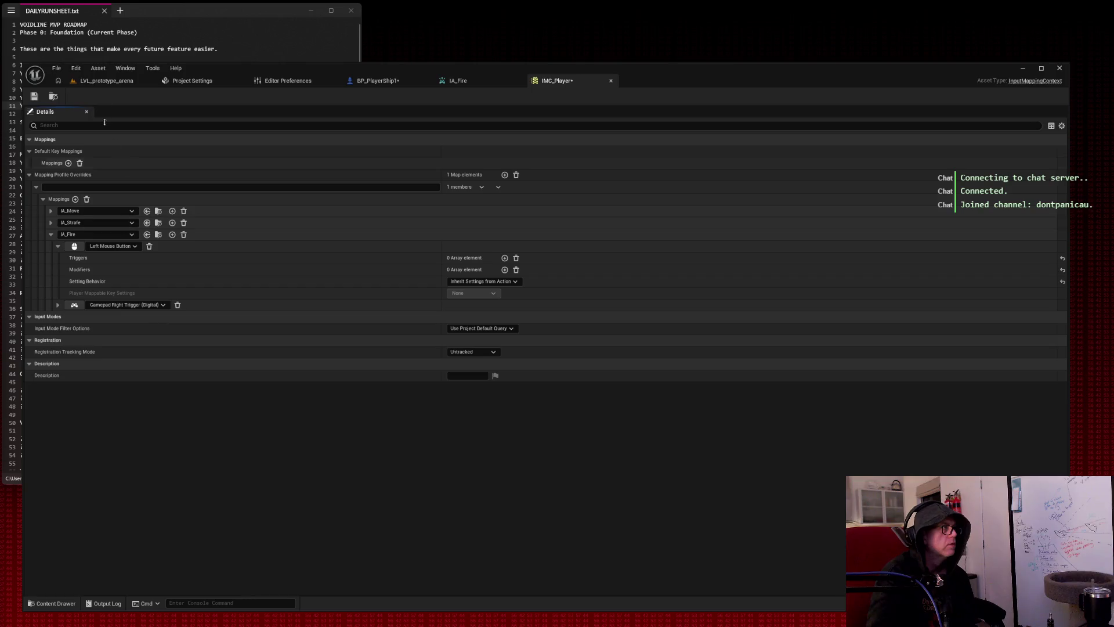
click(35, 97)
Save all, play LVL_prototype_arena and fire to check FIRE!!! prints, then return to BP_PlayerShip1.
click(411, 83)
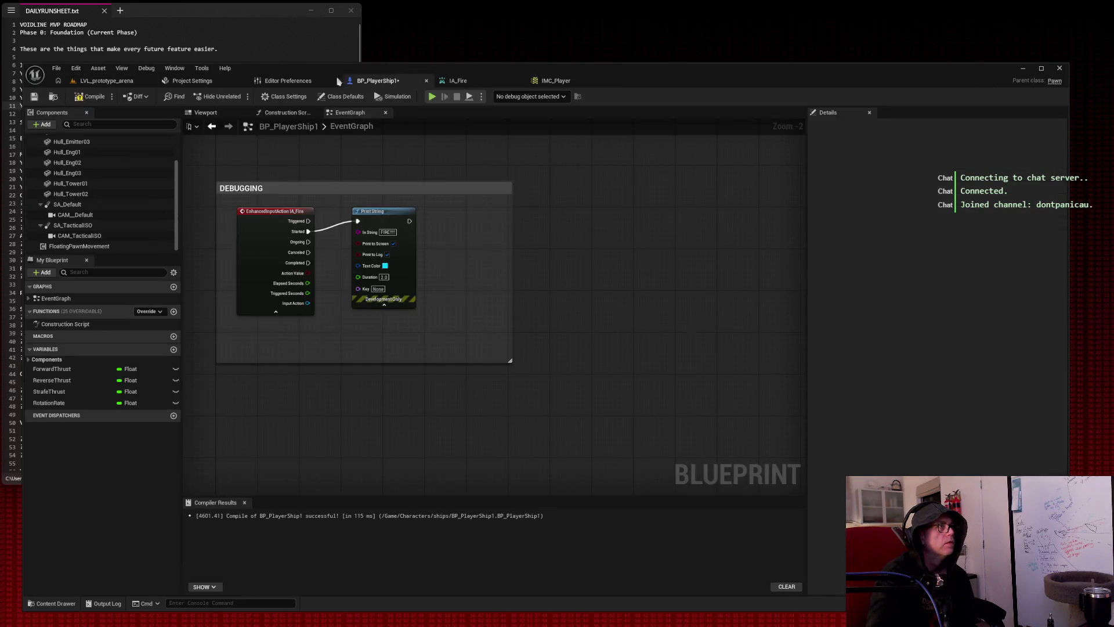
click(35, 98)
click(432, 96)
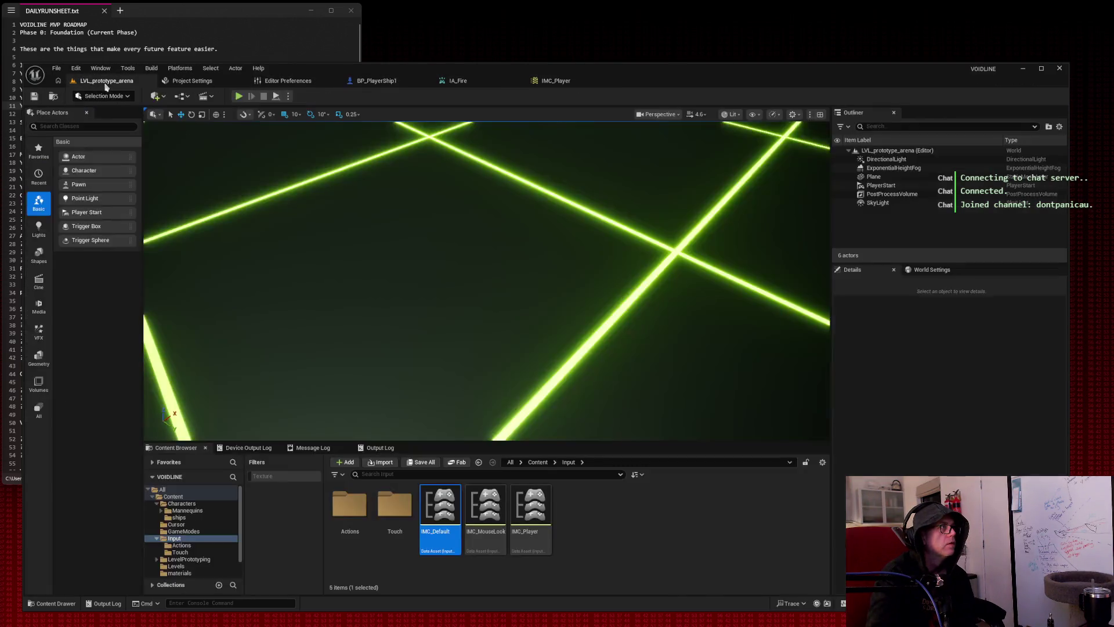
click(299, 173)
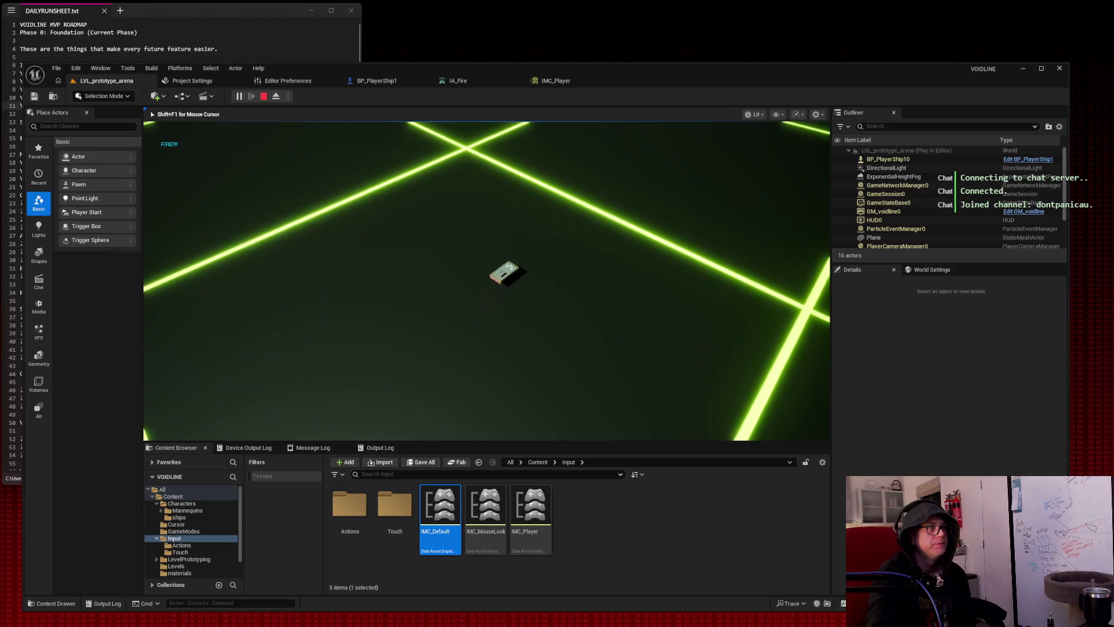
key(Escape)
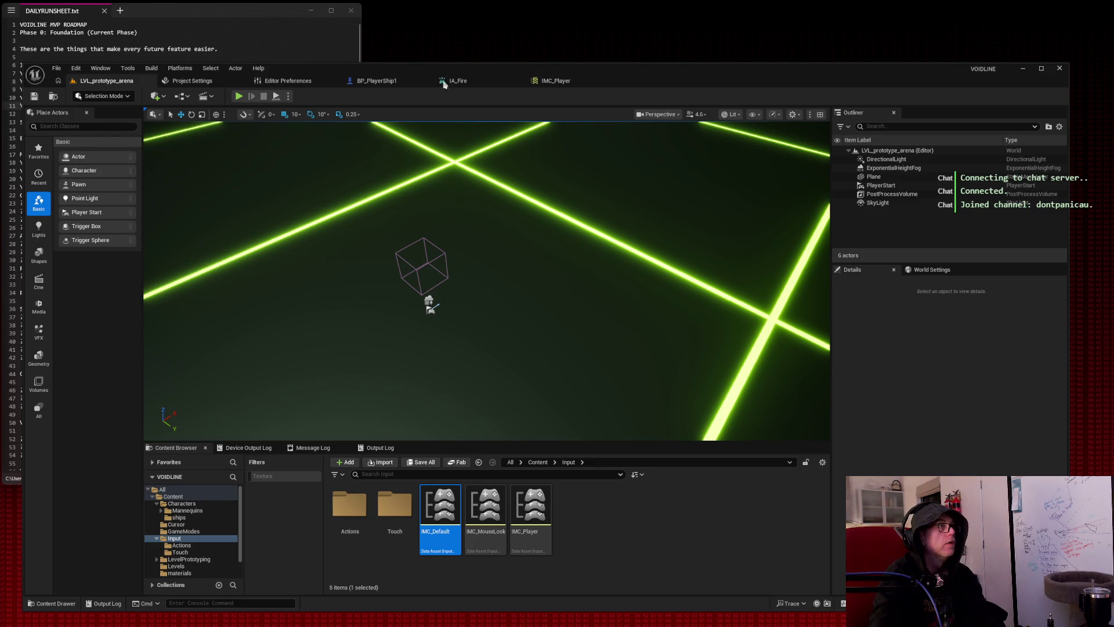
click(374, 82)
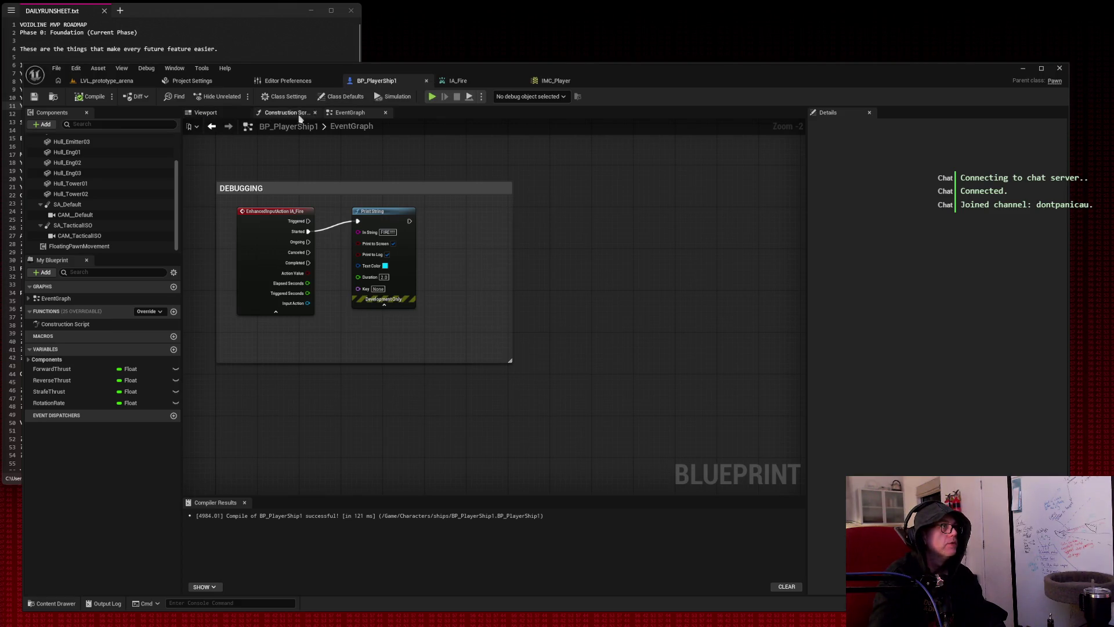
Show the ship in the Viewport and search the Add component list for 'comp'.
click(206, 113)
drag(286, 160, 299, 177)
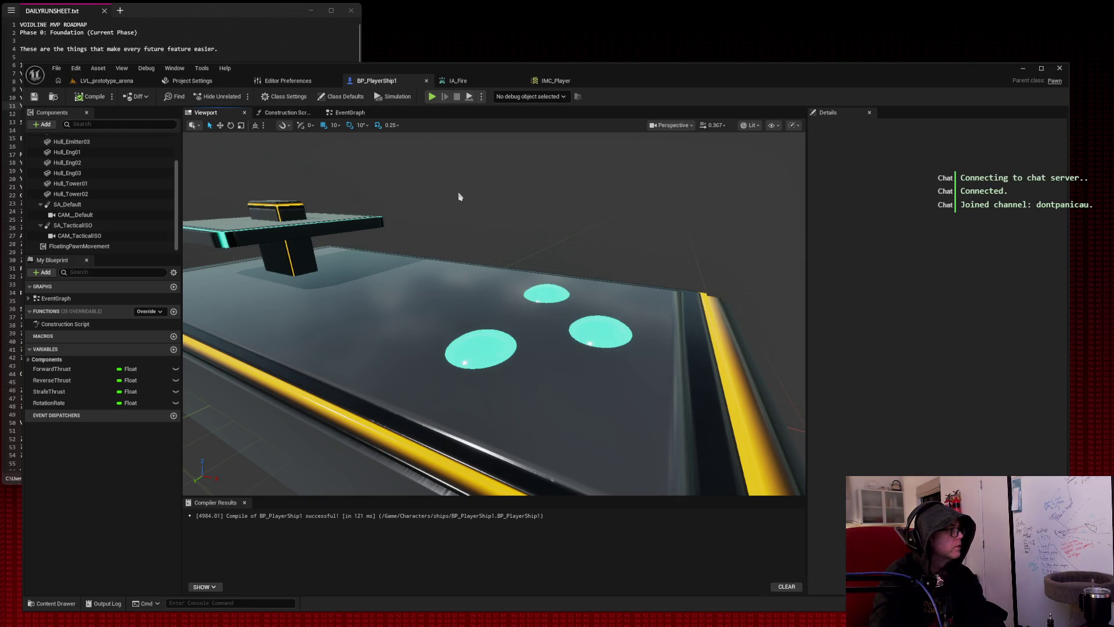
click(44, 125)
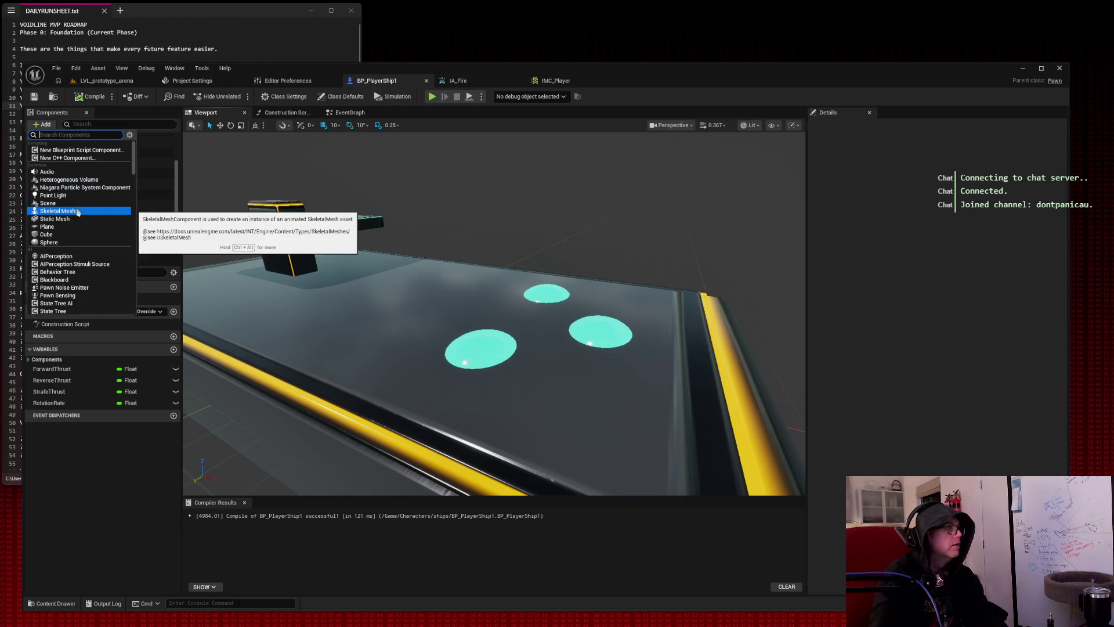
text(sce)
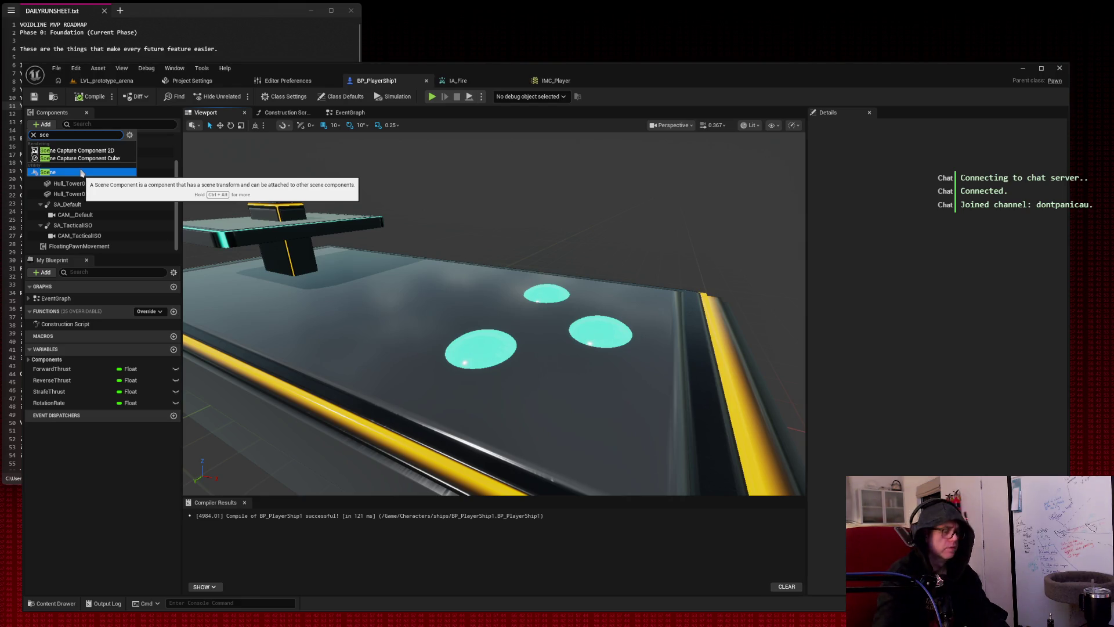
key(BackSpace)
key(BackSpace)
key(BackSpace)
text(co)
text(mponent)
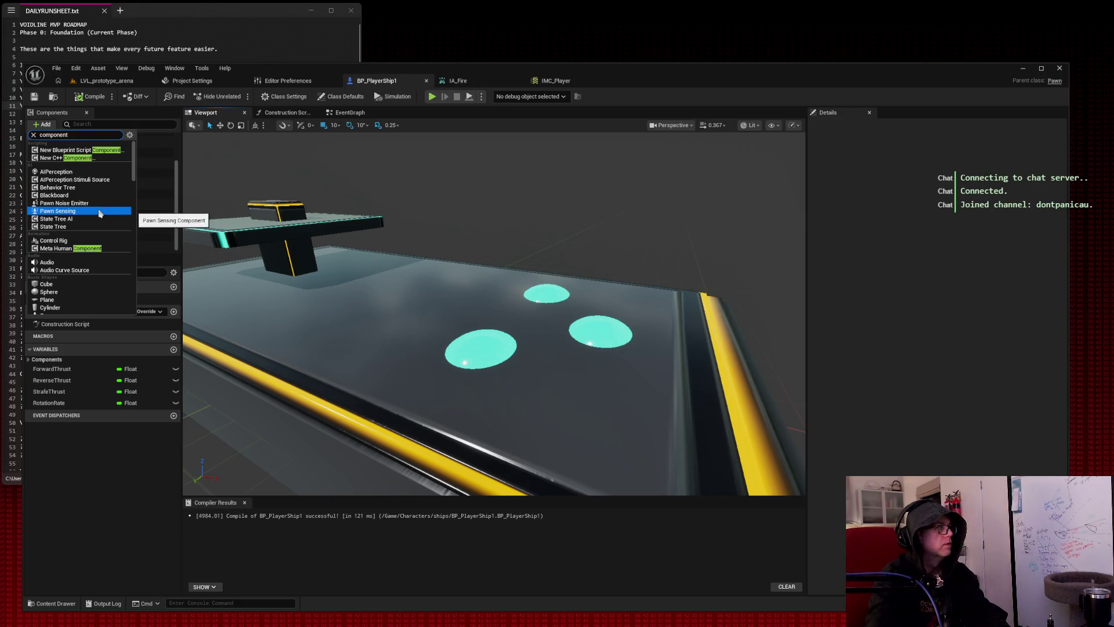
Scroll through the available component types and close the list without adding anything.
scroll(100, 213, down, 3)
scroll(100, 214, down, 1)
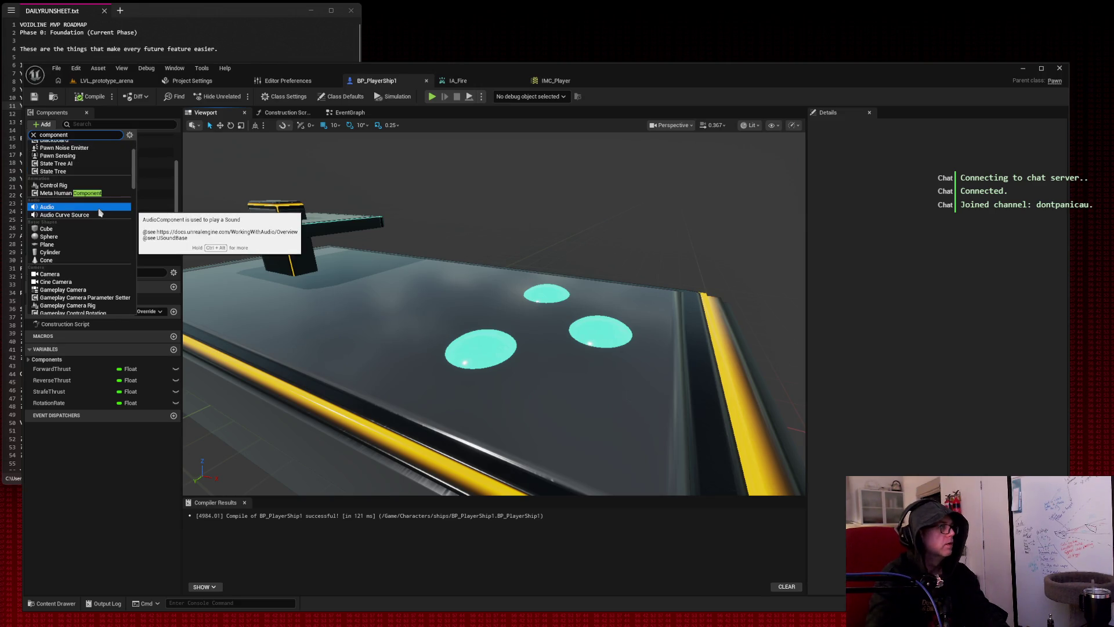
scroll(100, 213, down, 3)
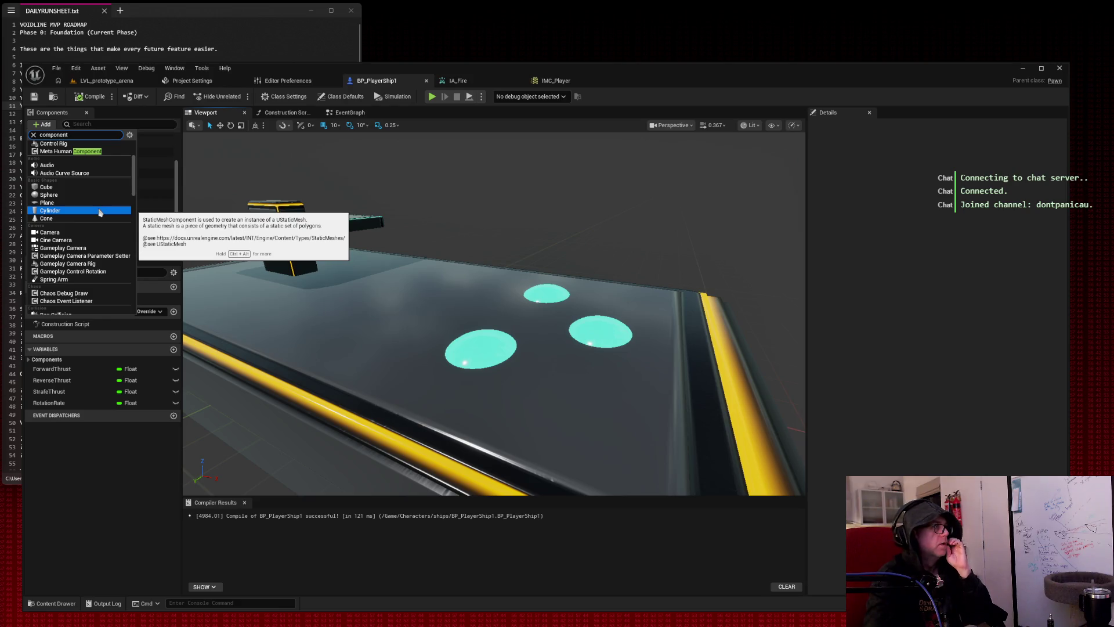
scroll(100, 213, down, 11)
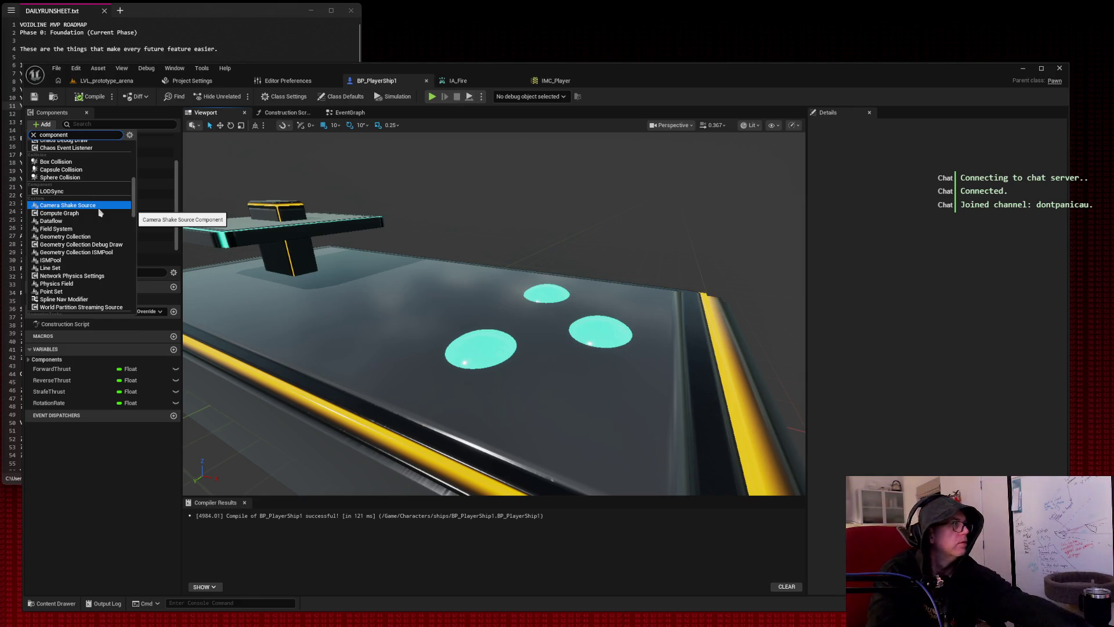
scroll(100, 213, down, 6)
scroll(100, 212, down, 2)
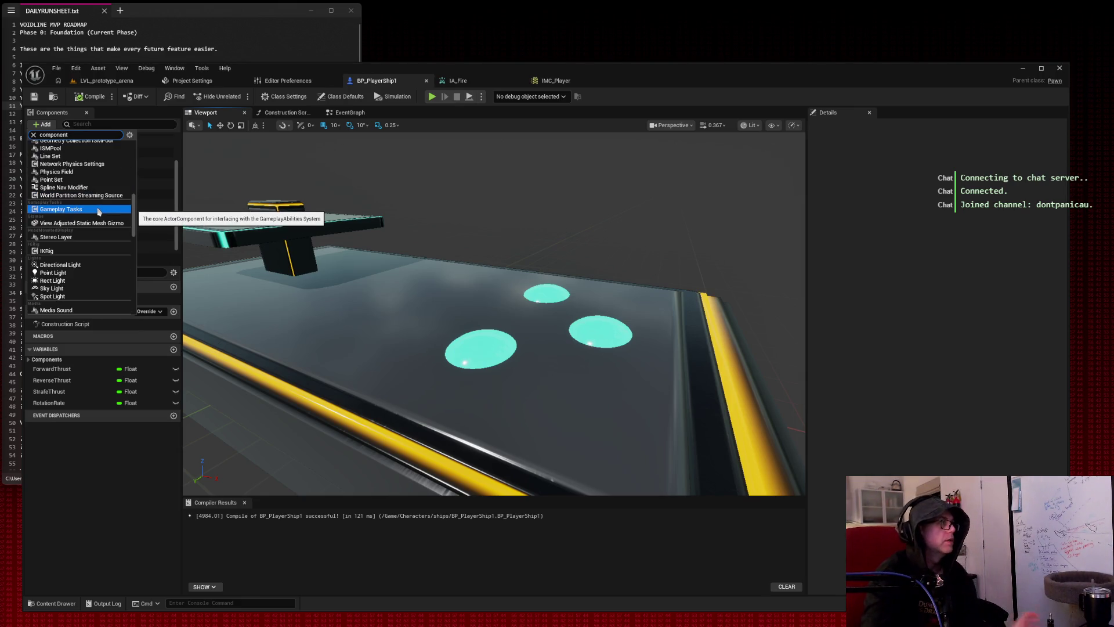
scroll(98, 212, down, 4)
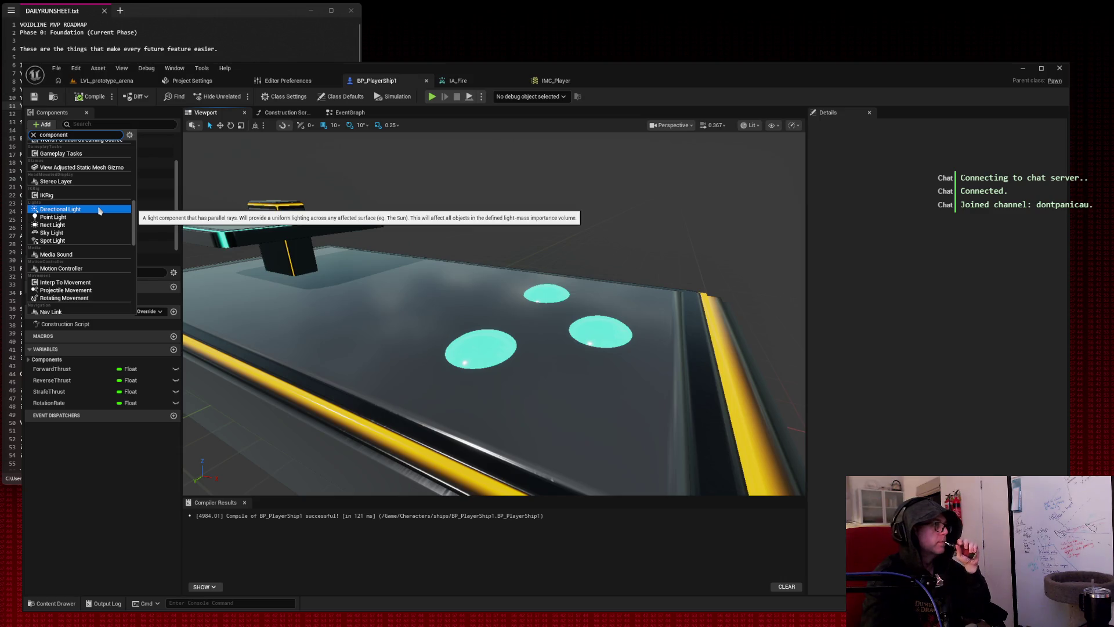
scroll(100, 211, down, 5)
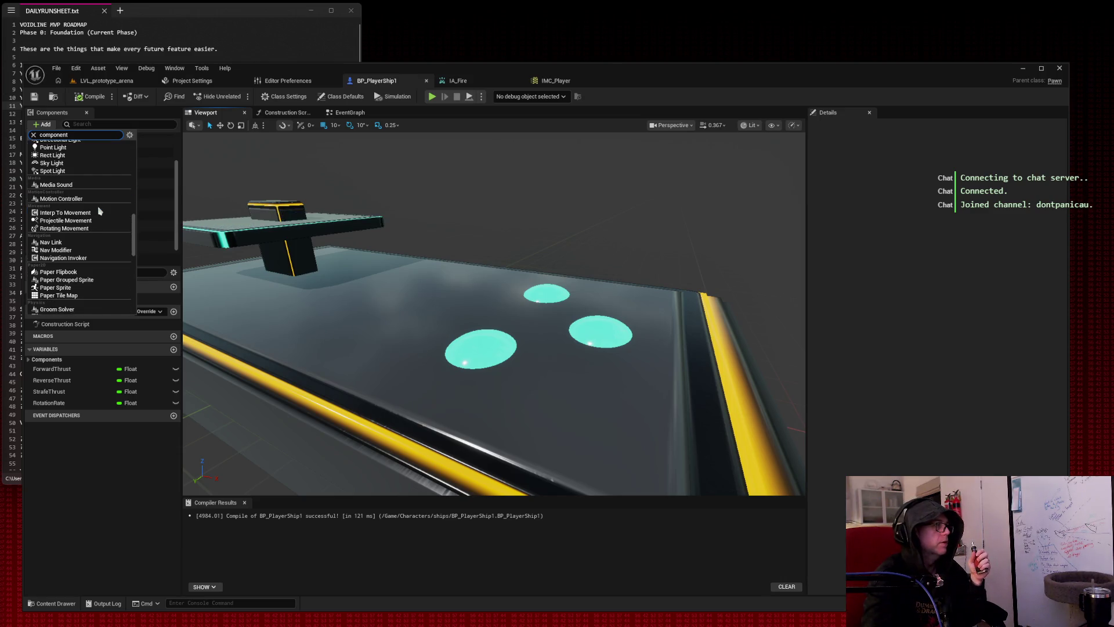
scroll(99, 211, down, 6)
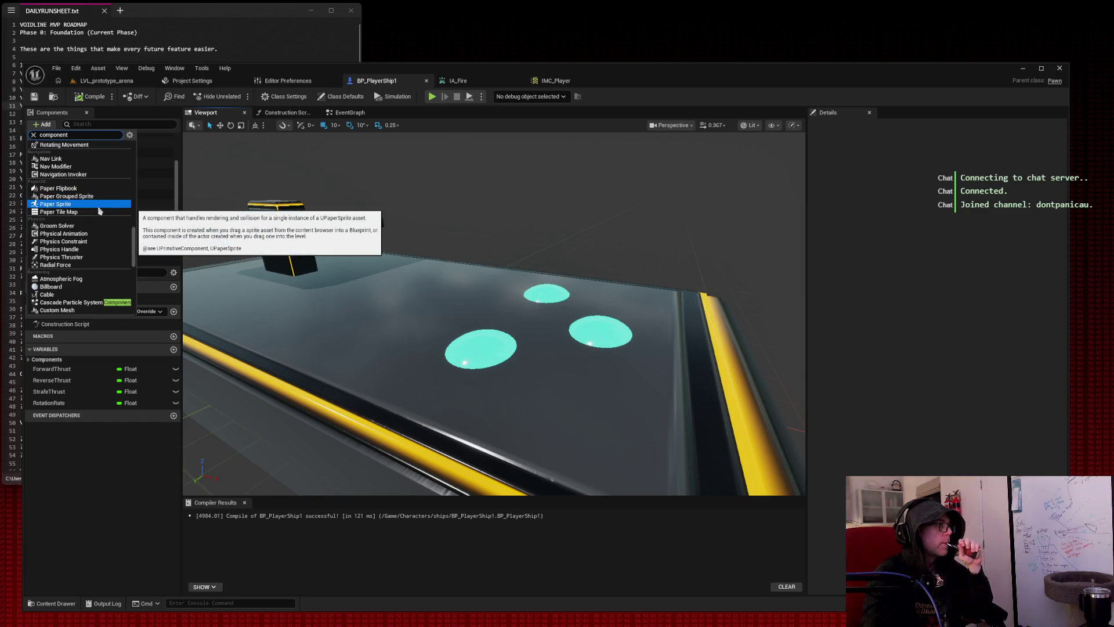
scroll(100, 211, down, 5)
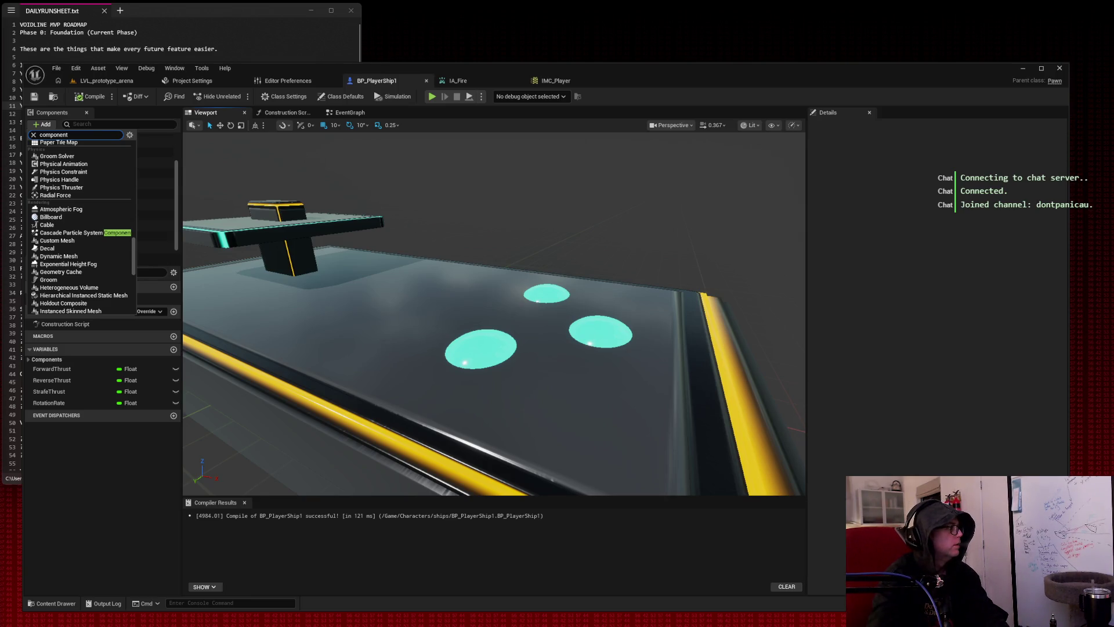
key(Escape)
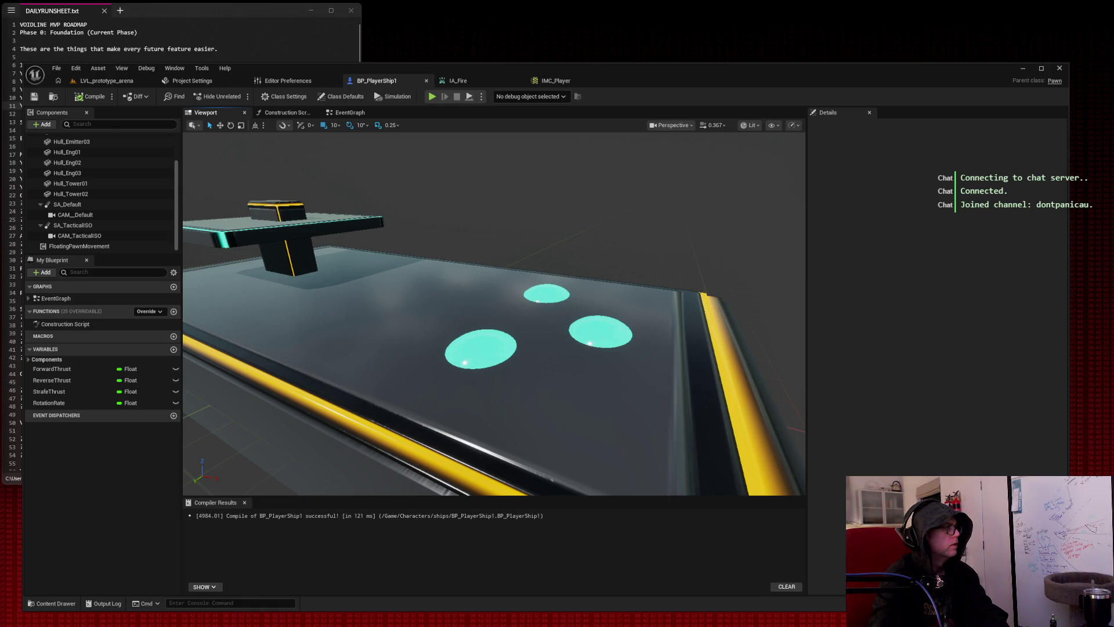
Add an Arrow component via an 'arrow' search and drag it above the ship's deck.
click(43, 124)
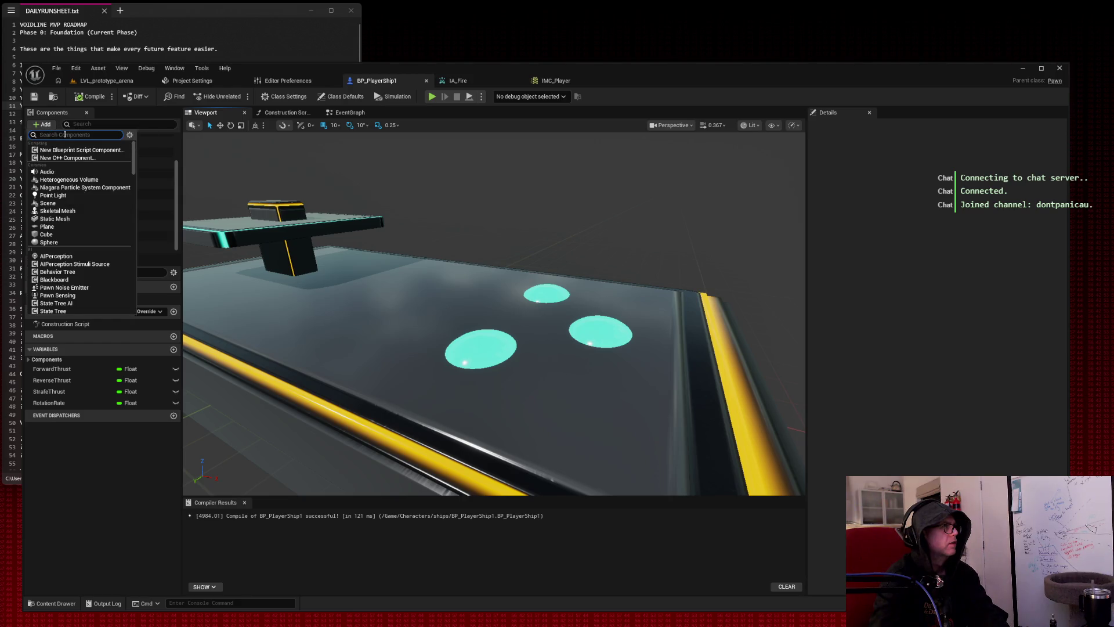
text(arrow)
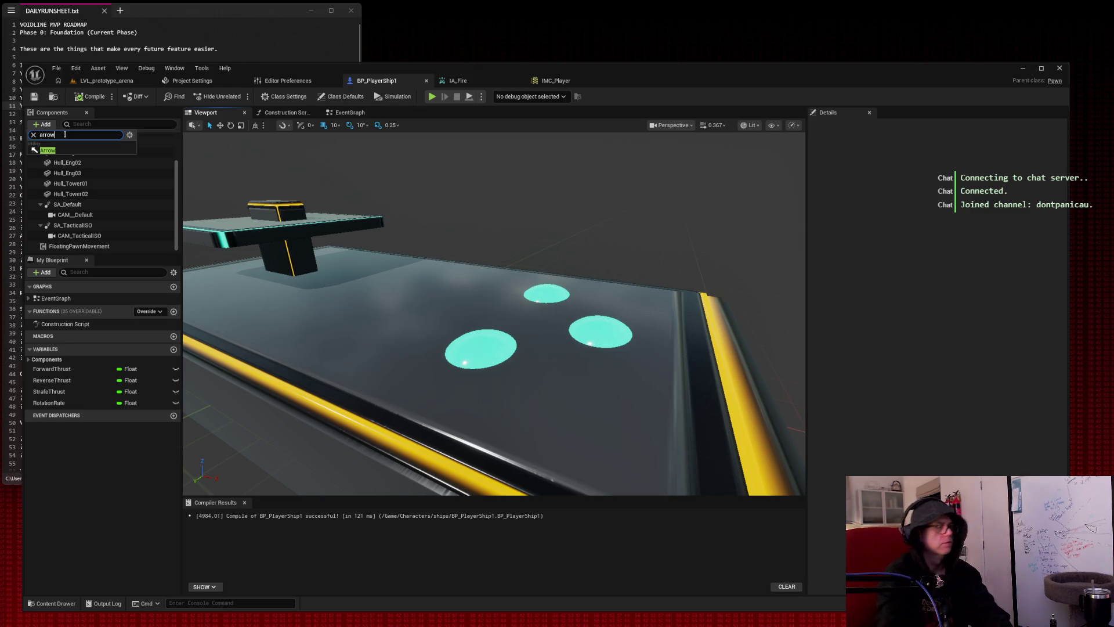
key(Escape)
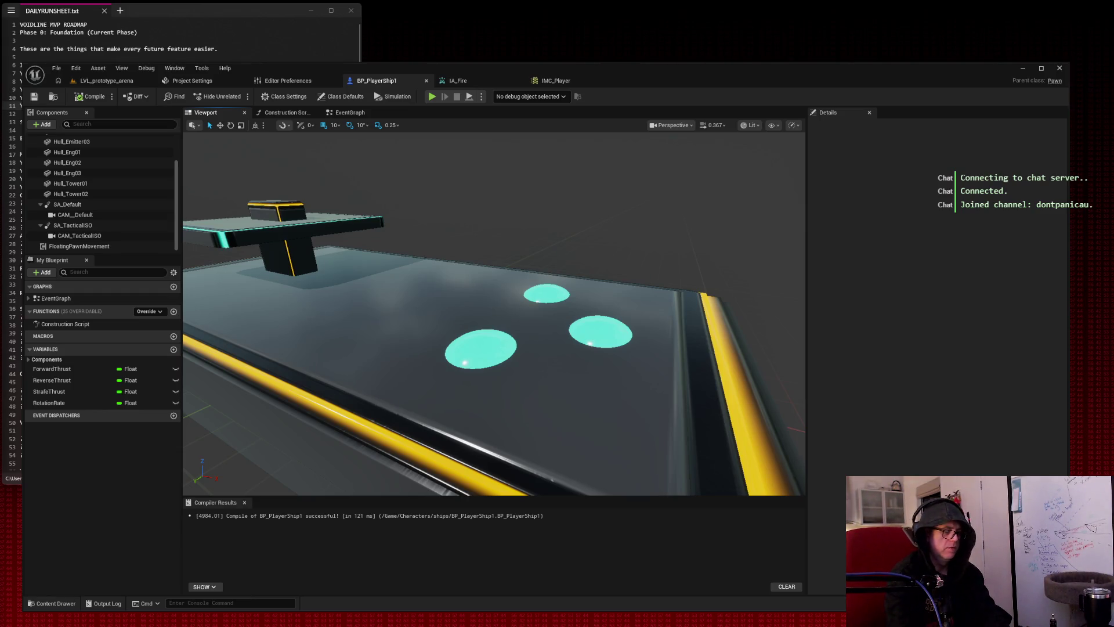
click(40, 125)
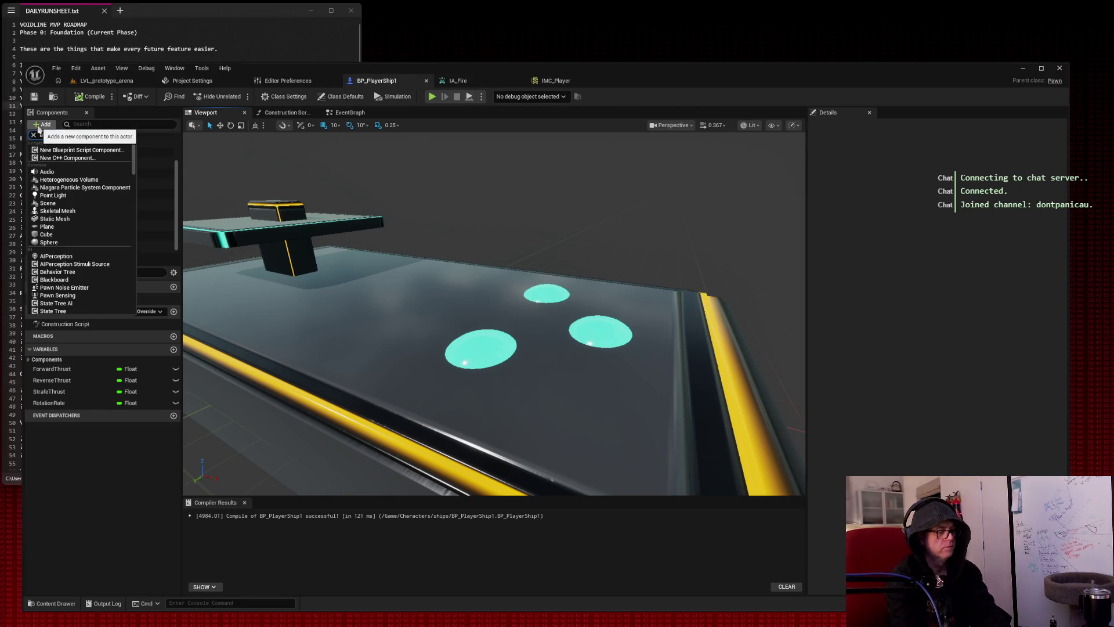
text(arrow)
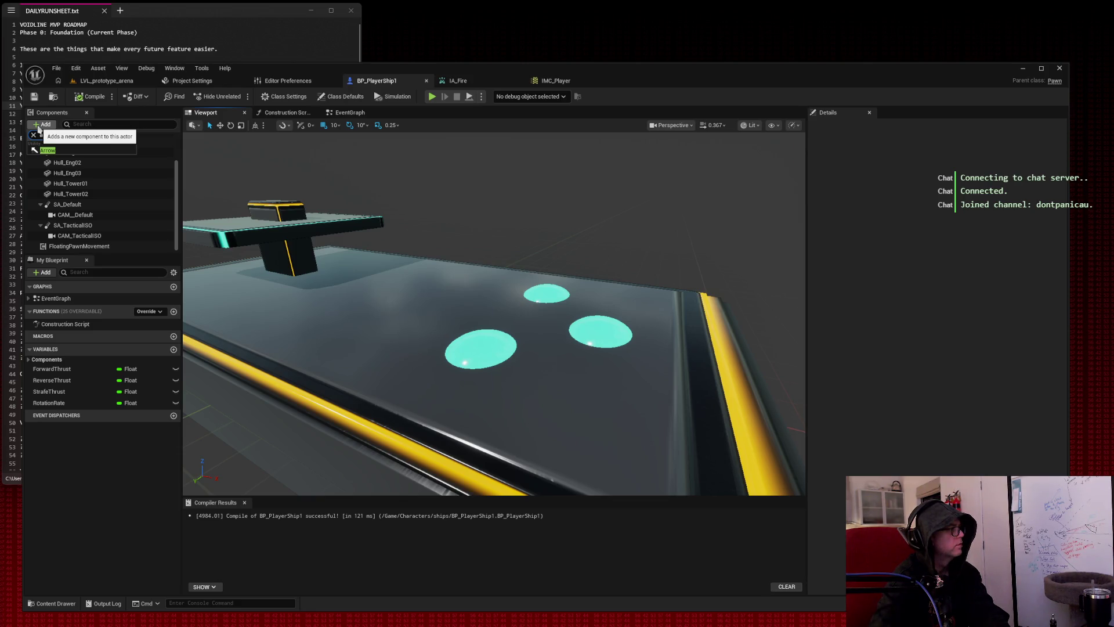
key(Return)
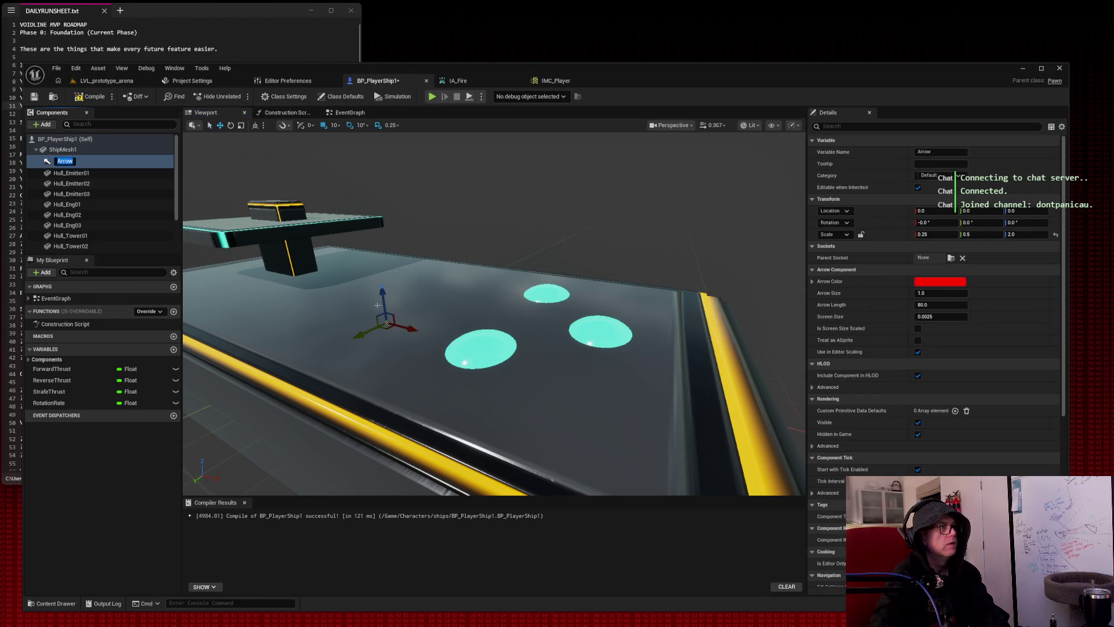
mouse_move(382, 299)
mouse_down()
mouse_move(390, 236)
mouse_move(453, 273)
mouse_move(606, 302)
mouse_up()
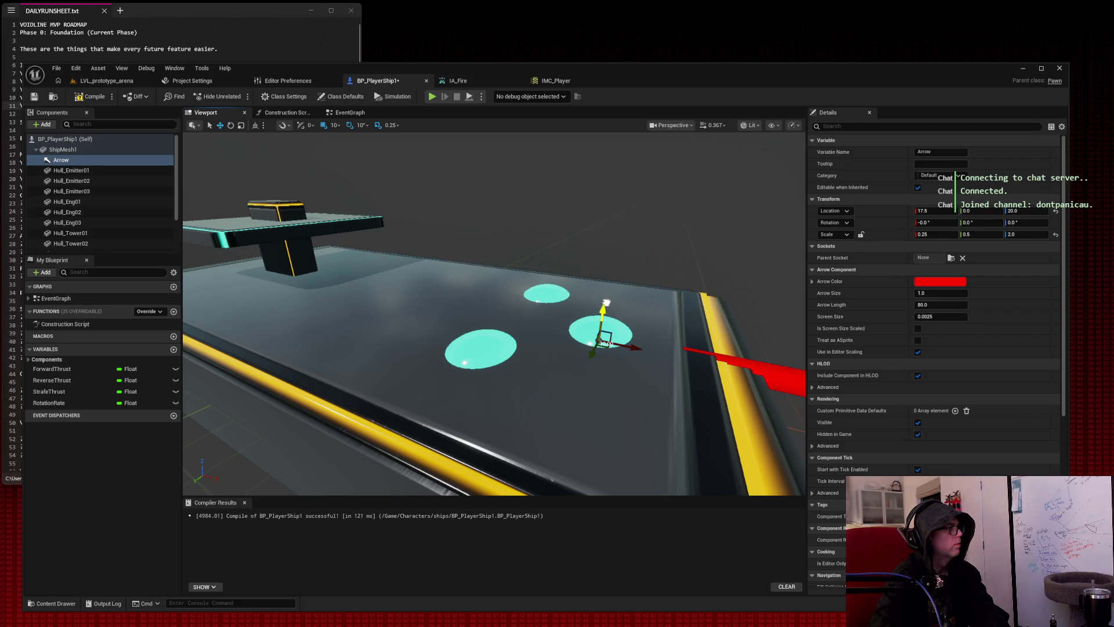
Lift the Arrow, focus on it, and set its scale to 0.1, 0.1, 1.
drag(606, 303, 609, 282)
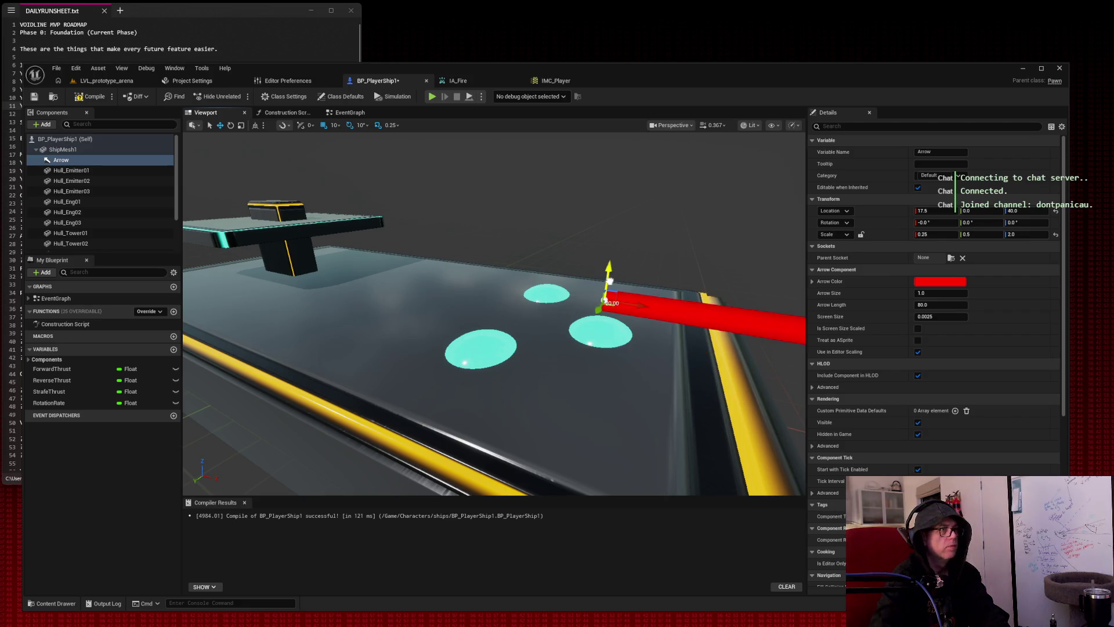
key(f)
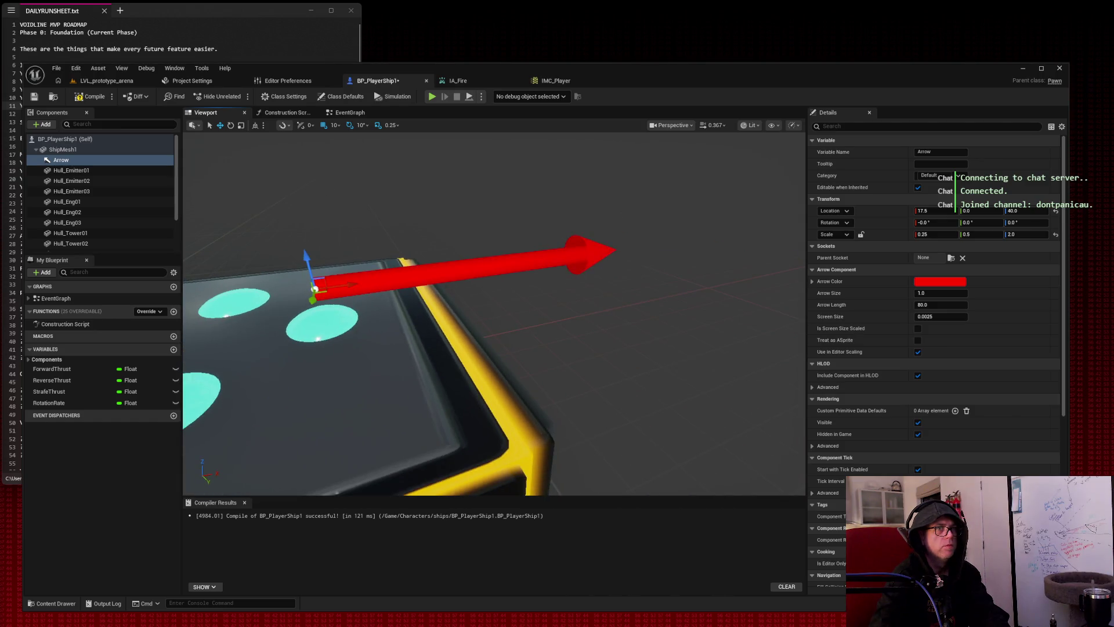
click(936, 234)
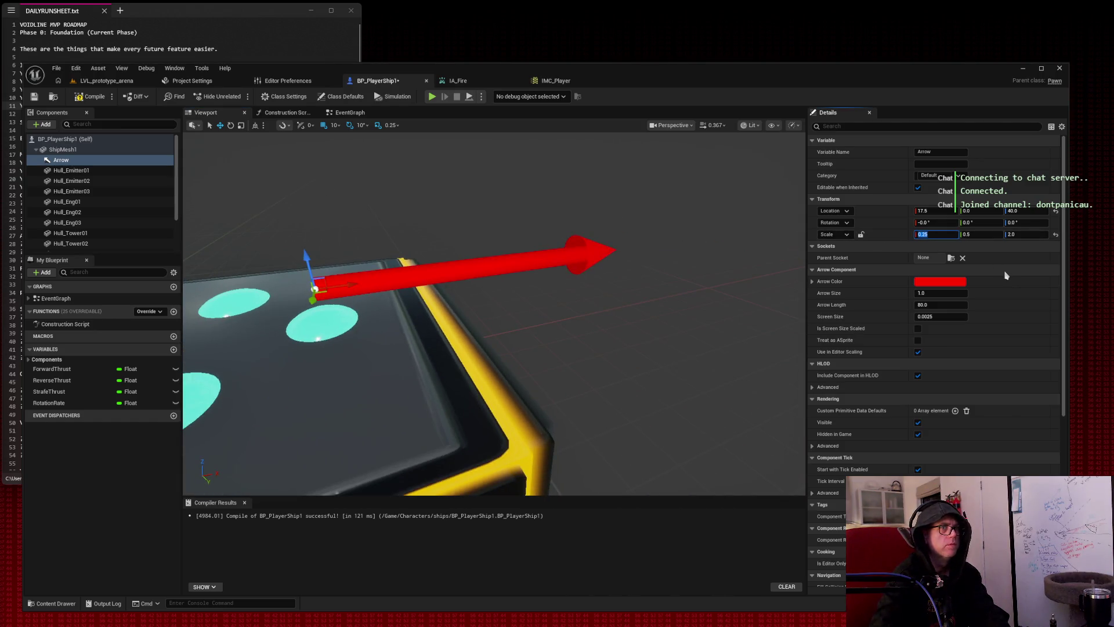
text(0.1)
key(Tab)
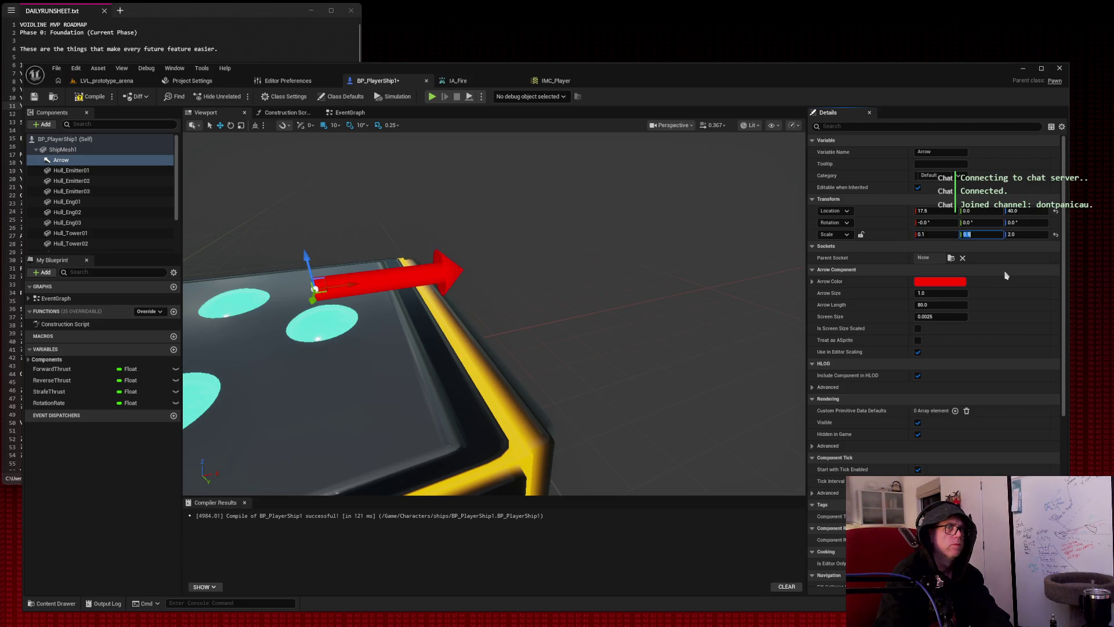
text(0.1)
key(Tab)
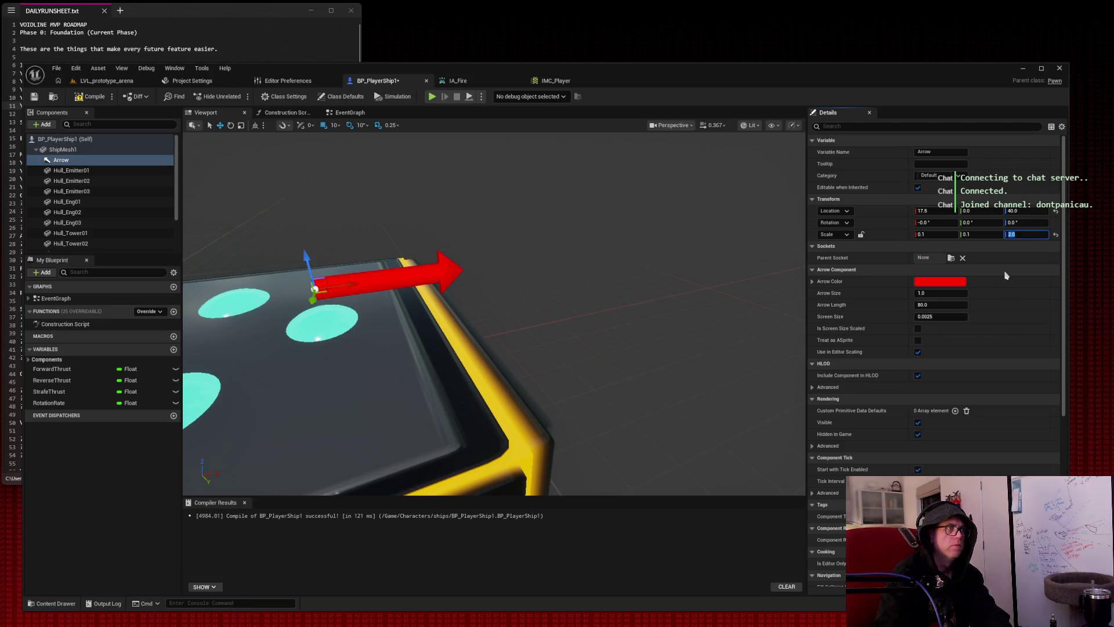
text(1)
key(Return)
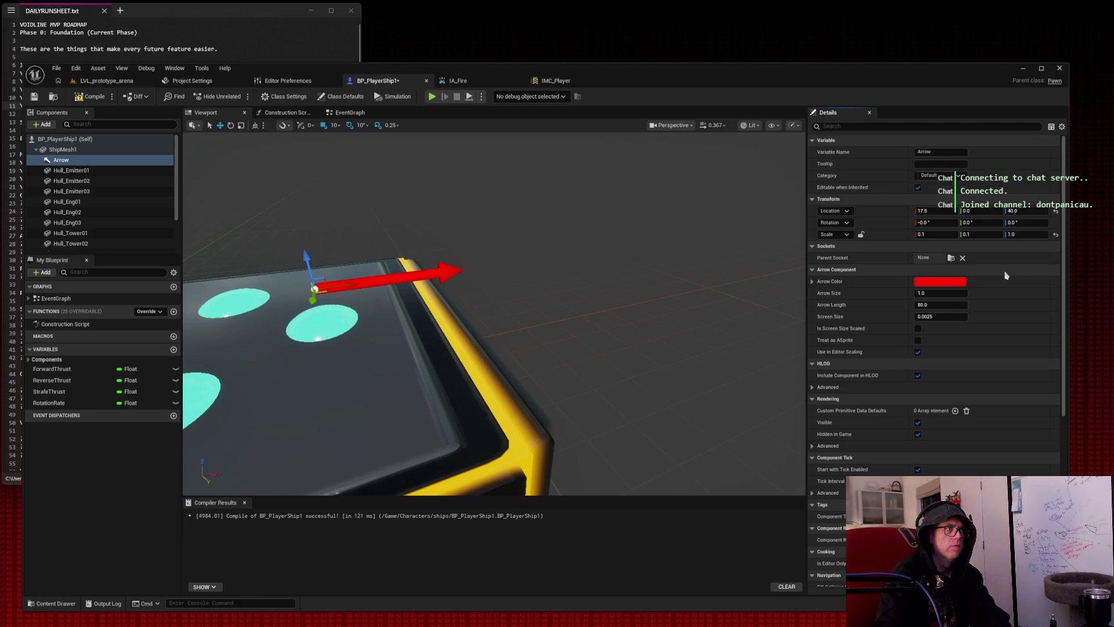
Narrow the Arrow's X scale to 0.0675 and position it at 17.5, 0.5, 27.
drag(308, 258, 313, 296)
key(ctrl+z)
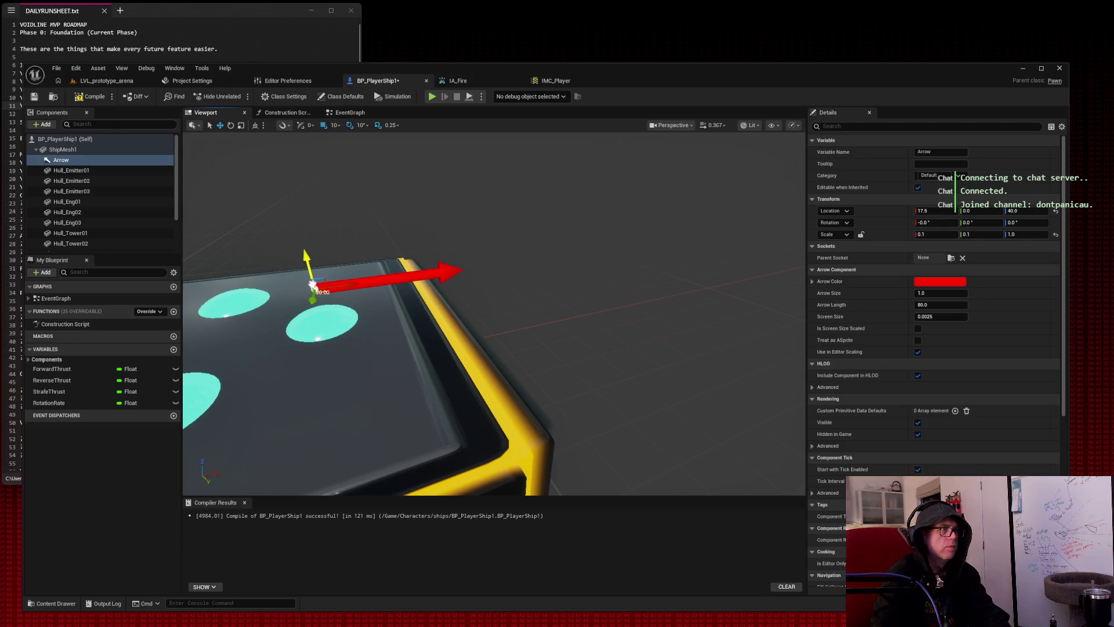
mouse_move(390, 282)
mouse_down()
mouse_move(418, 209)
mouse_move(395, 243)
mouse_move(417, 221)
mouse_move(404, 235)
mouse_move(509, 264)
mouse_move(506, 299)
mouse_up()
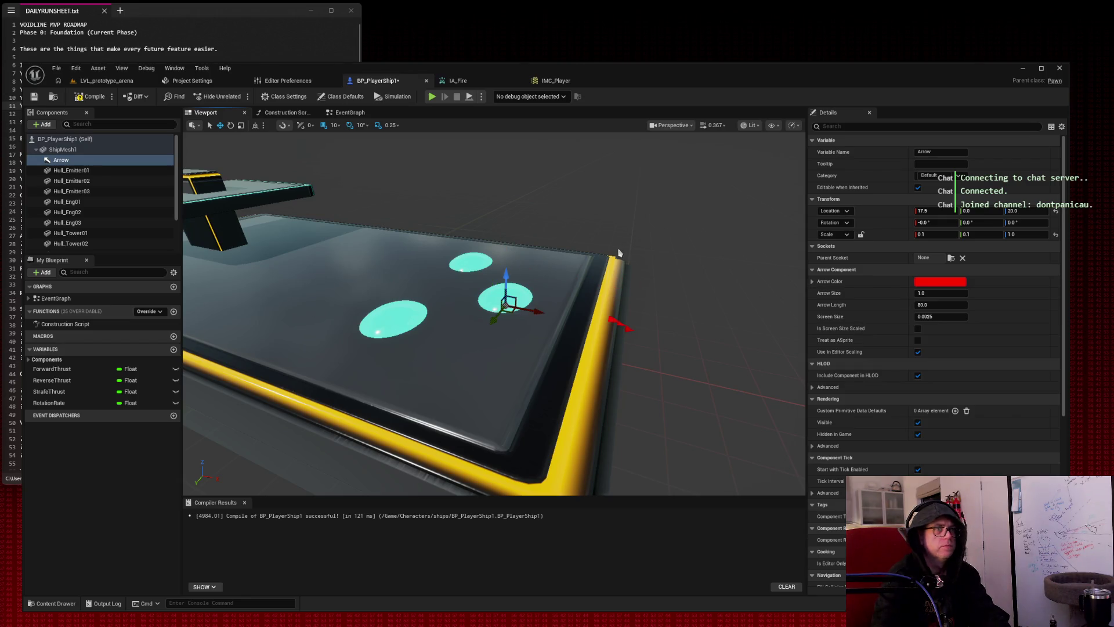
drag(506, 280, 524, 241)
mouse_move(936, 234)
mouse_down()
mouse_move(923, 234)
mouse_move(997, 234)
mouse_up()
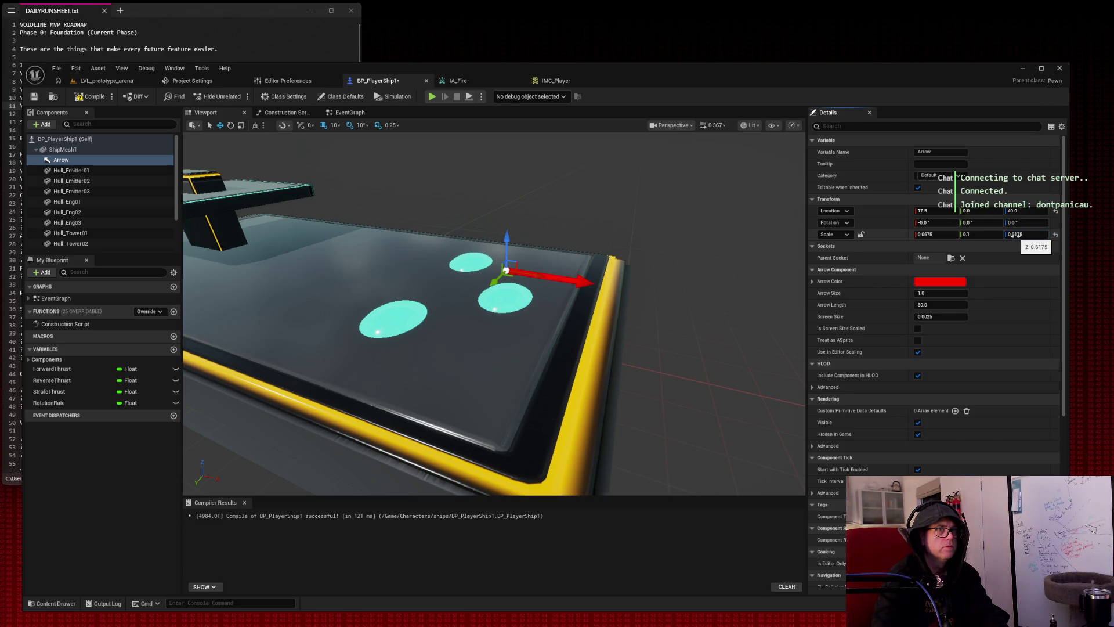
key(ctrl+z)
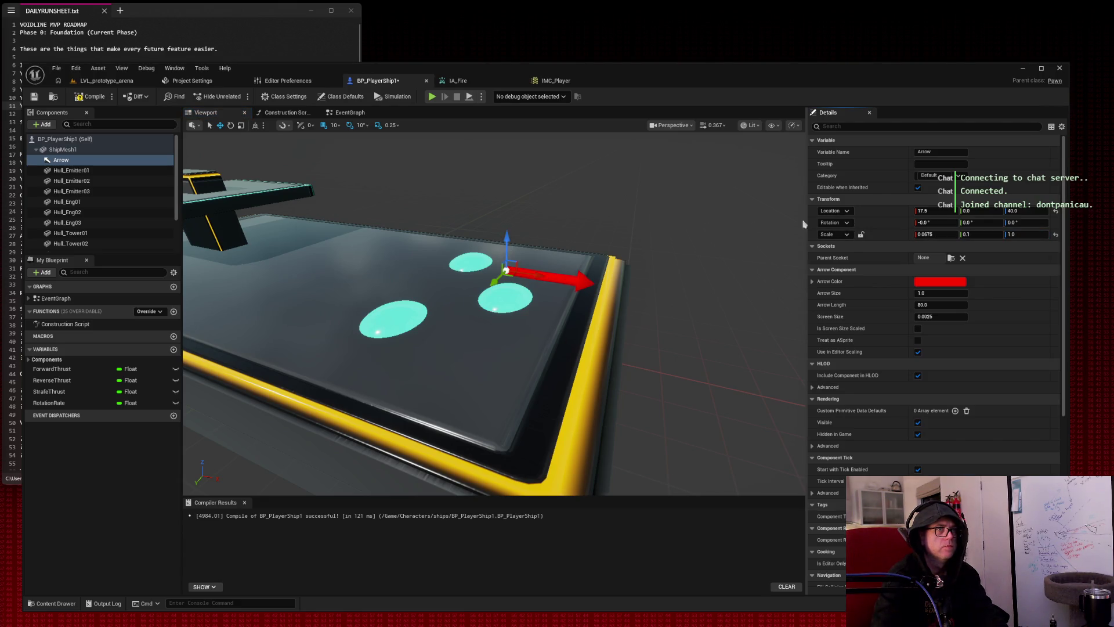
mouse_move(922, 212)
mouse_down()
mouse_move(911, 211)
mouse_move(925, 212)
mouse_up()
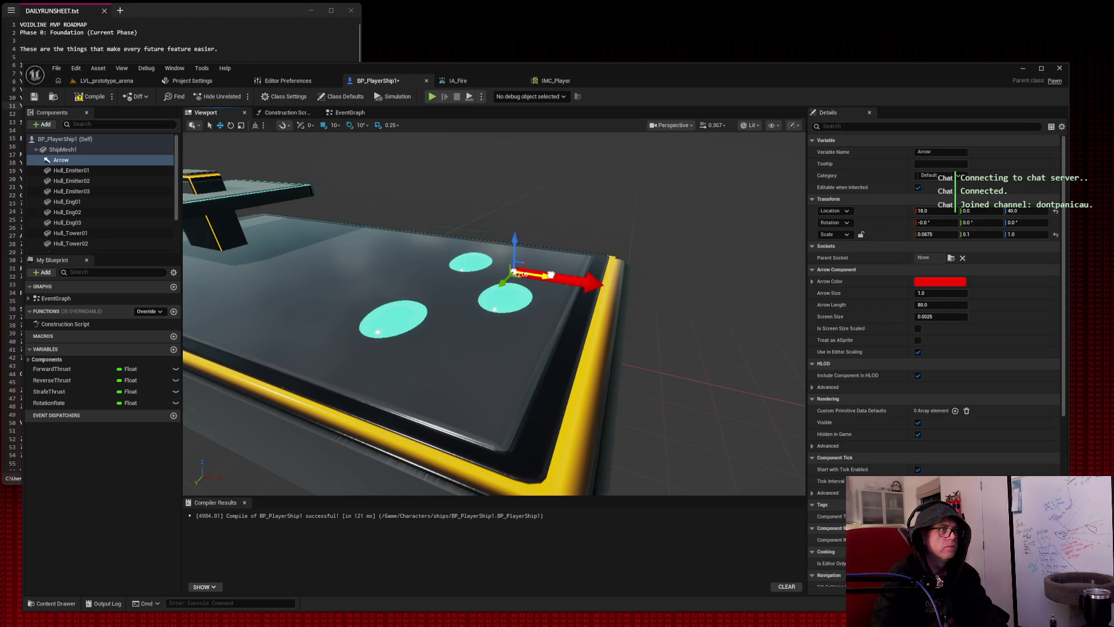
drag(968, 211, 929, 211)
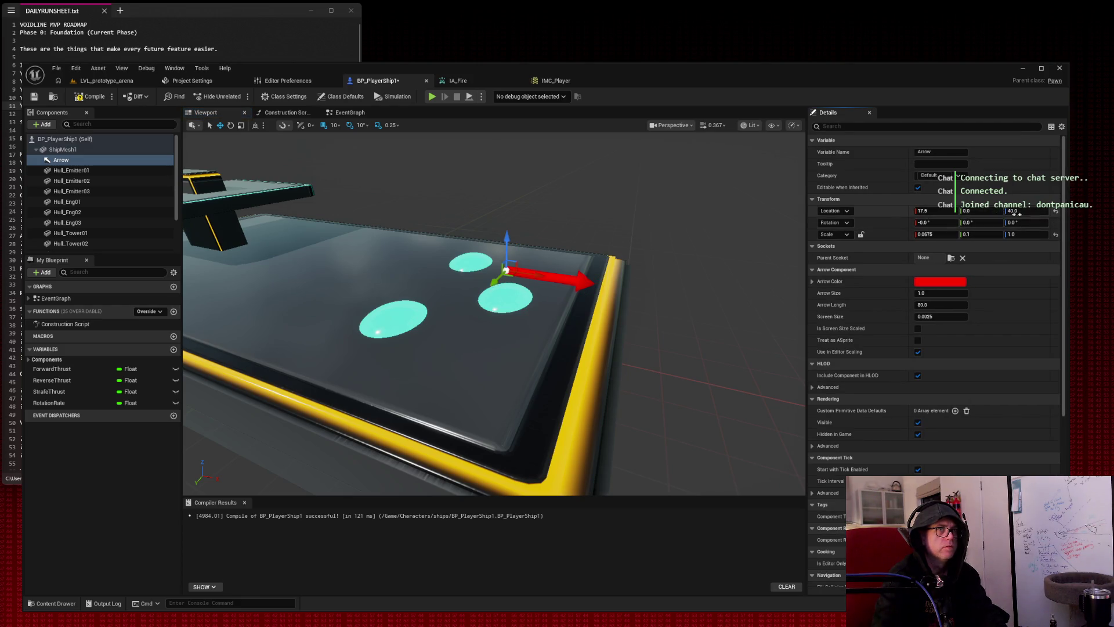
drag(1024, 211, 1008, 211)
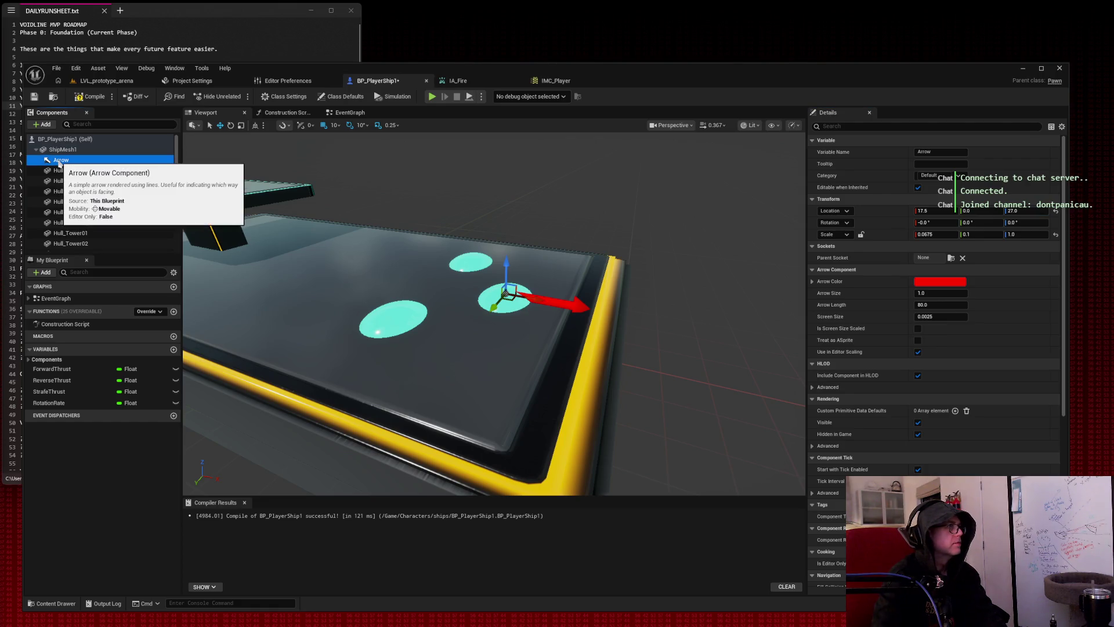
Rename the Arrow component in the Components panel to TurretPivot.
right_click(60, 162)
click(109, 266)
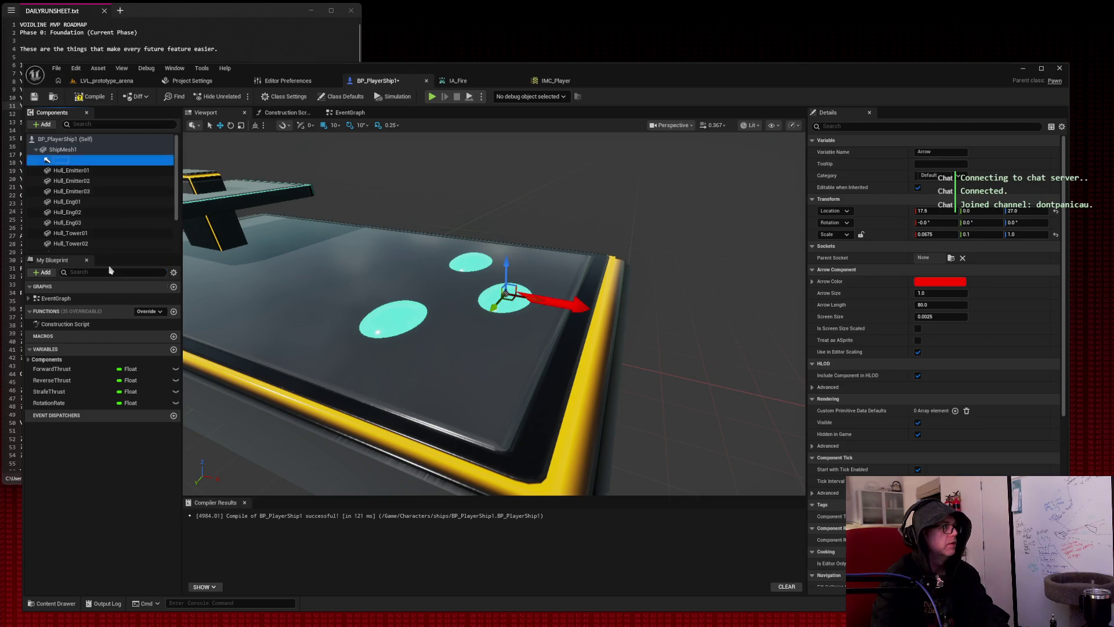
text(Tur)
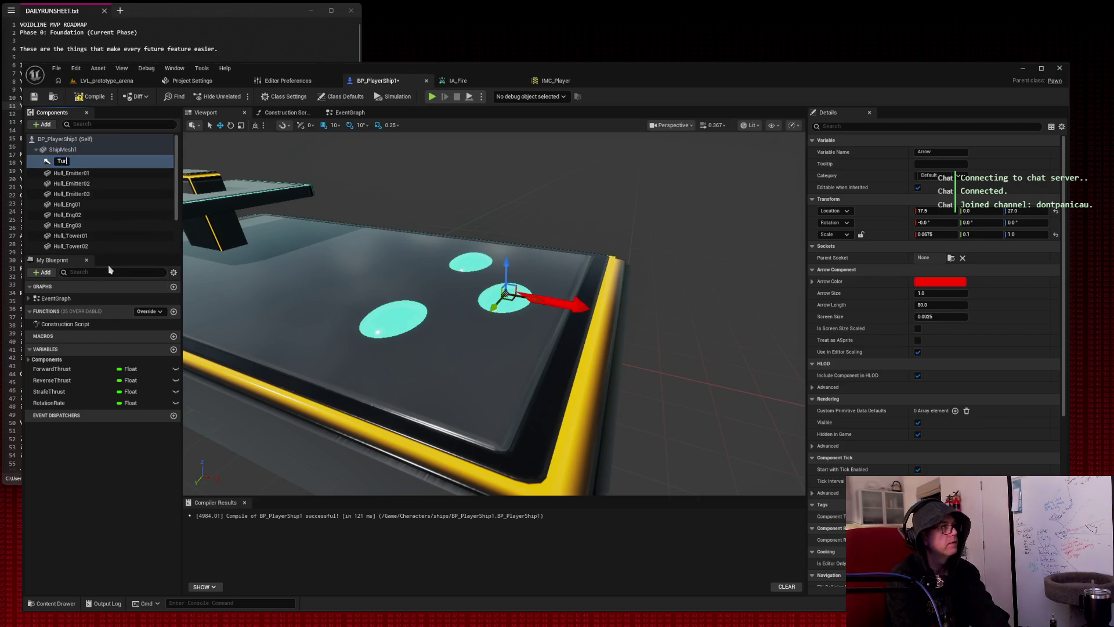
text(retPivot)
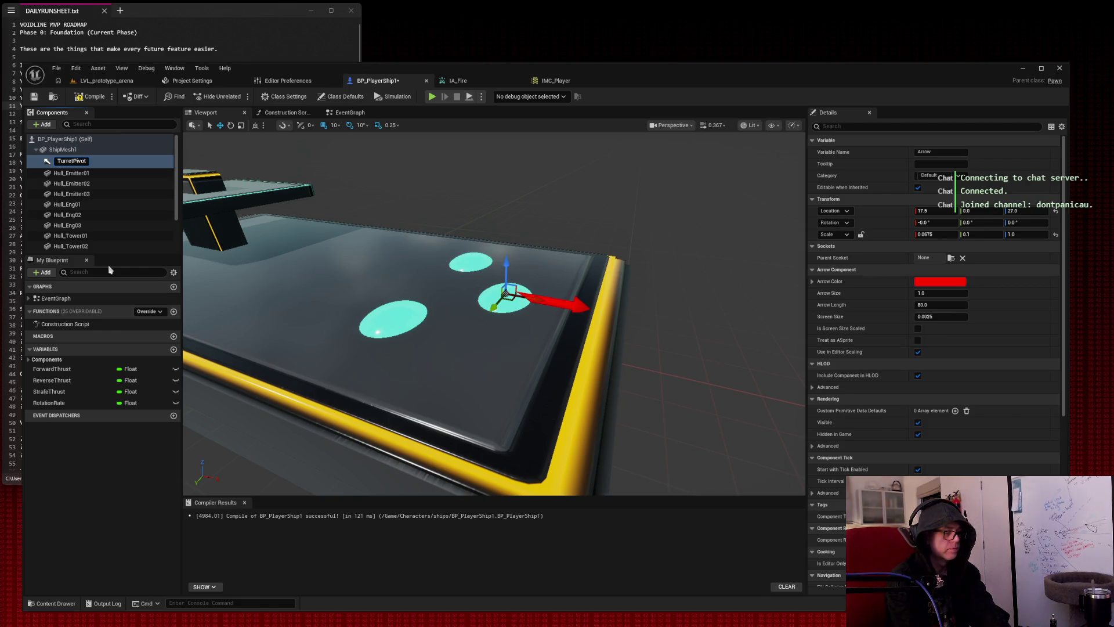
text( (Arrow))
key(Return)
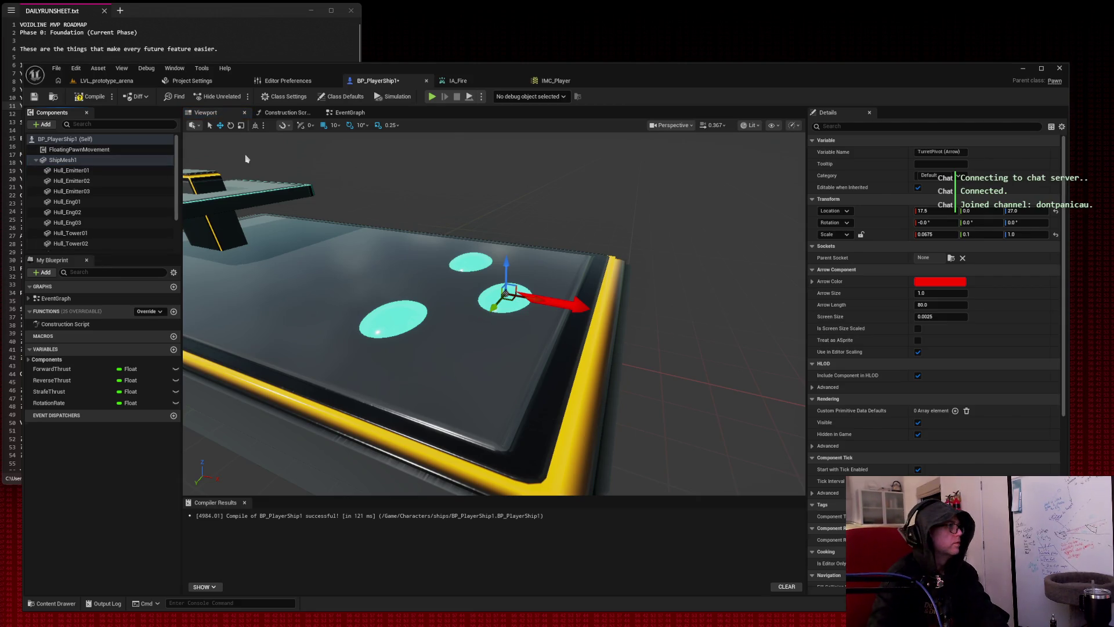
scroll(109, 194, down, 3)
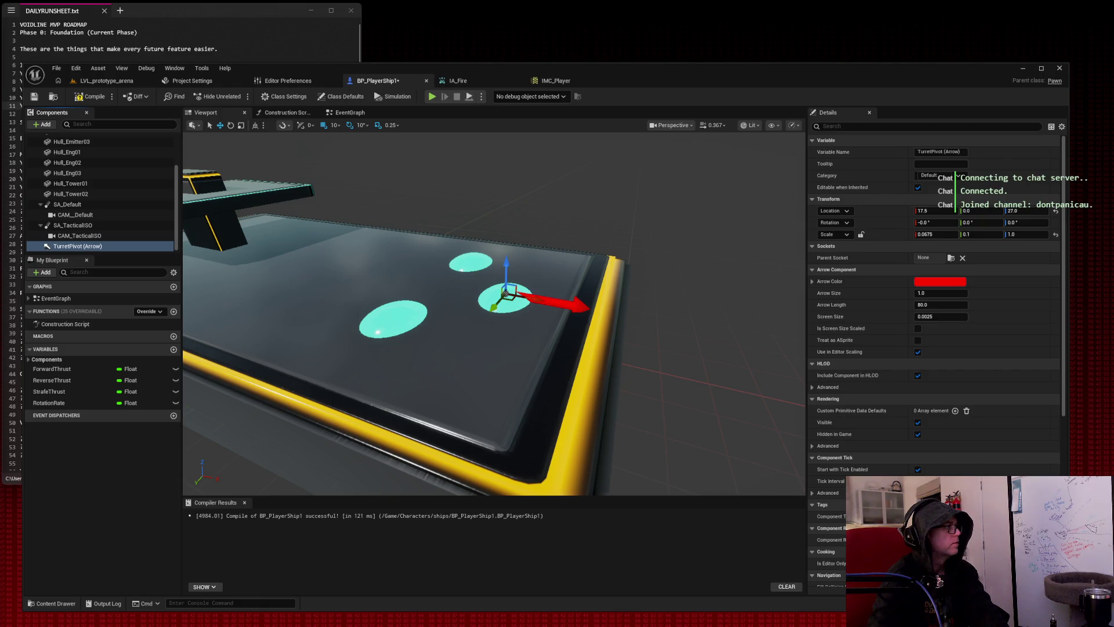
Add a static mesh component named TurretMesh under TurretPivot and drag it over the pivot.
click(43, 124)
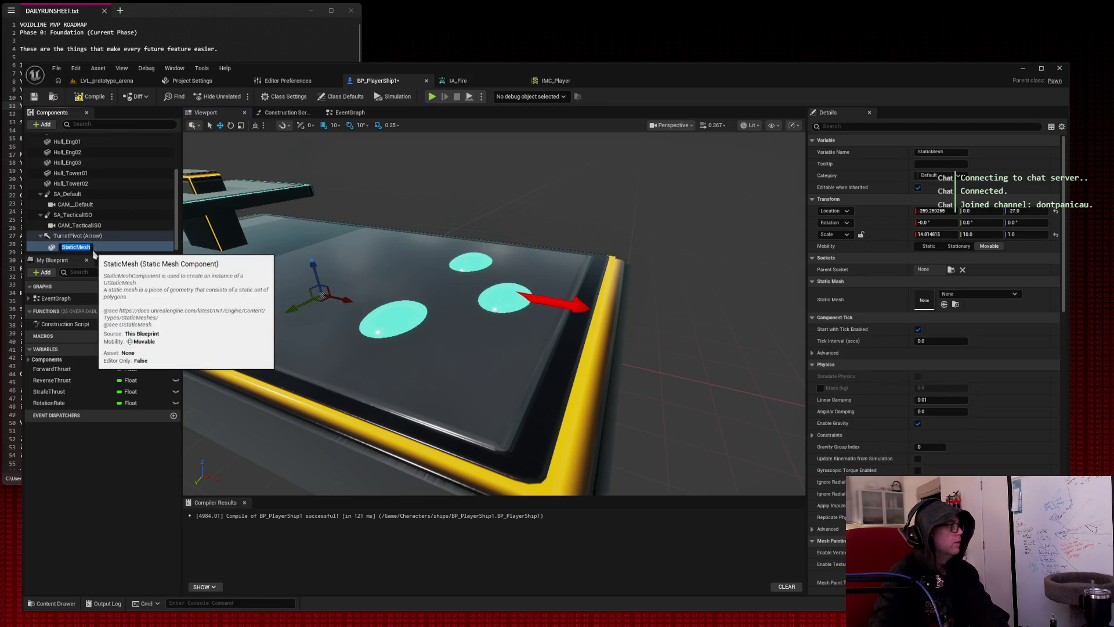
text(T)
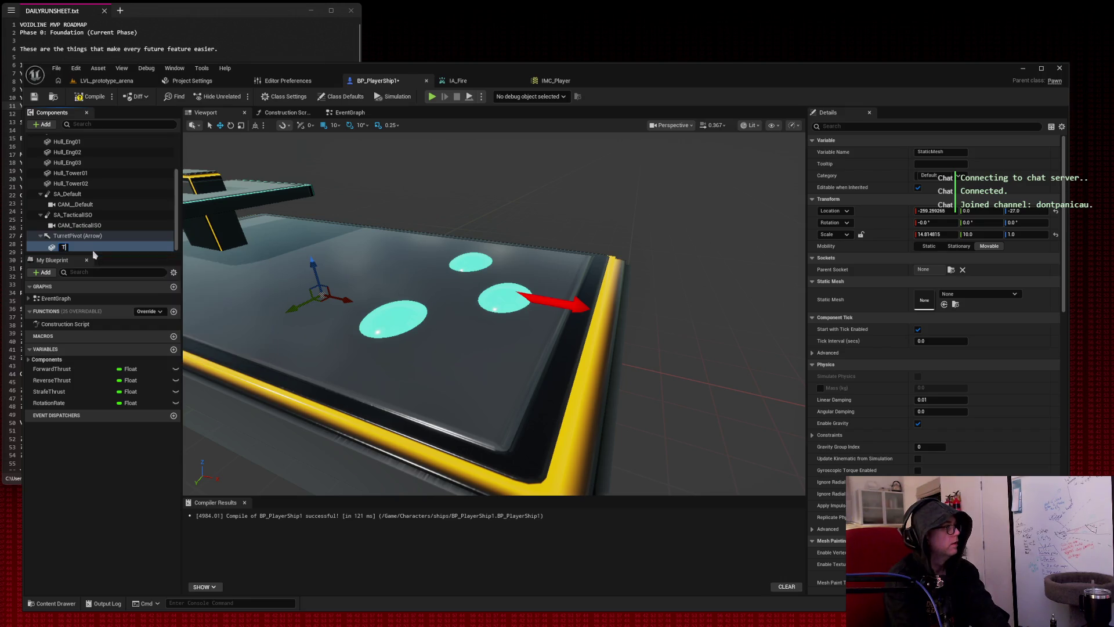
text(urretMesh)
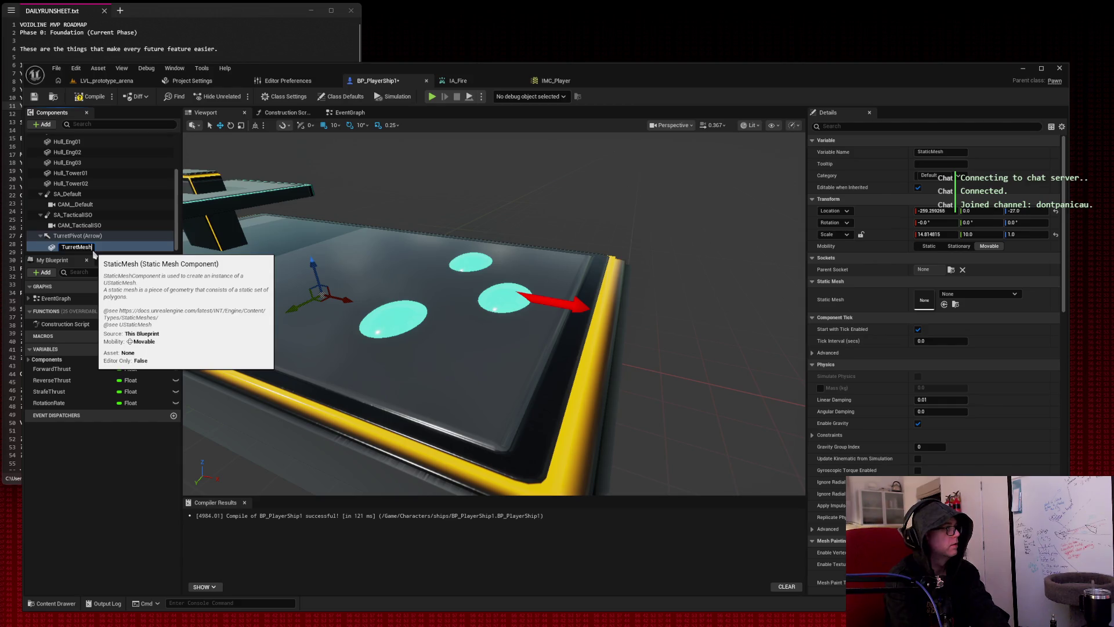
key(Return)
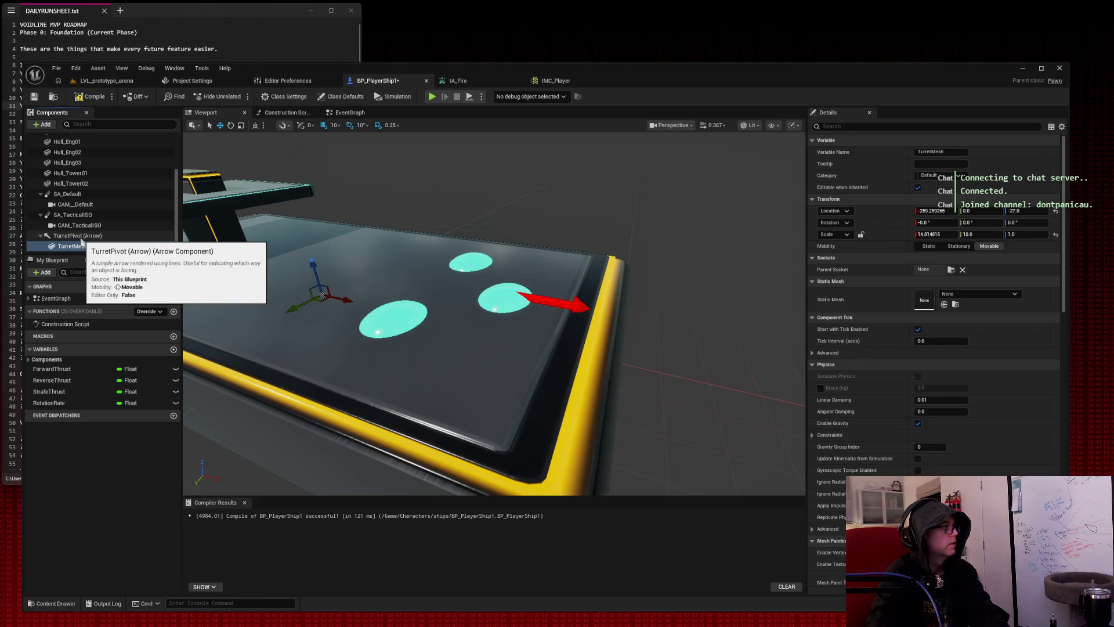
mouse_move(335, 297)
mouse_down()
mouse_move(401, 307)
mouse_move(538, 302)
mouse_move(511, 281)
mouse_move(510, 265)
mouse_up()
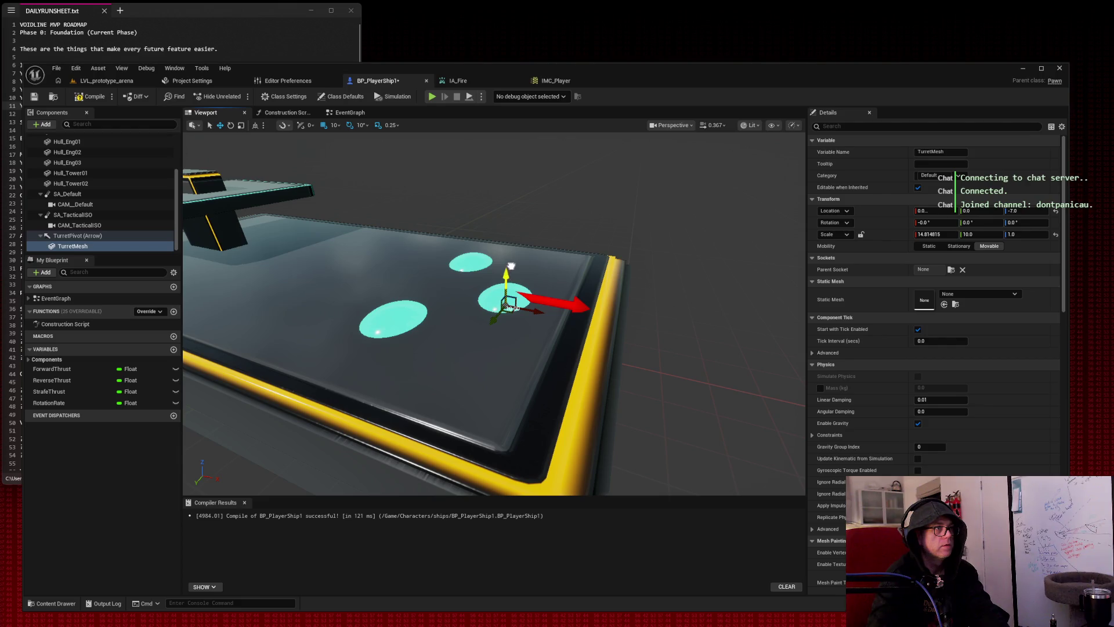
click(506, 302)
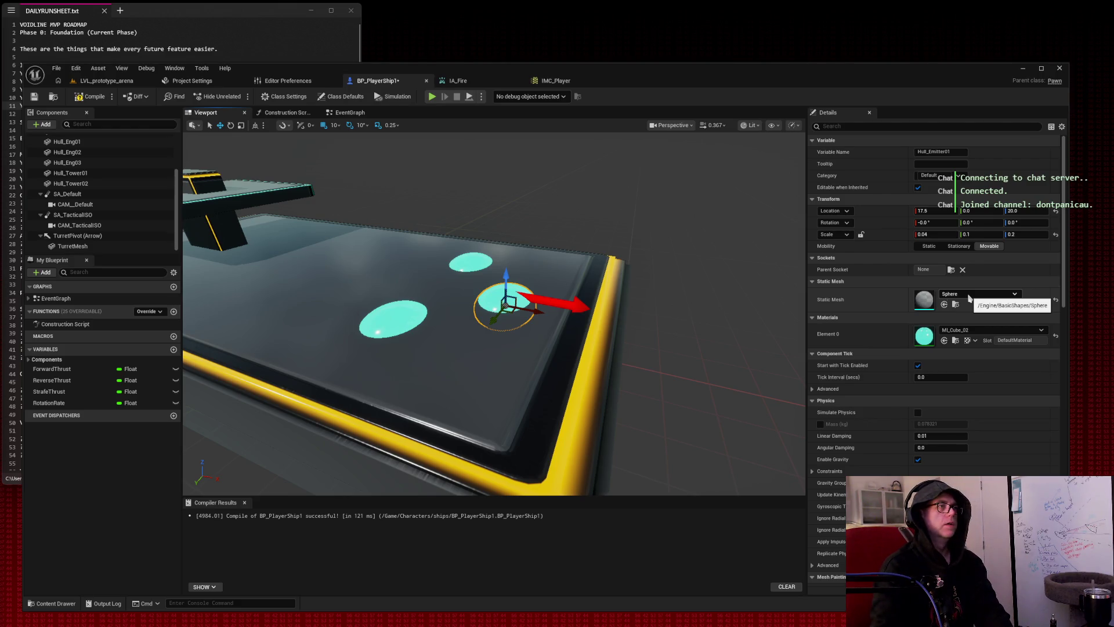
Assign the SM_Cube_01 static mesh to the TurretMesh component.
click(85, 247)
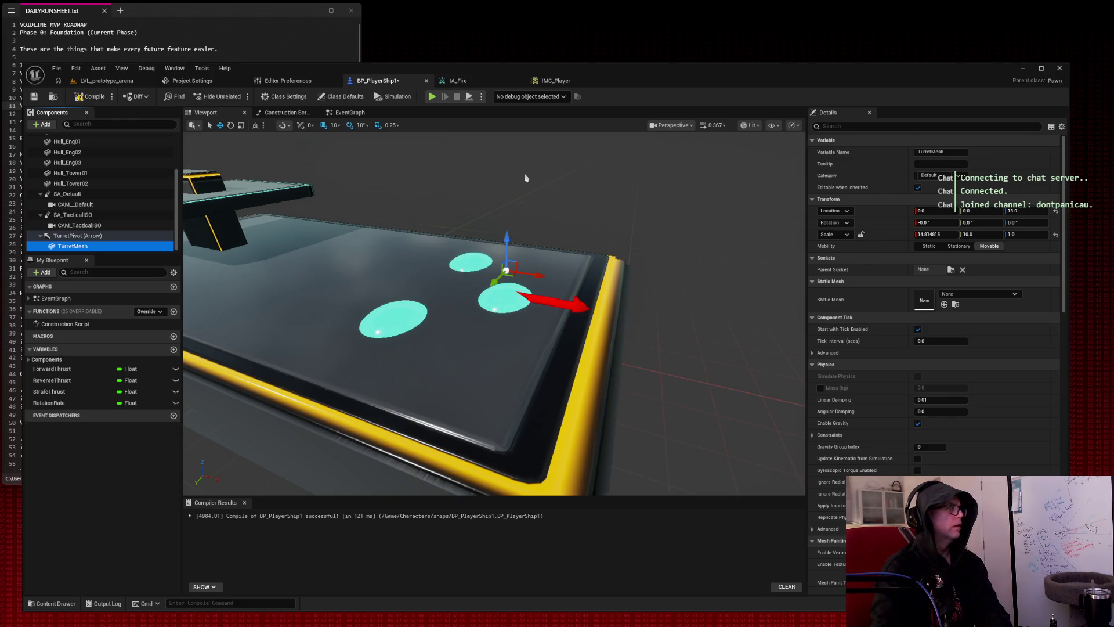
click(965, 294)
text(c)
scroll(998, 441, down, 5)
click(990, 441)
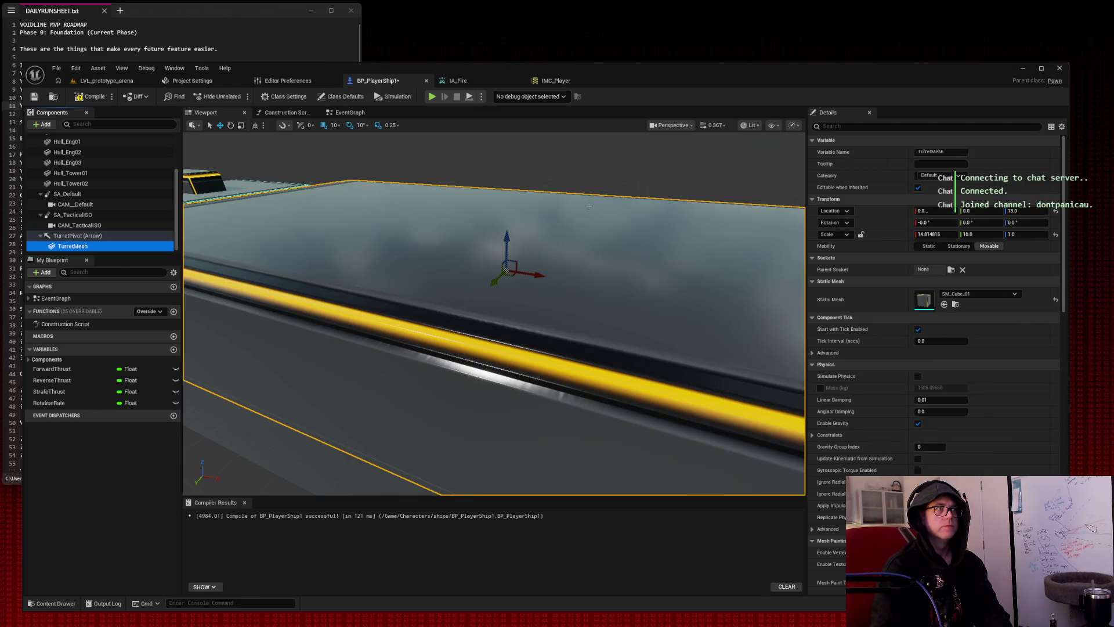
scroll(582, 207, down, 5)
scroll(582, 208, up, 3)
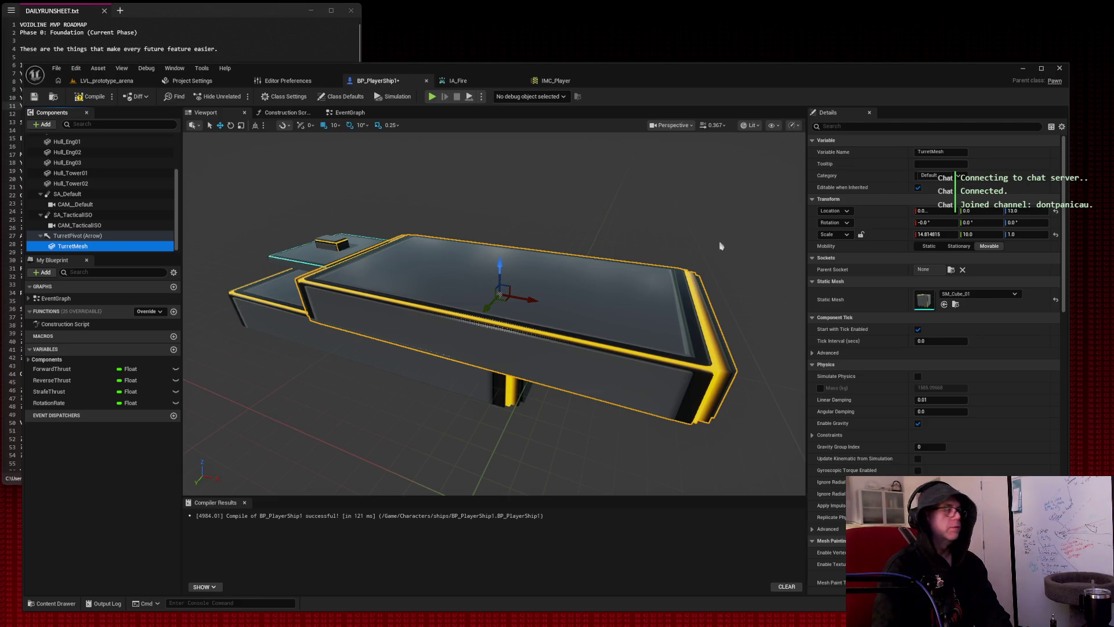
Scale TurretMesh to 0.8, 0.15, 0.15 and frame the small cube on the deck.
click(933, 234)
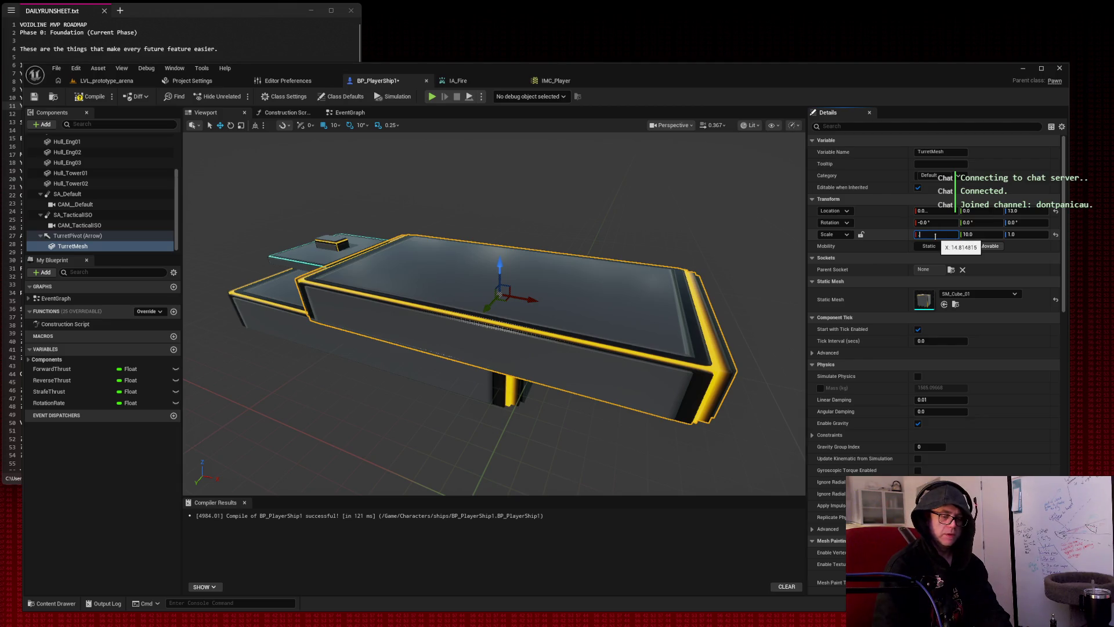
text(0.8)
key(Tab)
text(0.15)
key(Tab)
text(0.15)
key(Return)
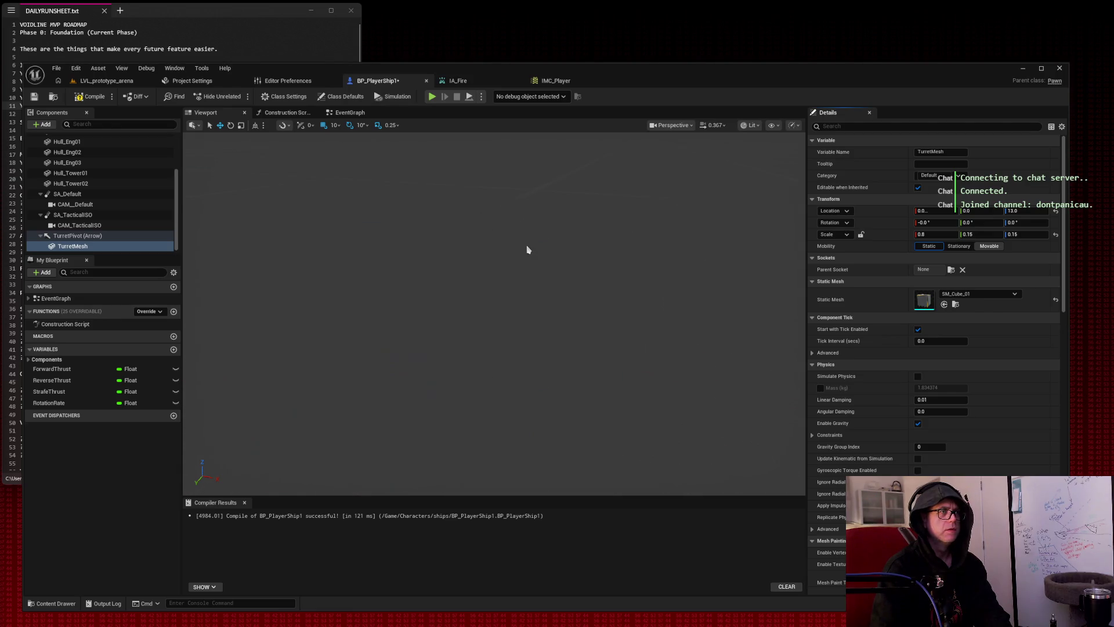
key(f)
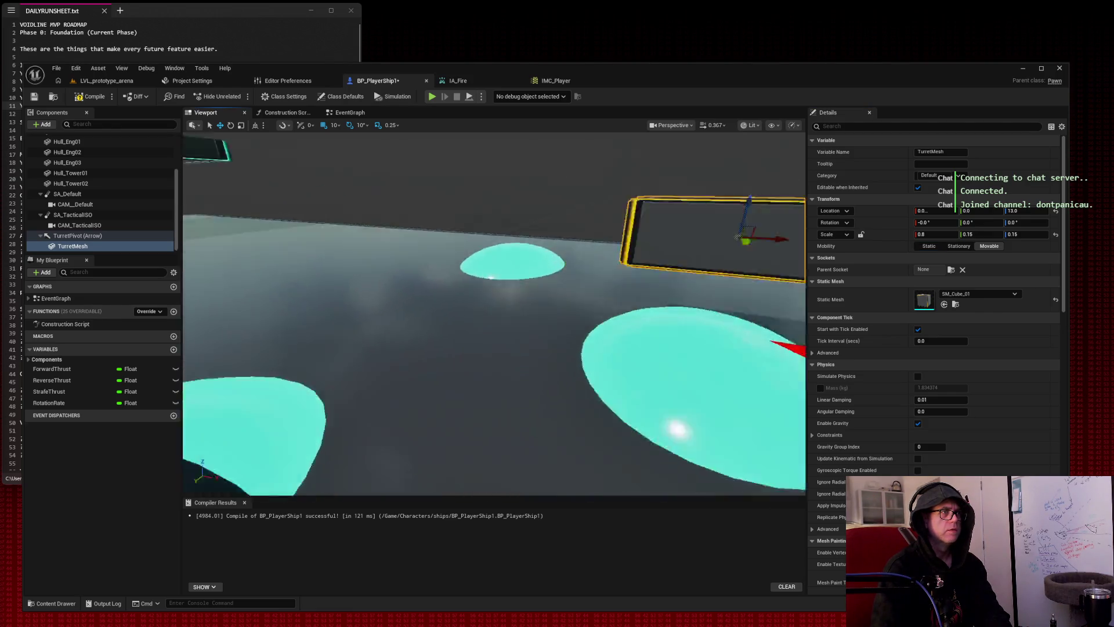
mouse_move(552, 314)
mouse_down()
mouse_move(486, 285)
mouse_move(512, 293)
mouse_up()
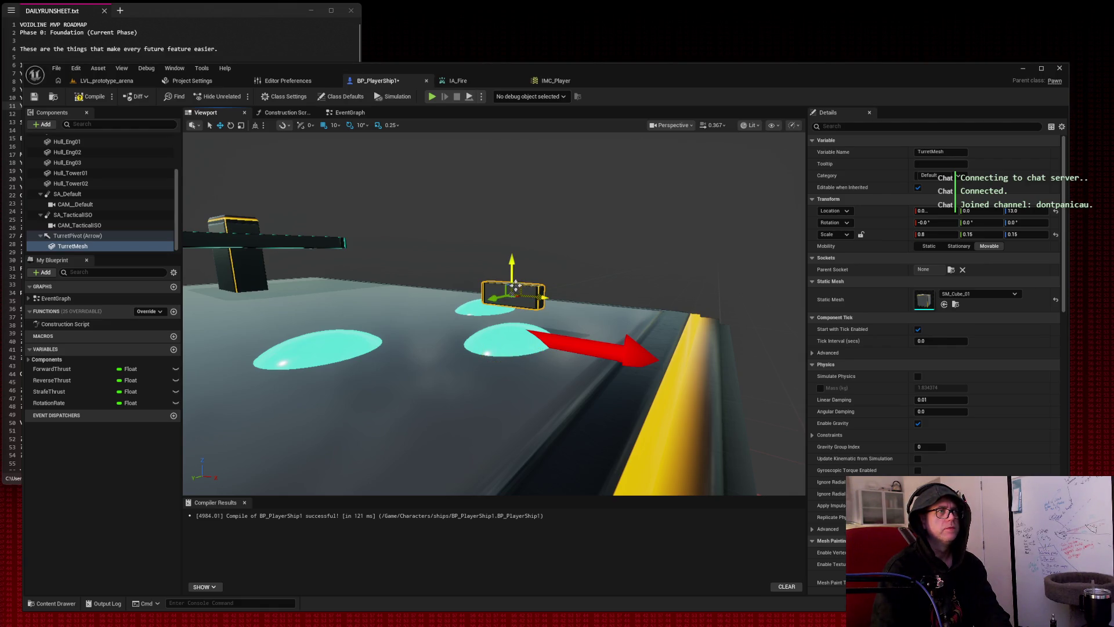
Select the cyan Hull_Emitter01 sphere and take a Snipping Tool capture of its details.
click(529, 288)
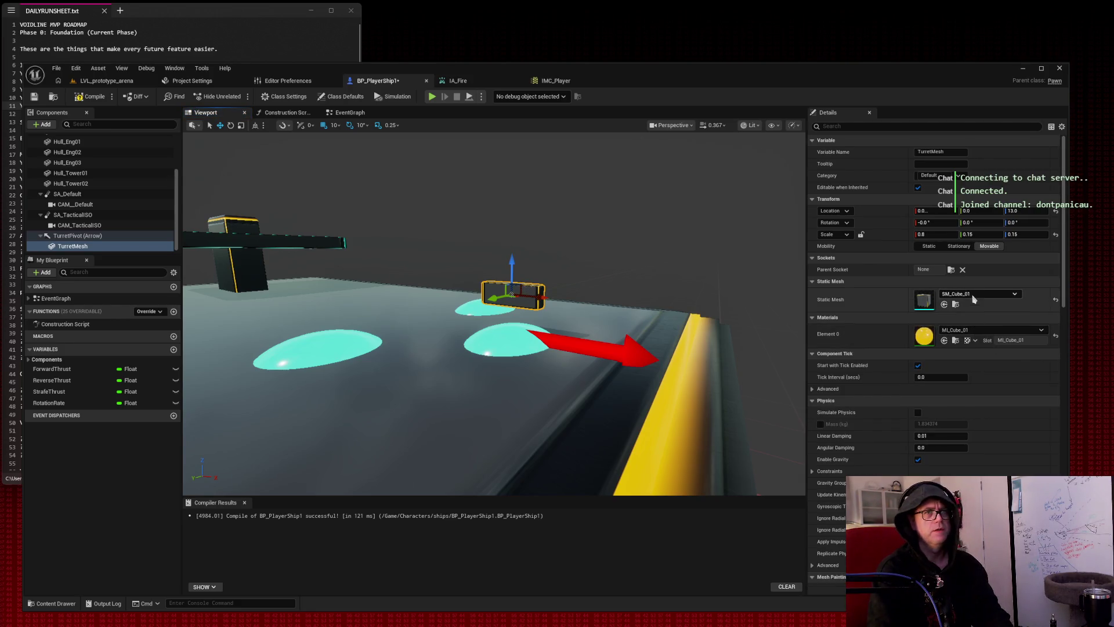
click(512, 343)
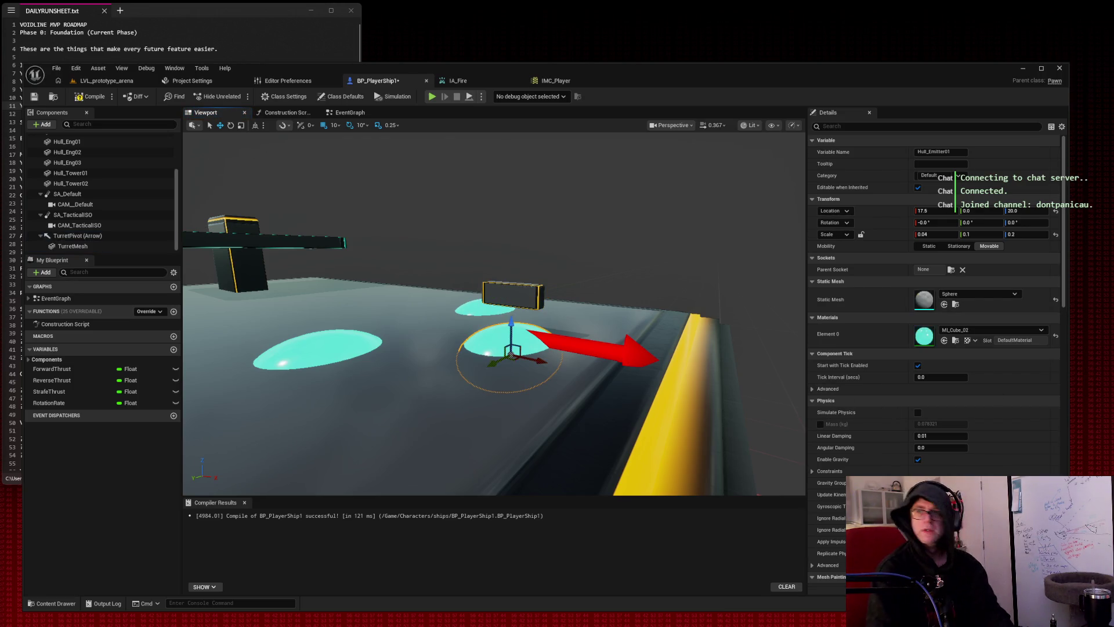
key(super+shift+s)
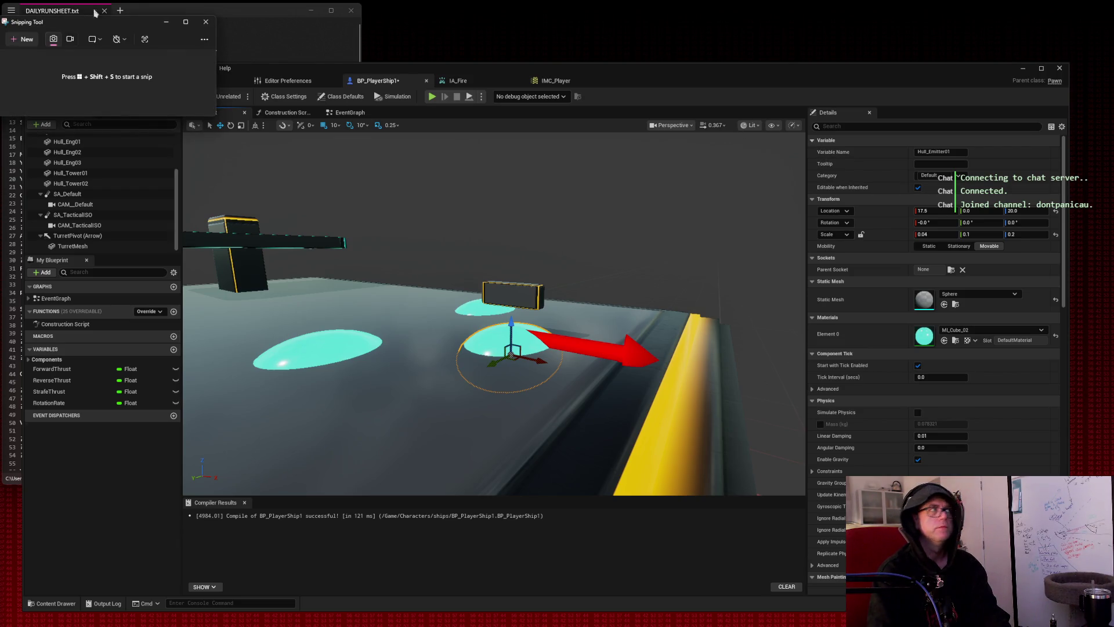
click(23, 39)
mouse_move(801, 131)
mouse_down()
mouse_move(1072, 438)
mouse_move(1077, 513)
mouse_up()
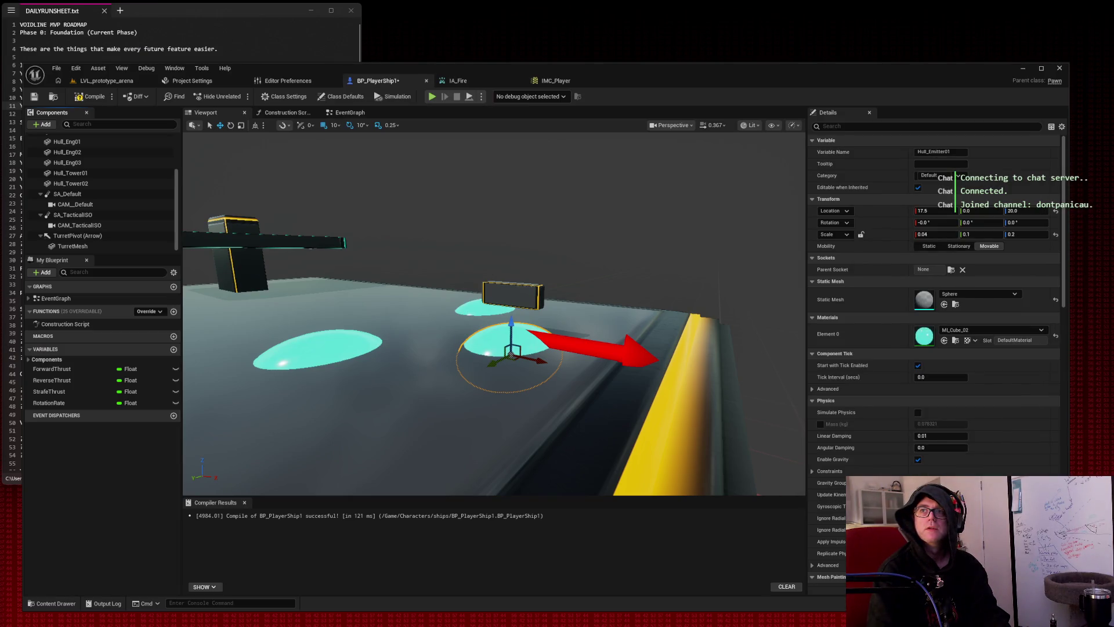
Change TurretMesh's static mesh from the cube to a Sphere.
click(89, 247)
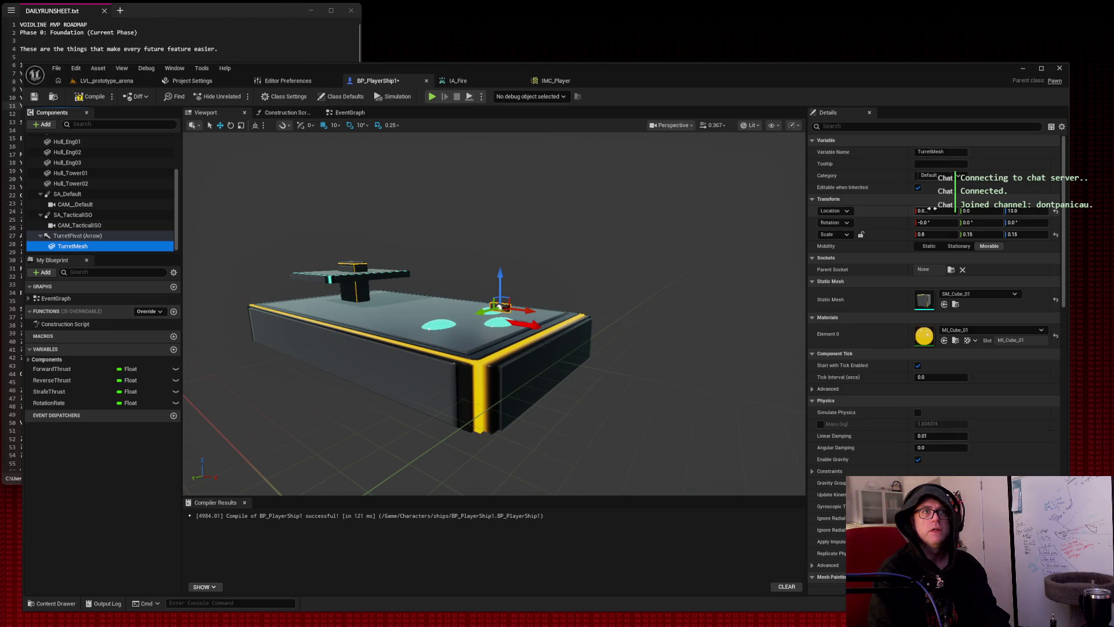
mouse_move(930, 210)
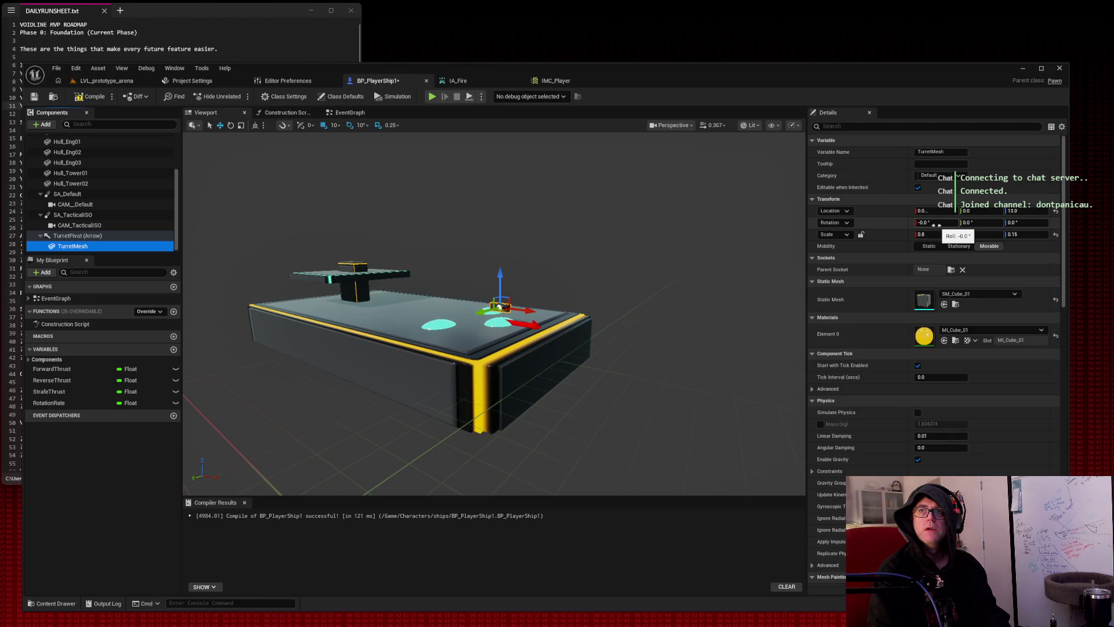
click(931, 234)
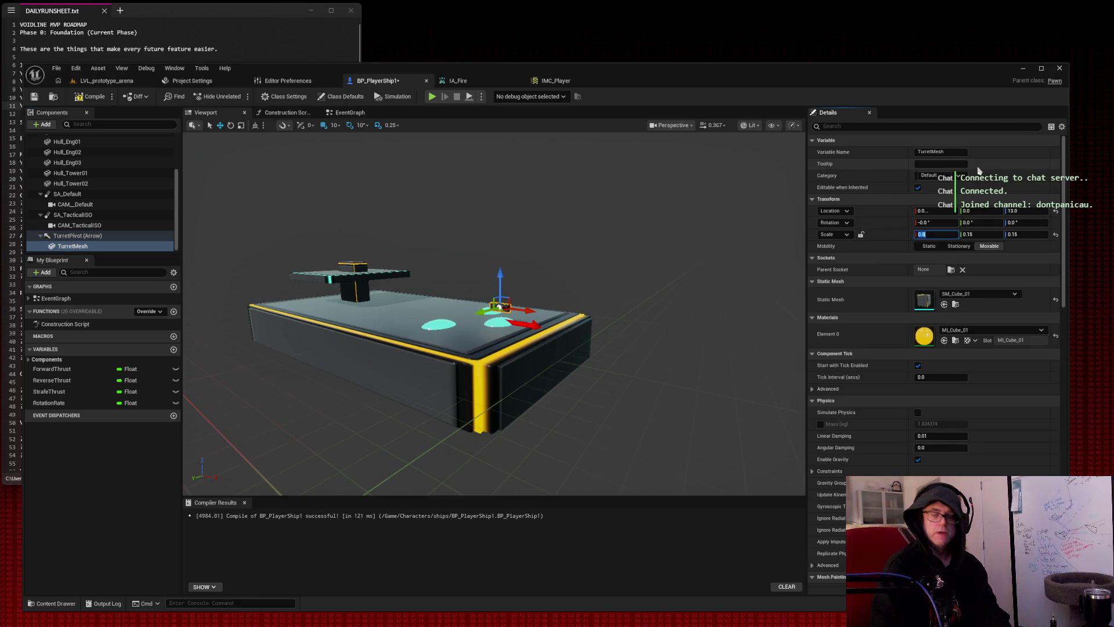
click(985, 295)
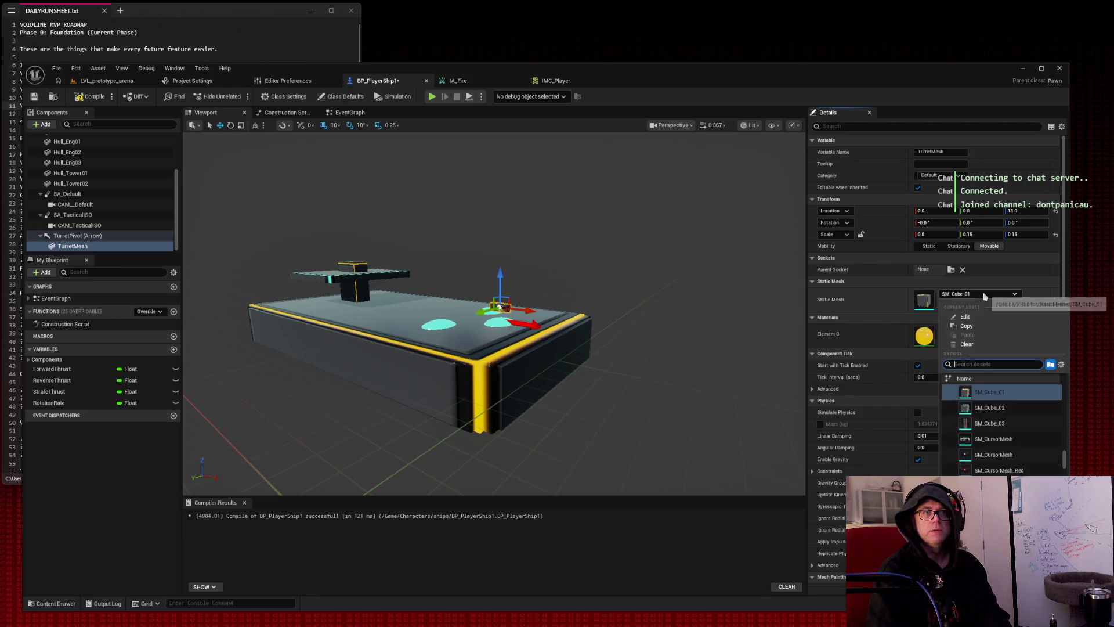
text(sphere)
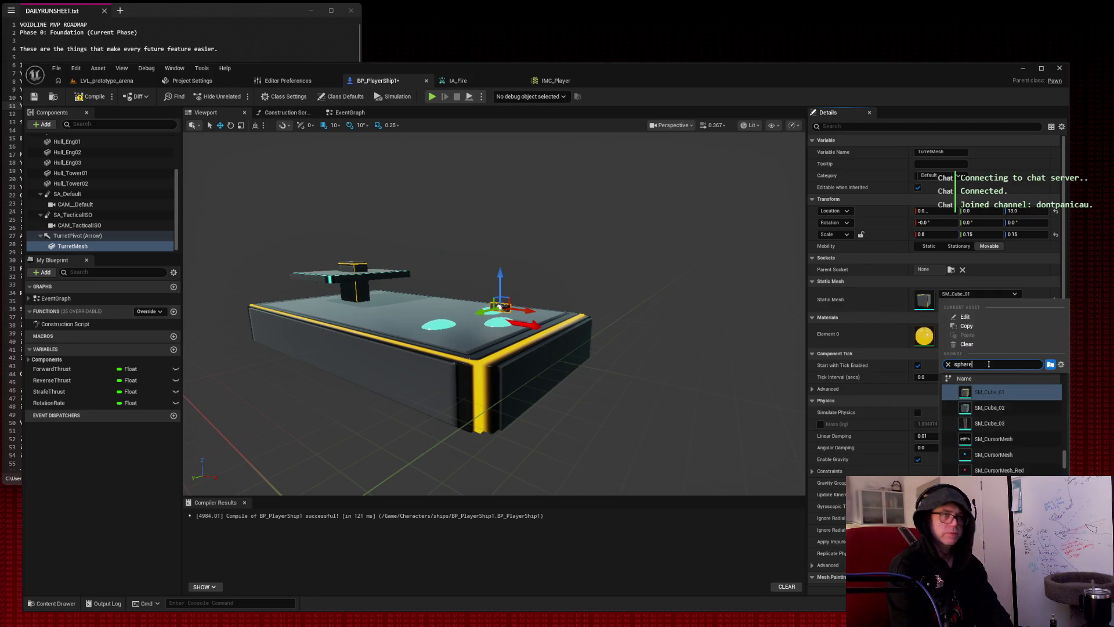
click(993, 423)
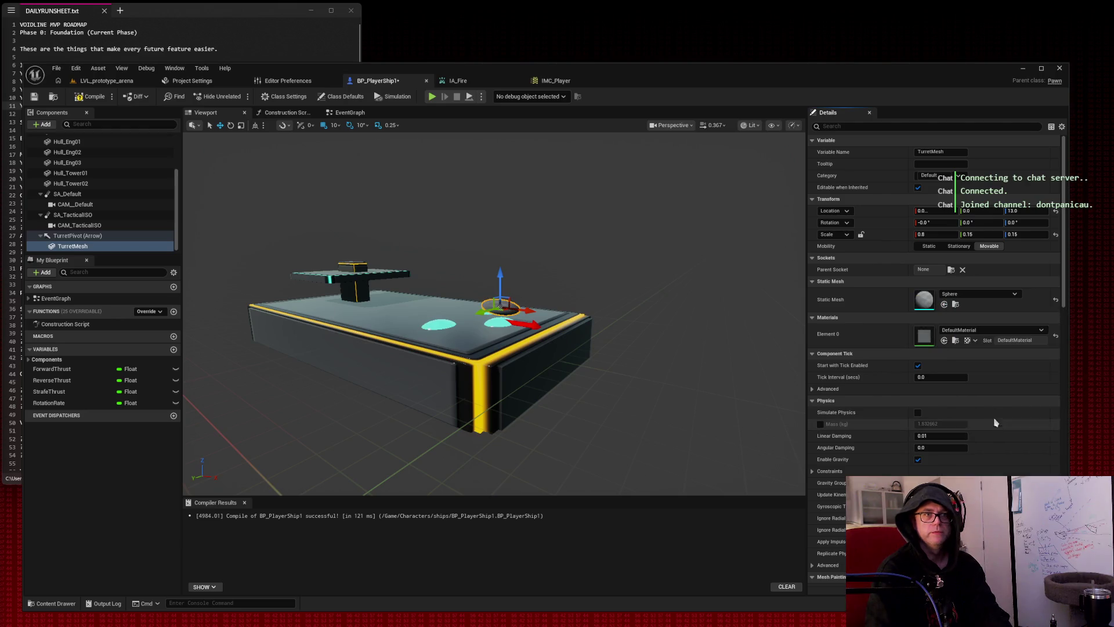
Set the sphere's Element 0 material to the red MI_Cube_03.
click(981, 329)
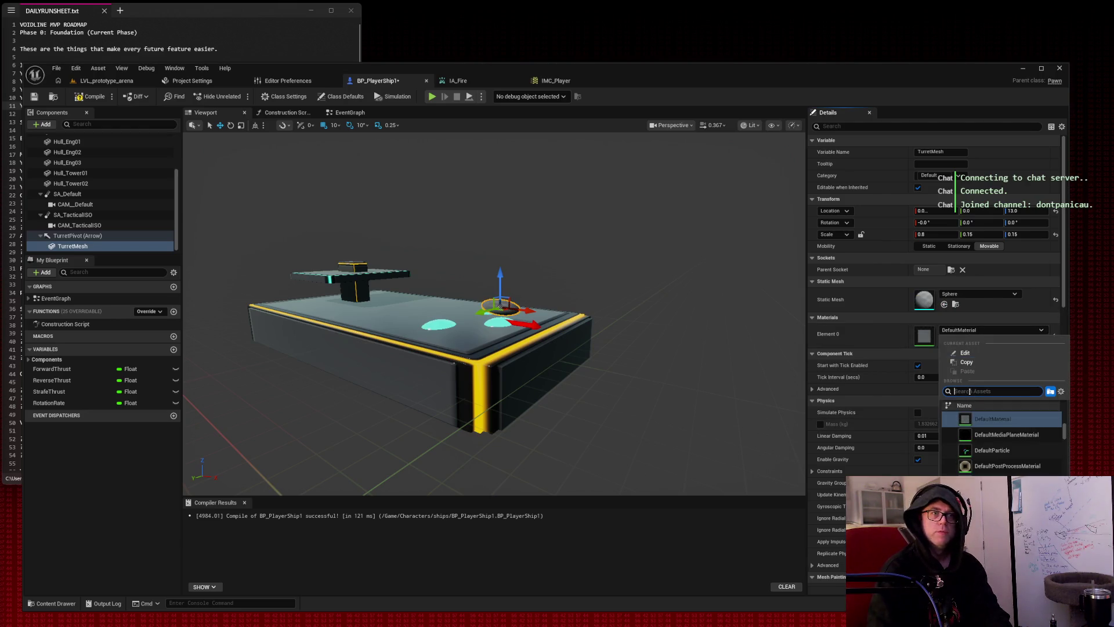
text(cube)
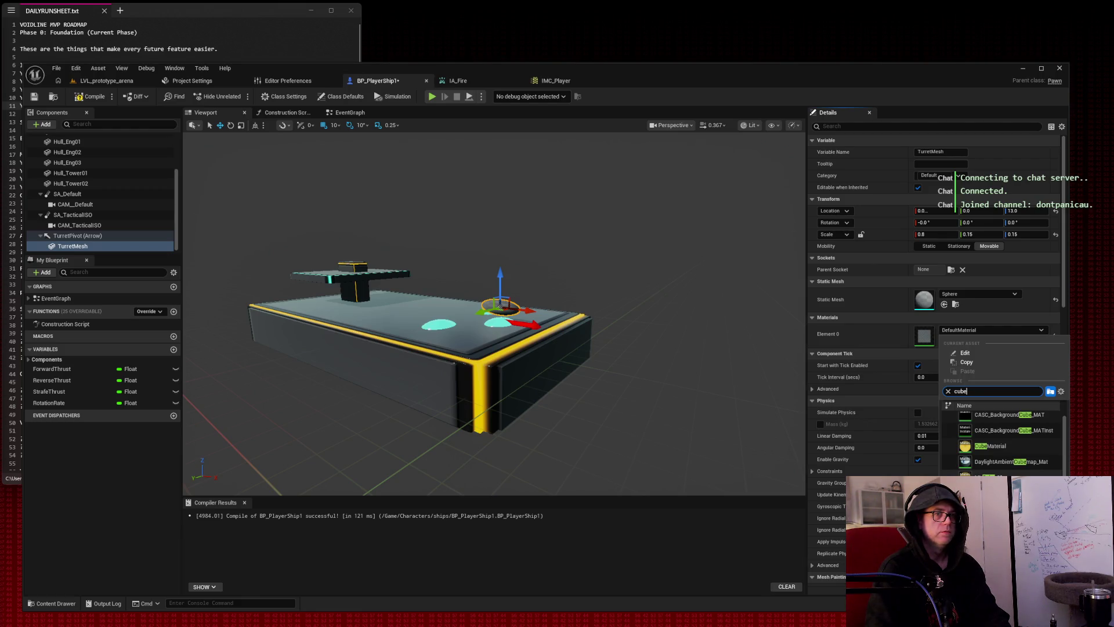
click(992, 414)
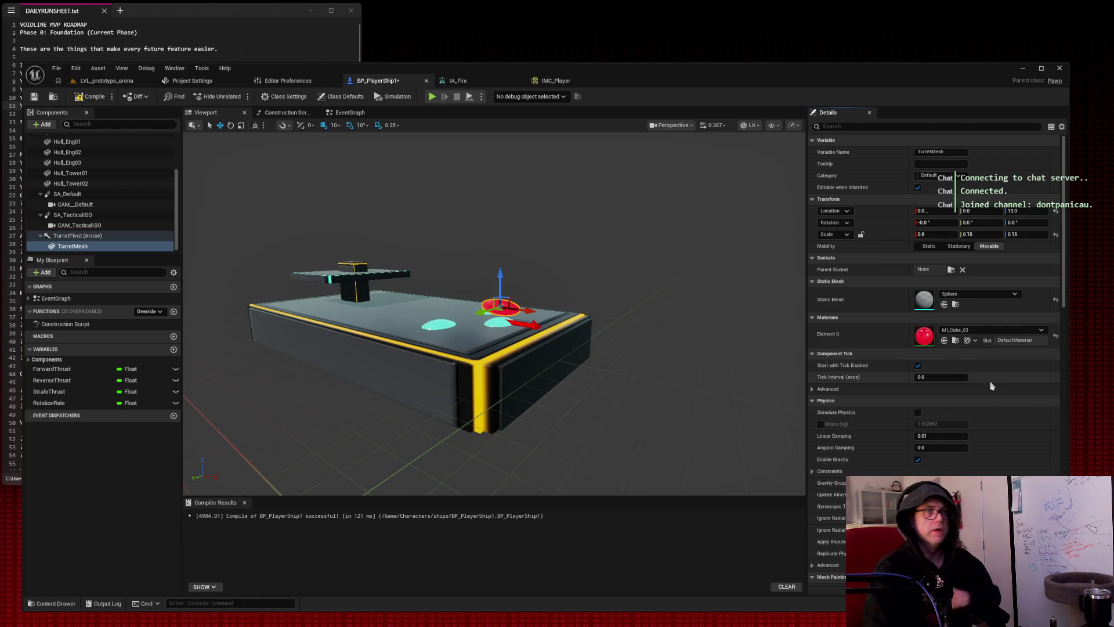